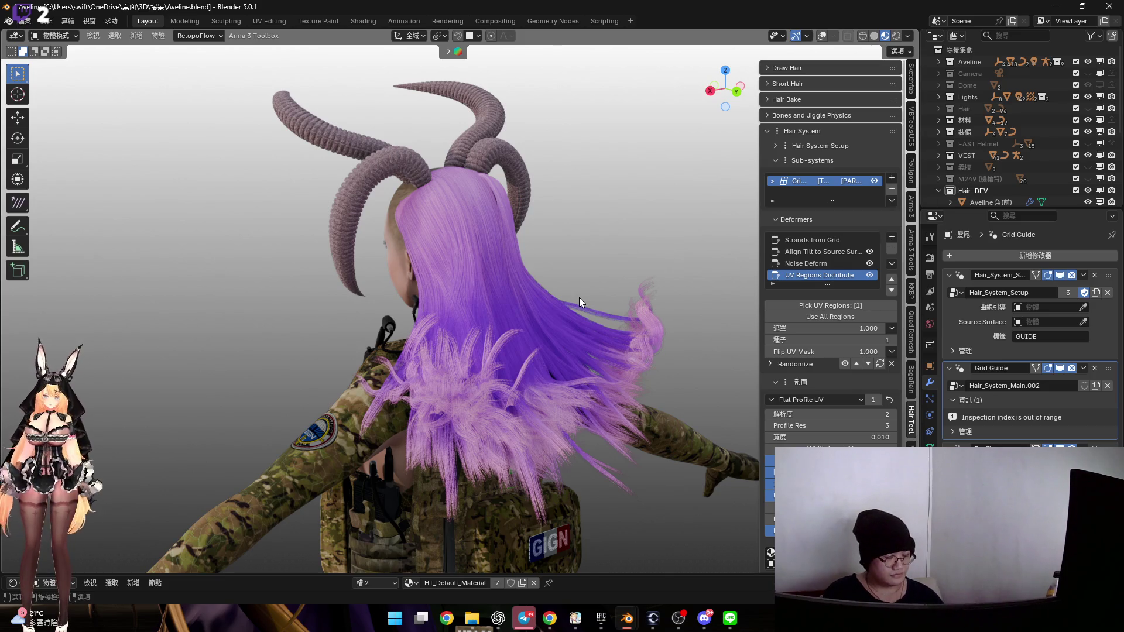
Check the wavy purple ends from behind, then show Noise Deform's settings (Global Scale 0.400)
{"action": "mouse_move", "coordinate": [500, 270]}
{"action": "middle_mouse_down"}
{"action": "mouse_move", "coordinate": [518, 296]}
{"action": "mouse_move", "coordinate": [522, 275]}
{"action": "middle_mouse_up"}
{"action": "scroll", "coordinate": [520, 275], "scroll_direction": "up", "scroll_amount": 5}
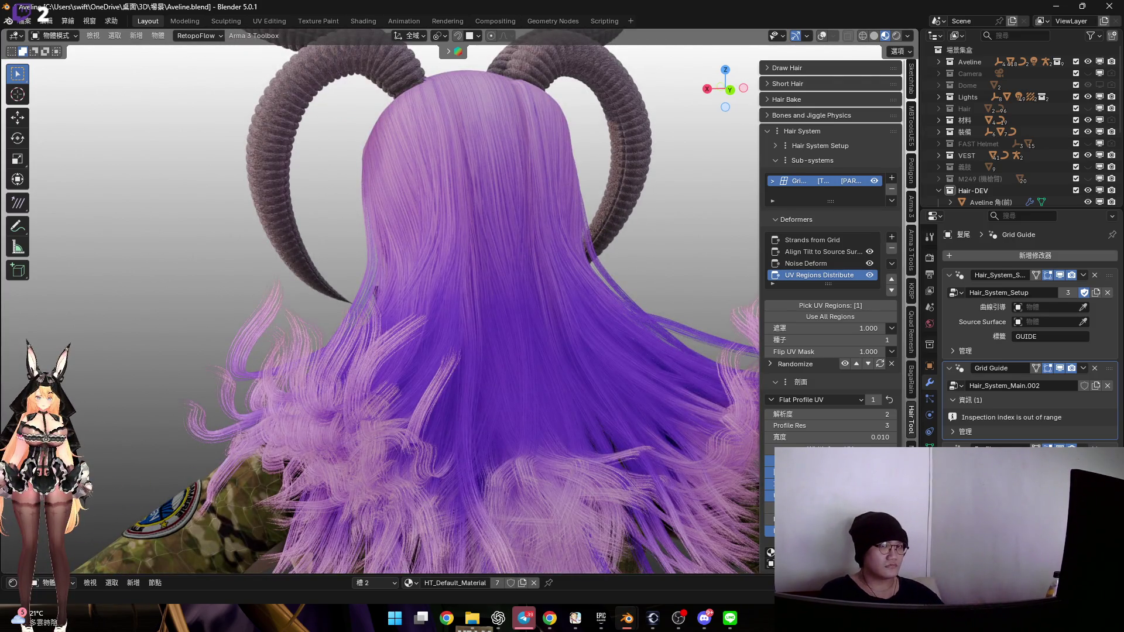
{"action": "mouse_move", "coordinate": [562, 167]}
{"action": "middle_mouse_down"}
{"action": "mouse_move", "coordinate": [513, 153]}
{"action": "mouse_move", "coordinate": [529, 156]}
{"action": "mouse_move", "coordinate": [479, 174]}
{"action": "mouse_move", "coordinate": [475, 197]}
{"action": "mouse_move", "coordinate": [445, 191]}
{"action": "mouse_move", "coordinate": [461, 195]}
{"action": "middle_mouse_up"}
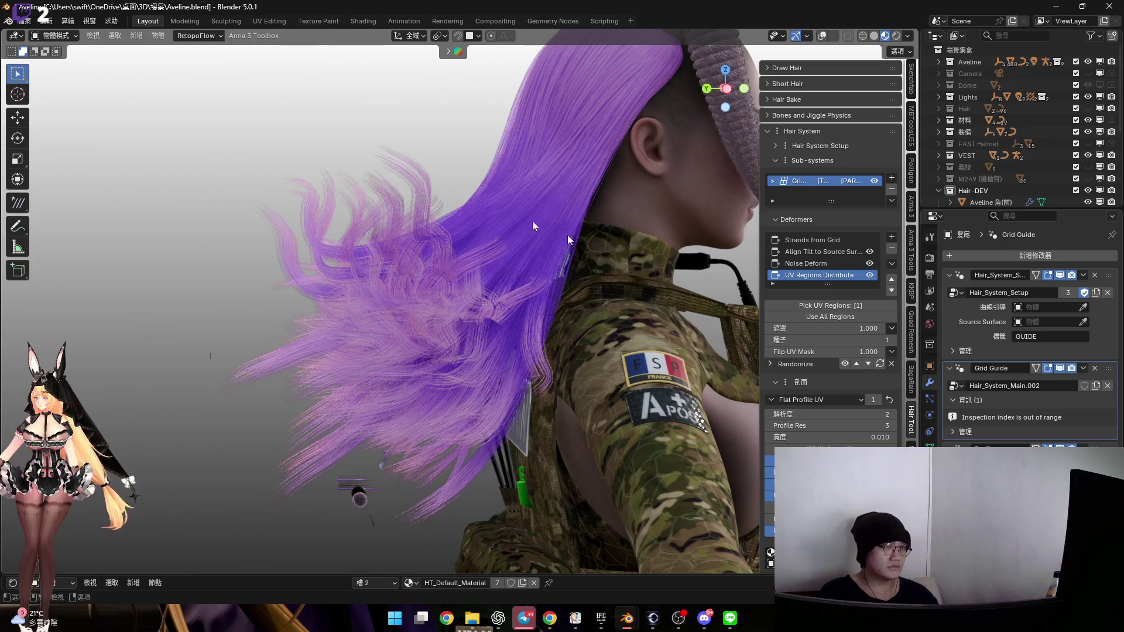
{"action": "left_click", "coordinate": [808, 265]}
{"action": "mouse_move", "coordinate": [529, 310]}
{"action": "middle_mouse_down", "text": "ctrl"}
{"action": "mouse_move", "coordinate": [560, 308]}
{"action": "mouse_move", "coordinate": [539, 311]}
{"action": "mouse_move", "coordinate": [549, 314]}
{"action": "middle_mouse_up", "text": "ctrl"}
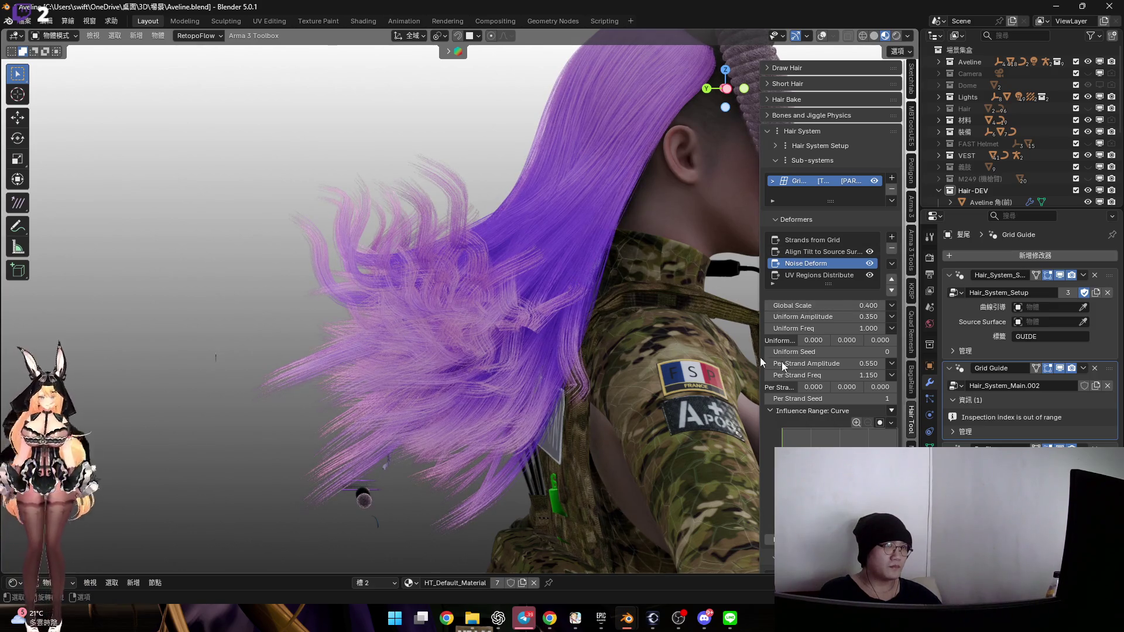
Show the 髮尾.001 patch's Noise Deform and raise its Global Scale to 0.450
{"action": "left_click", "coordinate": [822, 275]}
{"action": "left_click", "coordinate": [819, 263]}
{"action": "left_click_drag", "start_coordinate": [831, 305], "coordinate": [841, 305]}
{"action": "mouse_move", "coordinate": [610, 304]}
{"action": "middle_mouse_down"}
{"action": "mouse_move", "coordinate": [645, 297]}
{"action": "mouse_move", "coordinate": [568, 282]}
{"action": "mouse_move", "coordinate": [588, 259]}
{"action": "mouse_move", "coordinate": [536, 270]}
{"action": "mouse_move", "coordinate": [521, 244]}
{"action": "mouse_move", "coordinate": [571, 286]}
{"action": "mouse_move", "coordinate": [504, 335]}
{"action": "mouse_move", "coordinate": [511, 293]}
{"action": "mouse_move", "coordinate": [565, 391]}
{"action": "mouse_move", "coordinate": [615, 191]}
{"action": "mouse_move", "coordinate": [575, 309]}
{"action": "mouse_move", "coordinate": [591, 293]}
{"action": "middle_mouse_up"}
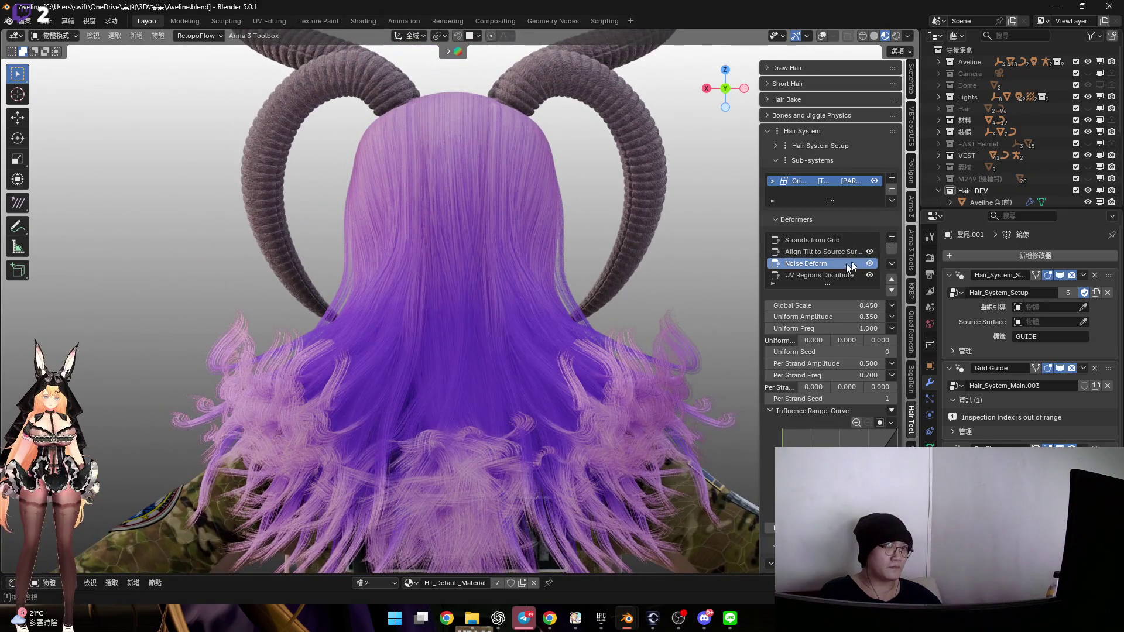
{"action": "left_click", "coordinate": [891, 237]}
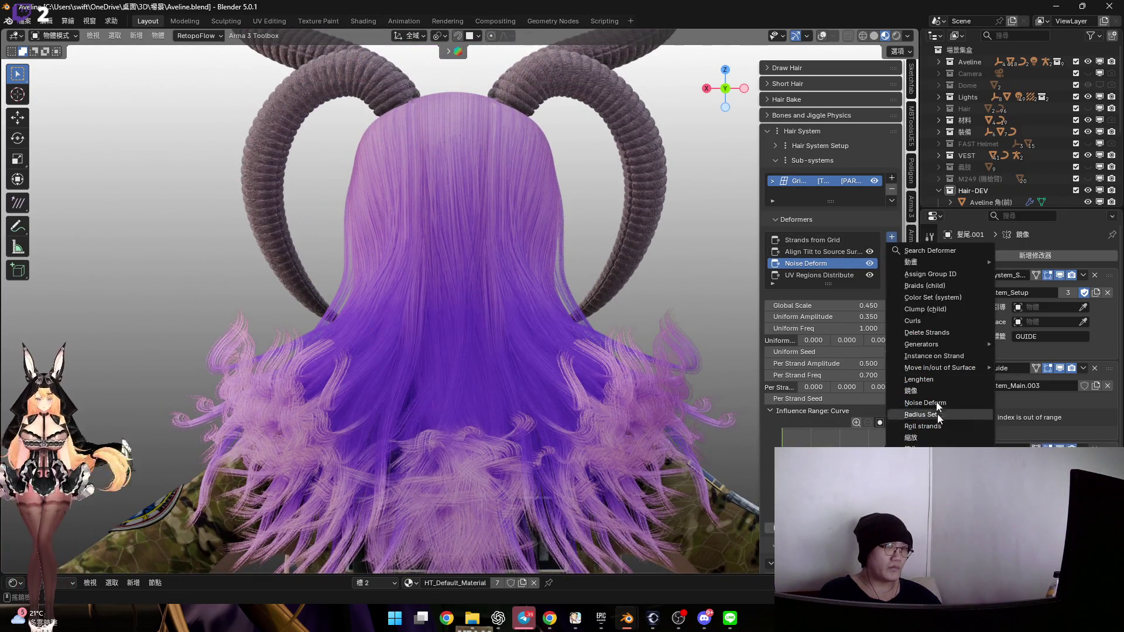
Add a Curls deformer and settle its Global Scale at 0.050 after trying 0.01
{"action": "left_click", "coordinate": [939, 324]}
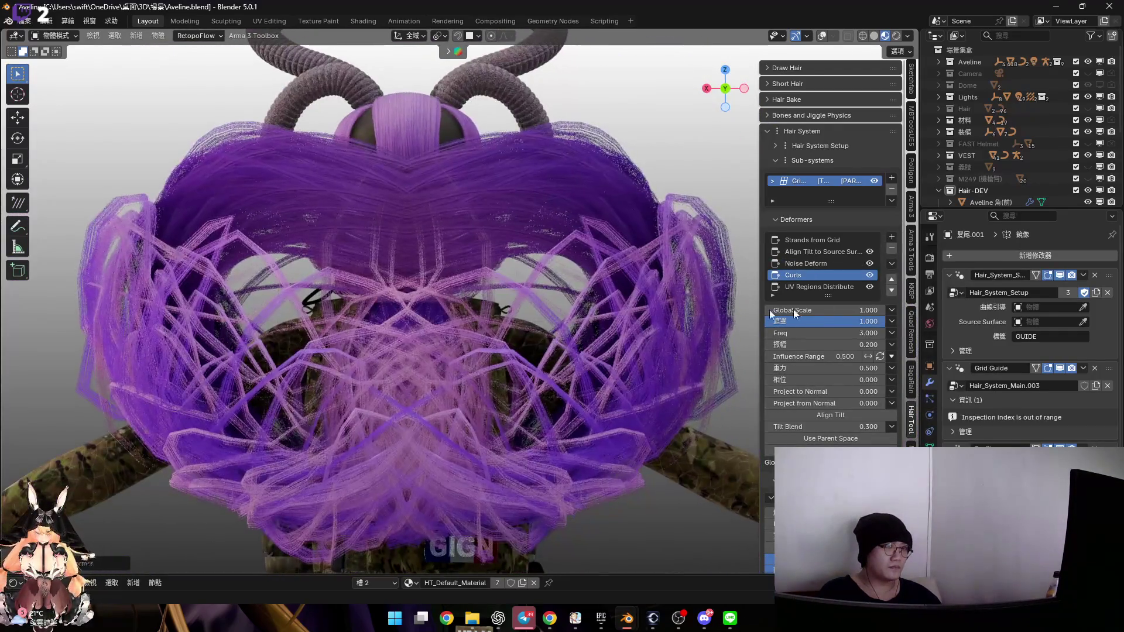
{"action": "left_click_drag", "start_coordinate": [825, 310], "coordinate": [744, 310]}
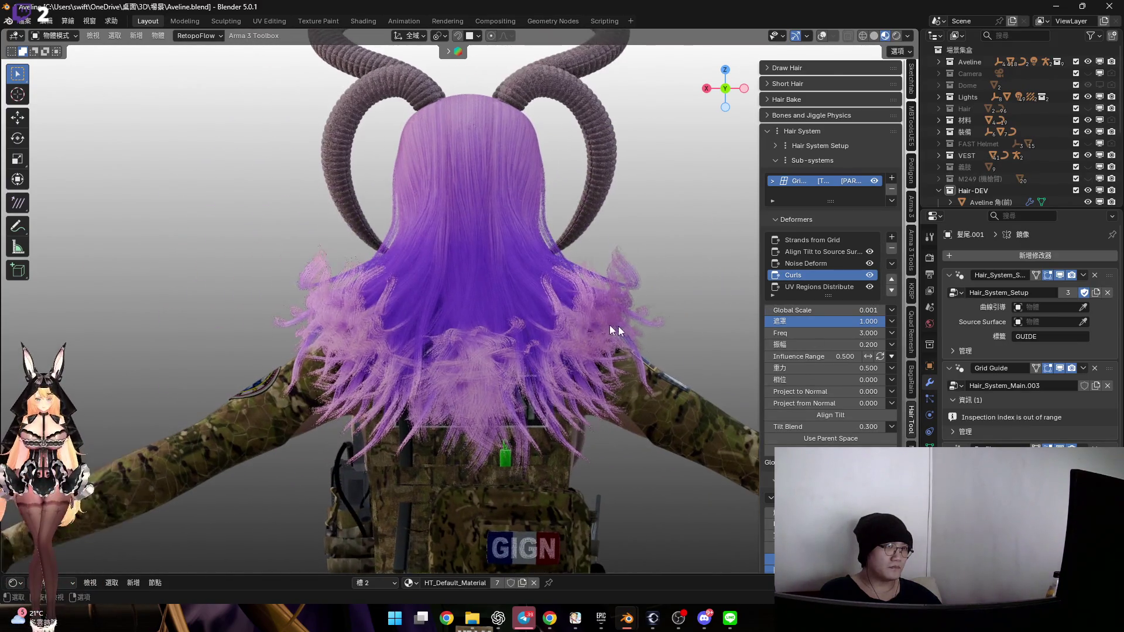
{"action": "scroll", "coordinate": [610, 325], "scroll_direction": "up", "scroll_amount": 2}
{"action": "double_click", "coordinate": [843, 310]}
{"action": "type", "text": "0.01"}
{"action": "key", "text": "Return"}
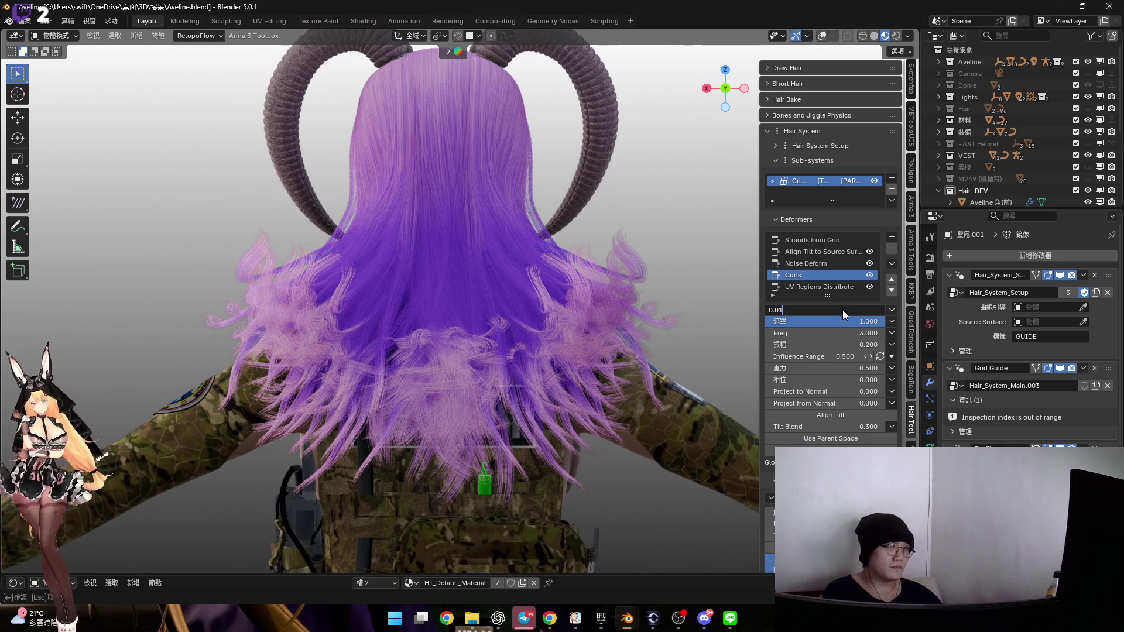
{"action": "mouse_move", "coordinate": [488, 320]}
{"action": "middle_mouse_down"}
{"action": "mouse_move", "coordinate": [543, 310]}
{"action": "mouse_move", "coordinate": [555, 273]}
{"action": "mouse_move", "coordinate": [555, 307]}
{"action": "mouse_move", "coordinate": [808, 321]}
{"action": "middle_mouse_up"}
{"action": "left_click_drag", "start_coordinate": [825, 310], "coordinate": [855, 310]}
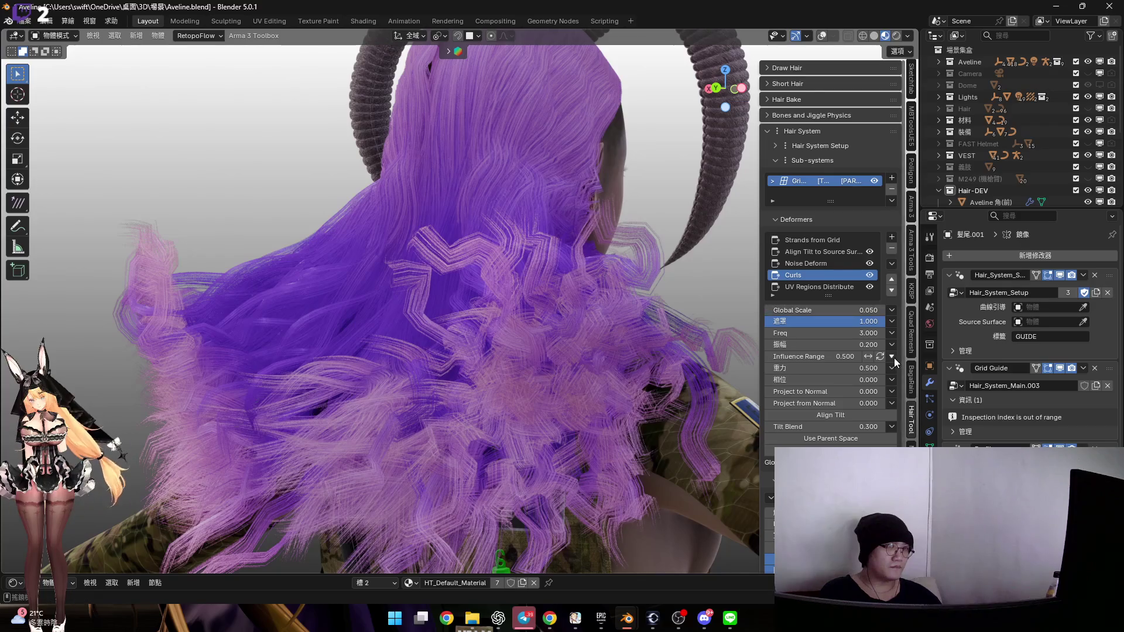
Set the curls' Influence Range to Profile Curve, reshape the curve, and lower amplitude to 0.040
{"action": "left_click", "coordinate": [891, 356]}
{"action": "key", "text": "Return"}
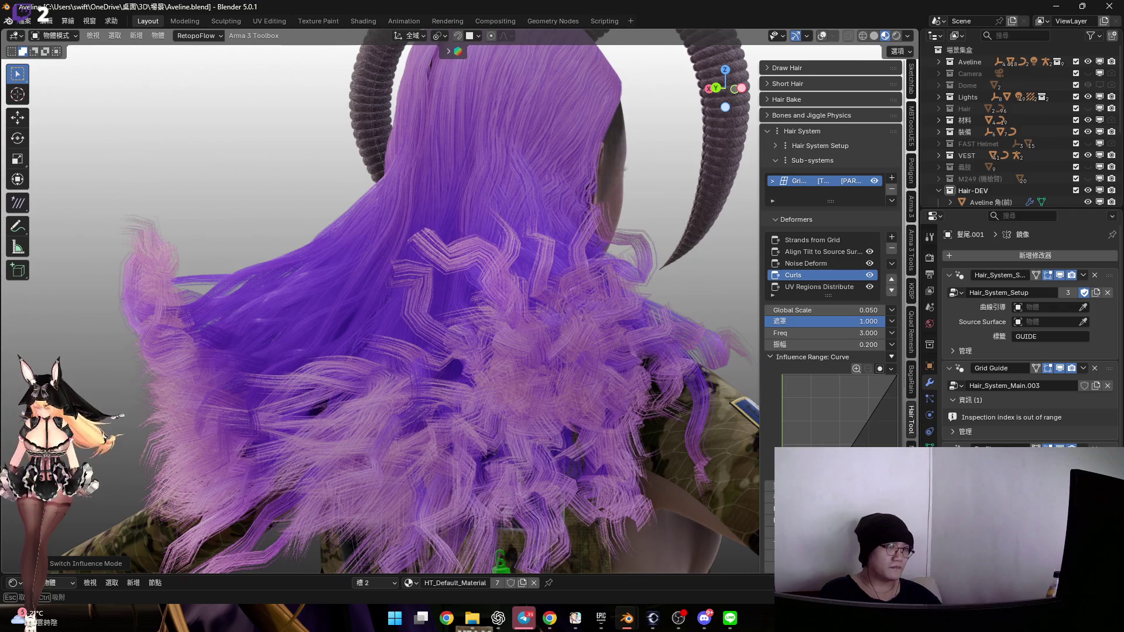
{"action": "mouse_move", "coordinate": [739, 416]}
{"action": "middle_mouse_down"}
{"action": "mouse_move", "coordinate": [486, 304]}
{"action": "mouse_move", "coordinate": [514, 308]}
{"action": "mouse_move", "coordinate": [743, 157]}
{"action": "middle_mouse_up"}
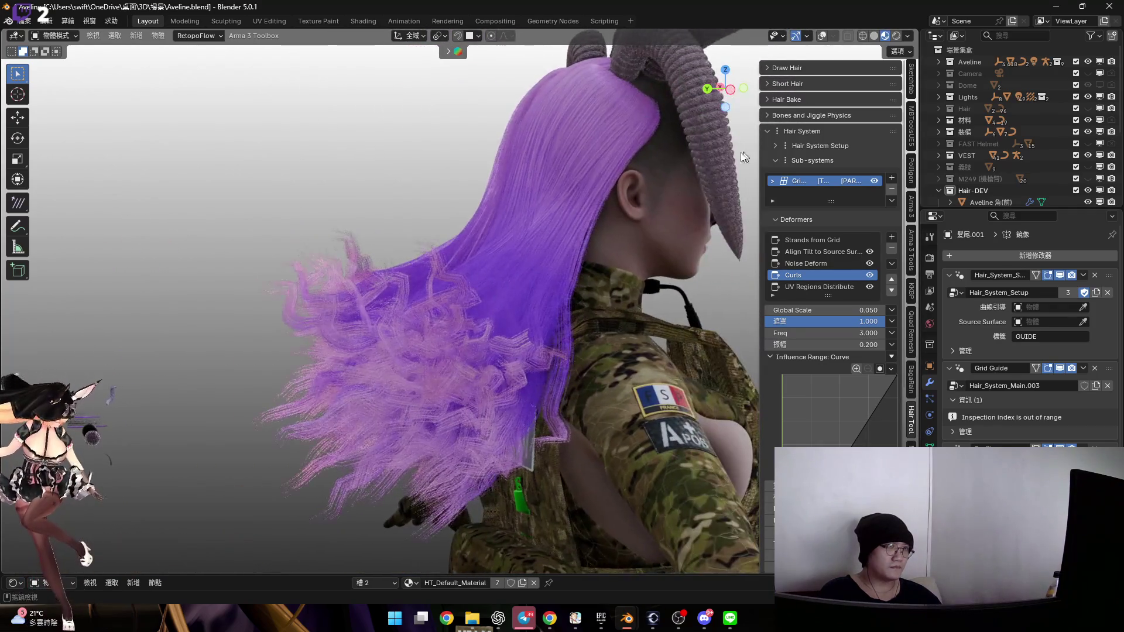
{"action": "middle_click_drag", "start_coordinate": [729, 97], "coordinate": [579, 334]}
{"action": "scroll", "coordinate": [557, 346], "scroll_direction": "up", "scroll_amount": 3}
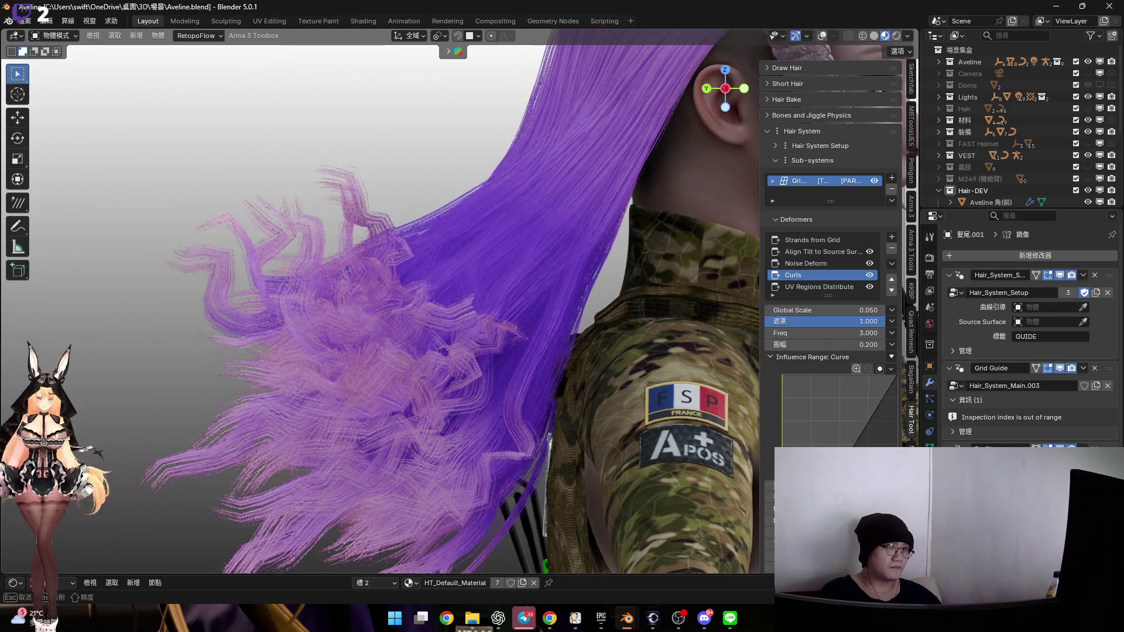
{"action": "left_click_drag", "start_coordinate": [870, 413], "coordinate": [871, 423]}
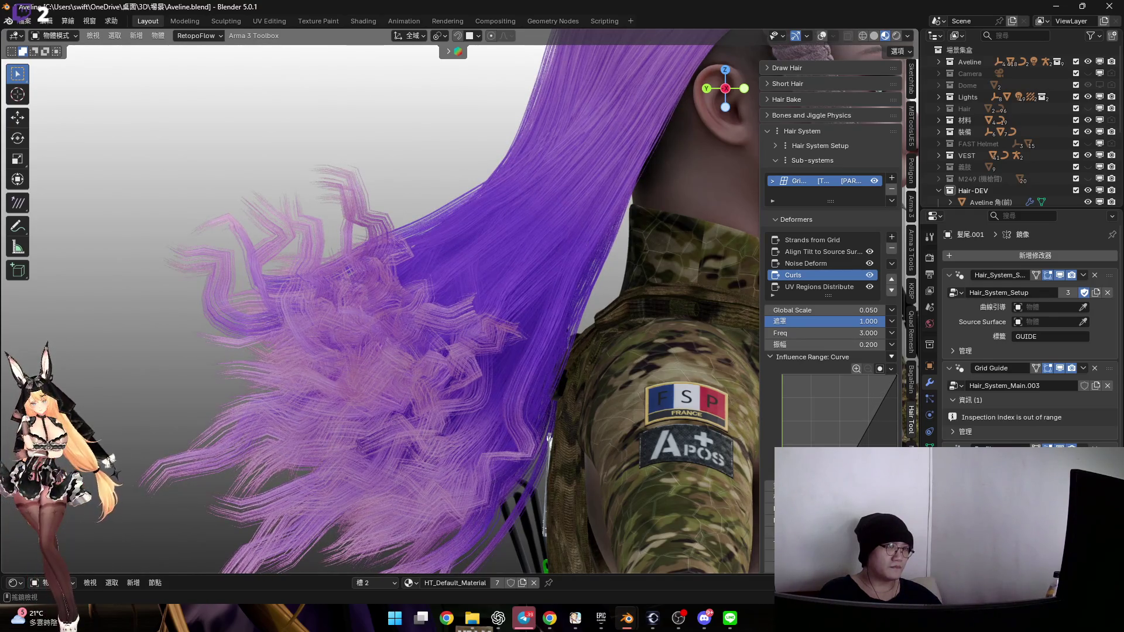
{"action": "mouse_move", "coordinate": [896, 377]}
{"action": "left_mouse_down"}
{"action": "mouse_move", "coordinate": [887, 417]}
{"action": "mouse_move", "coordinate": [824, 431]}
{"action": "mouse_move", "coordinate": [838, 433]}
{"action": "left_mouse_up"}
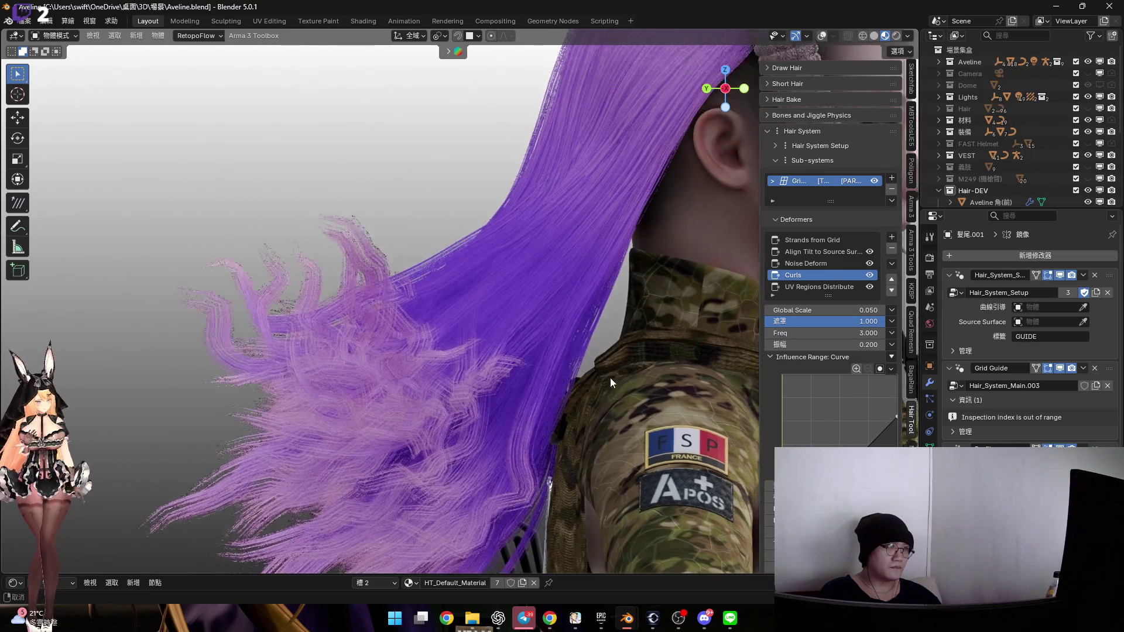
{"action": "mouse_move", "coordinate": [819, 342]}
{"action": "left_mouse_down"}
{"action": "mouse_move", "coordinate": [781, 342]}
{"action": "mouse_move", "coordinate": [845, 333]}
{"action": "mouse_move", "coordinate": [766, 333]}
{"action": "left_mouse_up"}
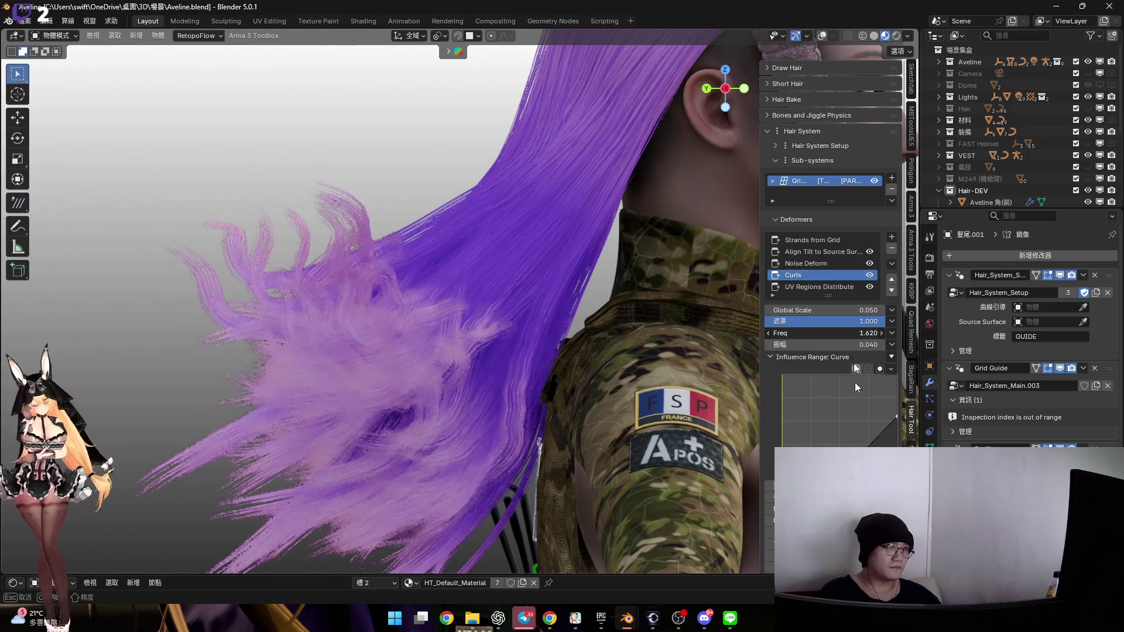
Dismiss the chat popup and lower the Curls frequency to 1.300
{"action": "left_click", "coordinate": [730, 618]}
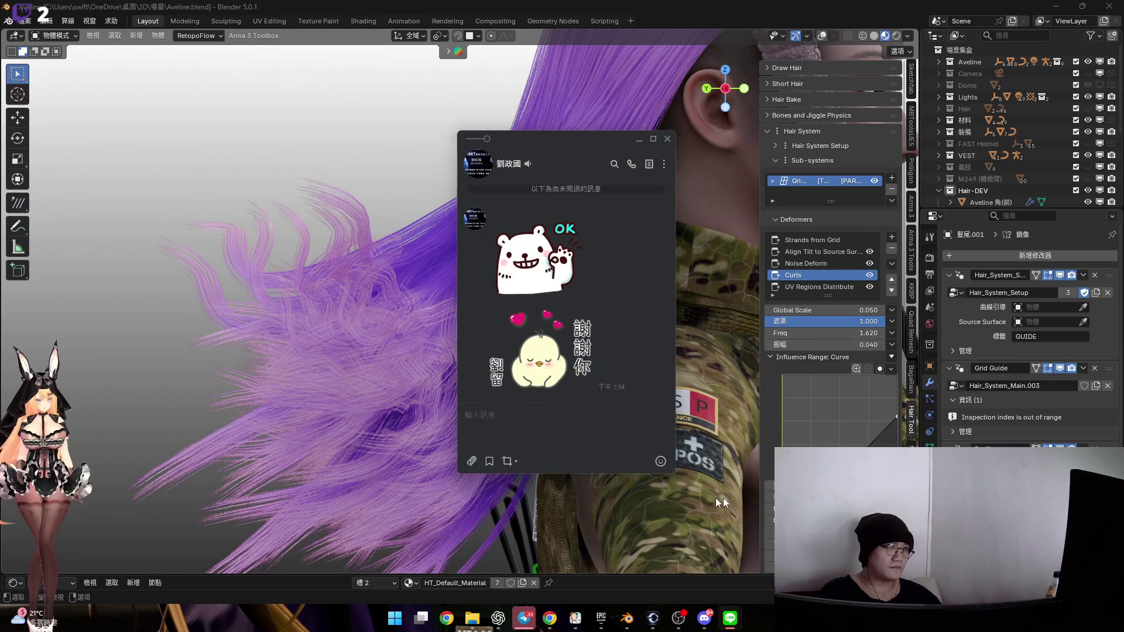
{"action": "left_click", "coordinate": [721, 504]}
{"action": "left_click_drag", "start_coordinate": [845, 333], "coordinate": [826, 333]}
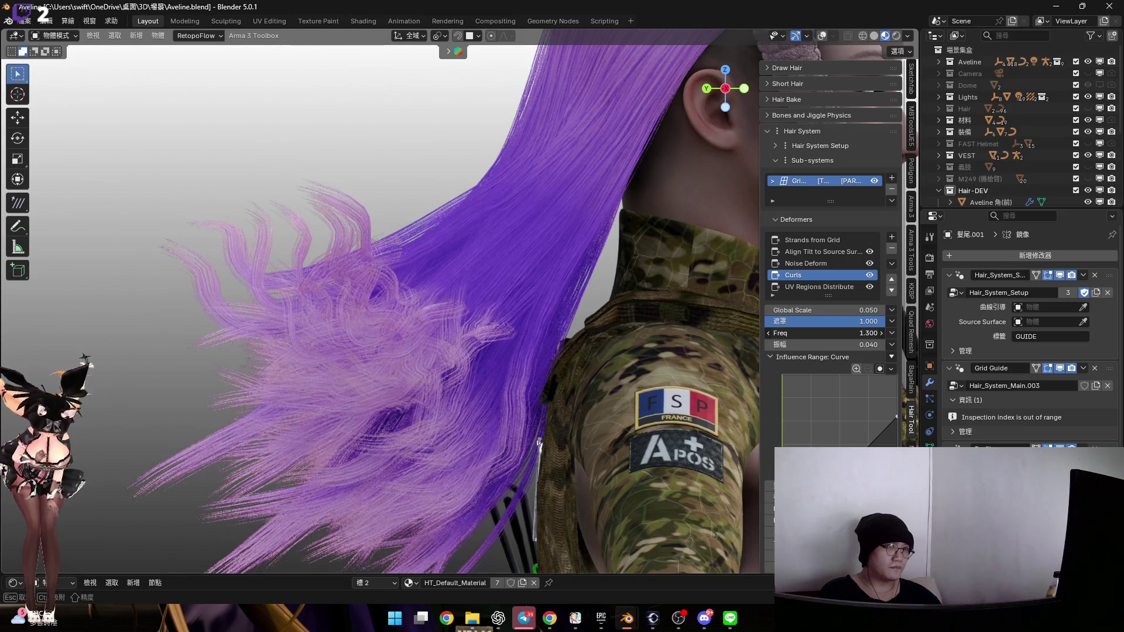
{"action": "mouse_move", "coordinate": [670, 318]}
{"action": "middle_mouse_down"}
{"action": "mouse_move", "coordinate": [602, 371]}
{"action": "mouse_move", "coordinate": [622, 319]}
{"action": "mouse_move", "coordinate": [609, 363]}
{"action": "mouse_move", "coordinate": [640, 331]}
{"action": "middle_mouse_up"}
Test much larger curls, return Global Scale to 0.050, then delete the Curls deformer
{"action": "left_click_drag", "start_coordinate": [826, 309], "coordinate": [826, 310]}
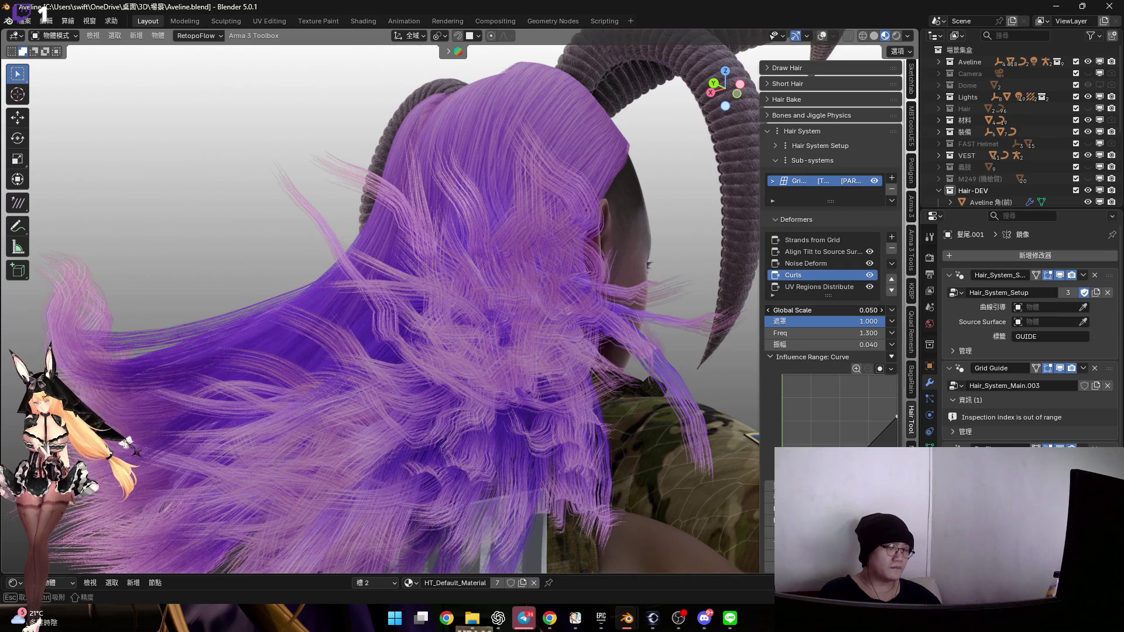
{"action": "left_click_drag", "start_coordinate": [826, 310], "coordinate": [860, 309]}
{"action": "mouse_move", "coordinate": [826, 310]}
{"action": "left_mouse_down"}
{"action": "mouse_move", "coordinate": [896, 310]}
{"action": "mouse_move", "coordinate": [796, 311]}
{"action": "mouse_move", "coordinate": [824, 308]}
{"action": "left_mouse_up"}
{"action": "mouse_move", "coordinate": [644, 351]}
{"action": "middle_mouse_down"}
{"action": "mouse_move", "coordinate": [582, 314]}
{"action": "mouse_move", "coordinate": [604, 378]}
{"action": "mouse_move", "coordinate": [595, 404]}
{"action": "mouse_move", "coordinate": [481, 430]}
{"action": "mouse_move", "coordinate": [470, 423]}
{"action": "middle_mouse_up"}
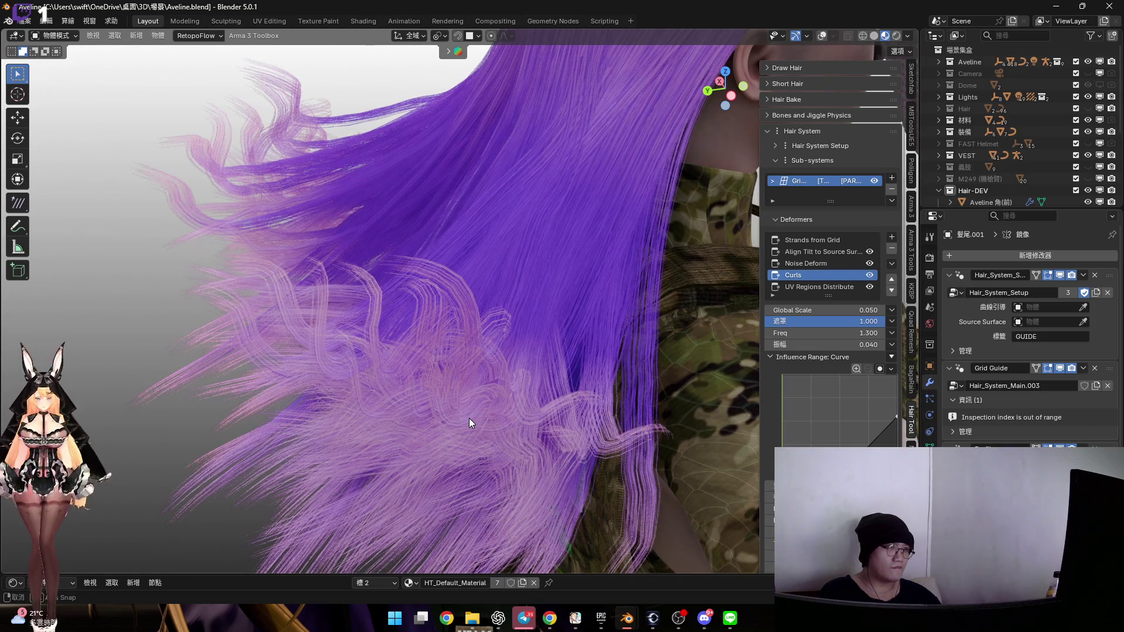
{"action": "mouse_move", "coordinate": [530, 408]}
{"action": "middle_mouse_down"}
{"action": "mouse_move", "coordinate": [436, 404]}
{"action": "mouse_move", "coordinate": [486, 407]}
{"action": "middle_mouse_up"}
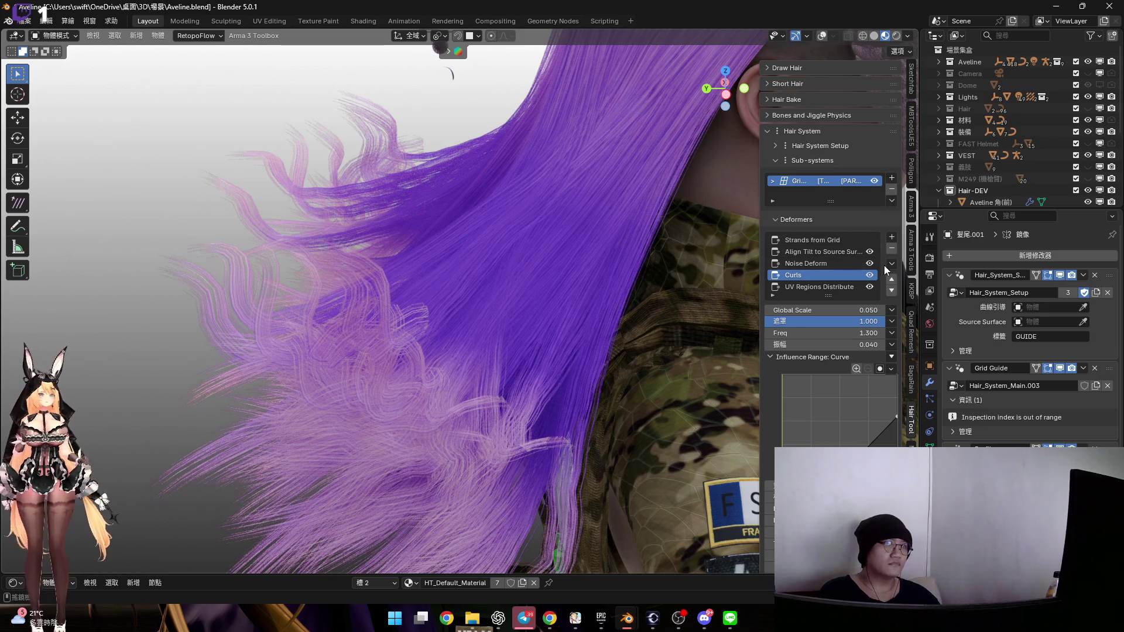
{"action": "left_click", "coordinate": [892, 249]}
Orbit in closer to check the hair ends now waved only by Noise Deform
{"action": "scroll", "coordinate": [595, 379], "scroll_direction": "down", "scroll_amount": 2}
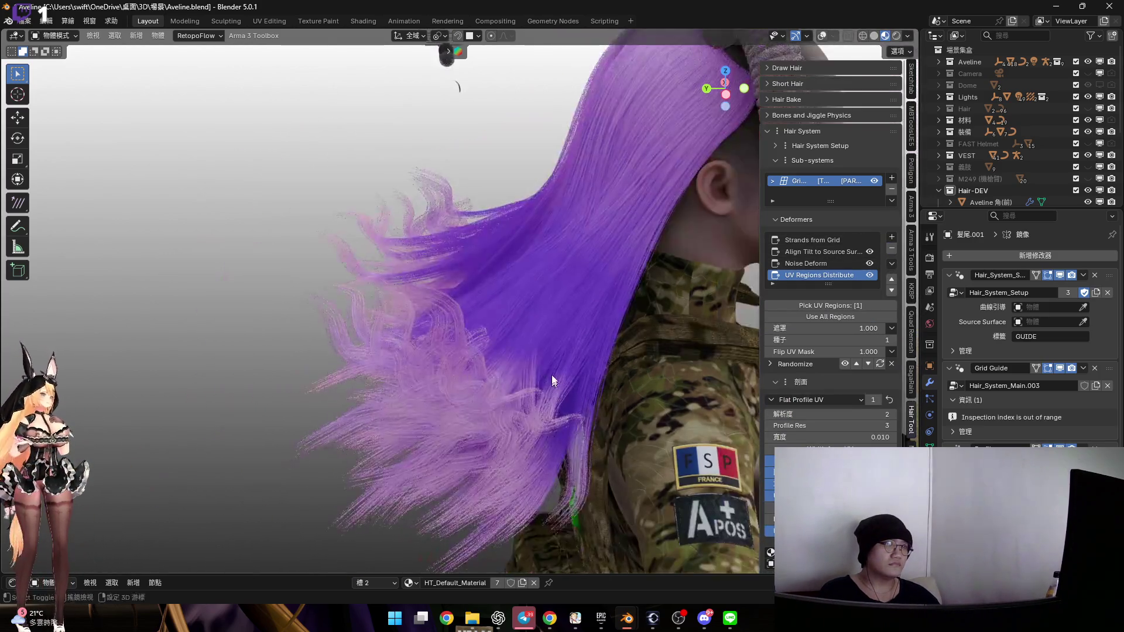
{"action": "left_click_drag", "start_coordinate": [715, 93], "coordinate": [724, 124]}
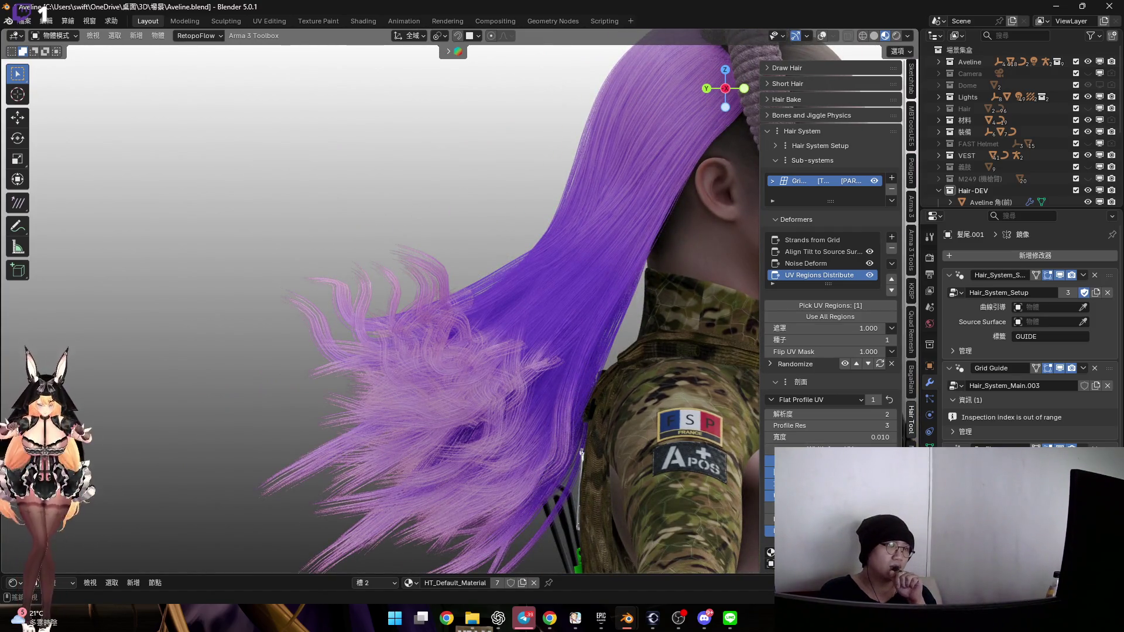
{"action": "scroll", "coordinate": [830, 263], "scroll_direction": "down", "scroll_amount": 3}
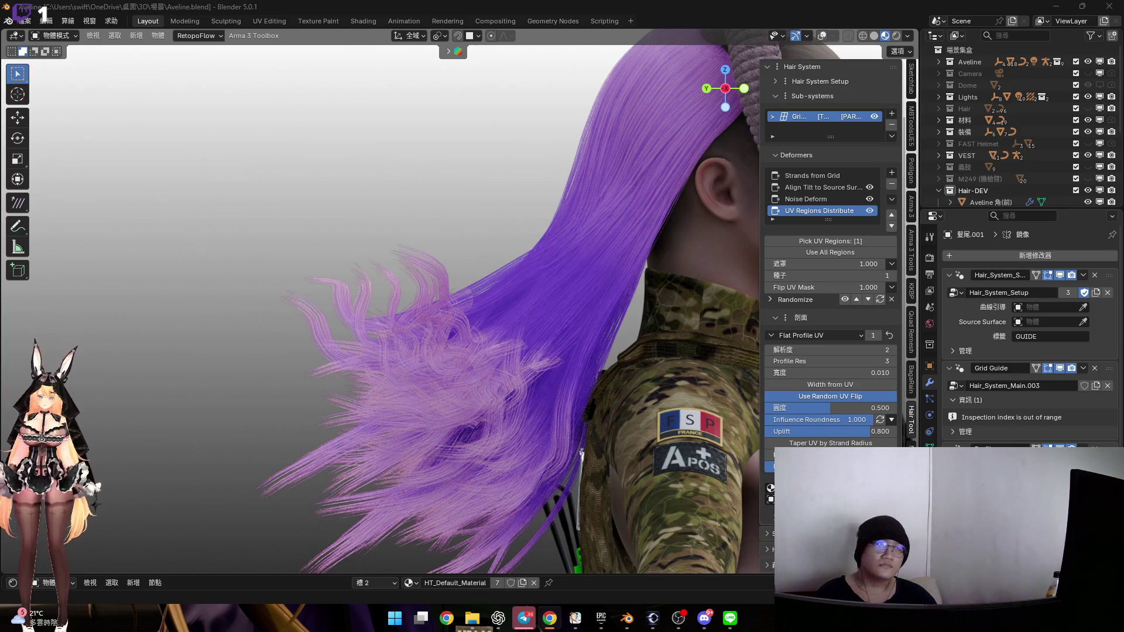
{"action": "mouse_move", "coordinate": [597, 334]}
{"action": "middle_mouse_down"}
{"action": "mouse_move", "coordinate": [565, 363]}
{"action": "mouse_move", "coordinate": [535, 356]}
{"action": "mouse_move", "coordinate": [547, 333]}
{"action": "mouse_move", "coordinate": [549, 359]}
{"action": "middle_mouse_up"}
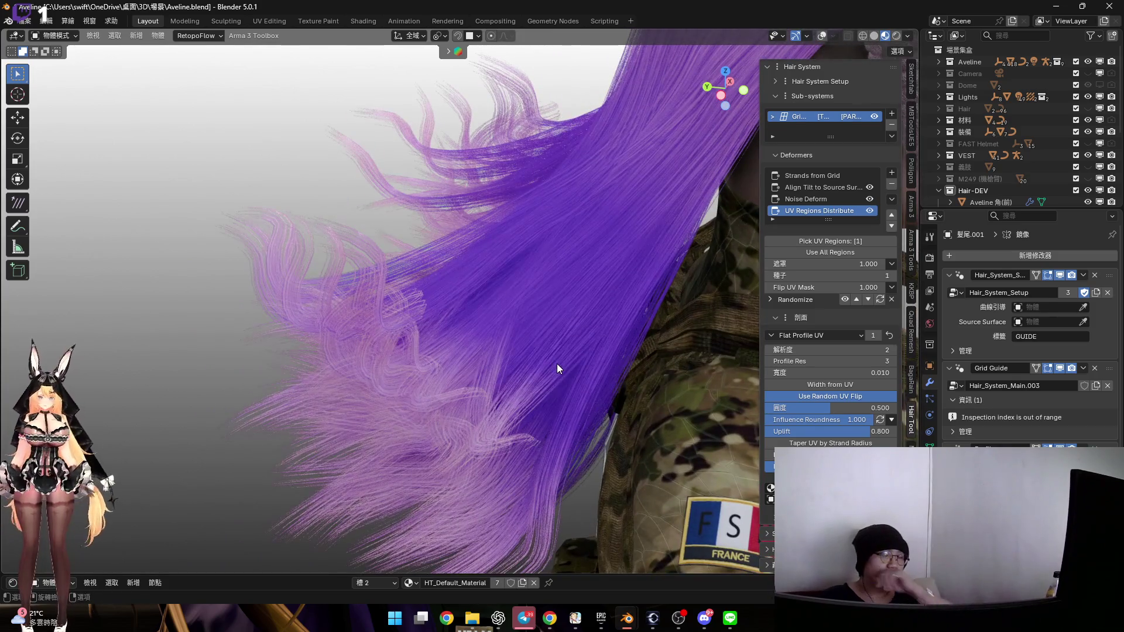
Show the side patch's Noise Deform and adjust its influence curve's end point height
{"action": "left_click", "coordinate": [808, 199]}
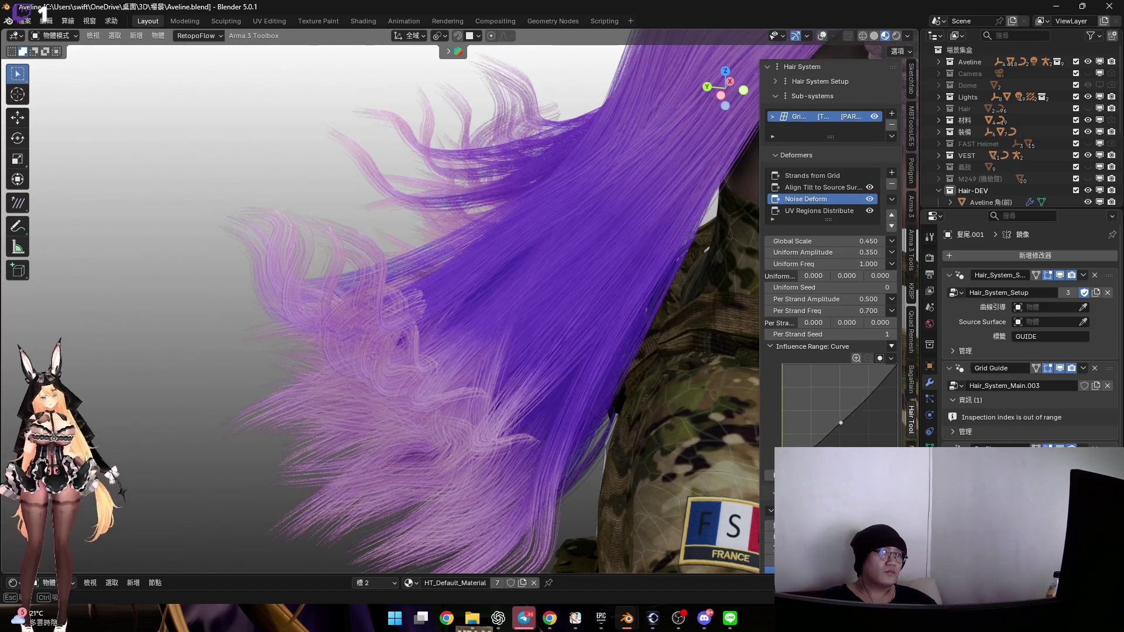
{"action": "mouse_move", "coordinate": [582, 302]}
{"action": "middle_mouse_down"}
{"action": "mouse_move", "coordinate": [566, 345]}
{"action": "mouse_move", "coordinate": [609, 316]}
{"action": "mouse_move", "coordinate": [599, 353]}
{"action": "mouse_move", "coordinate": [612, 345]}
{"action": "middle_mouse_up"}
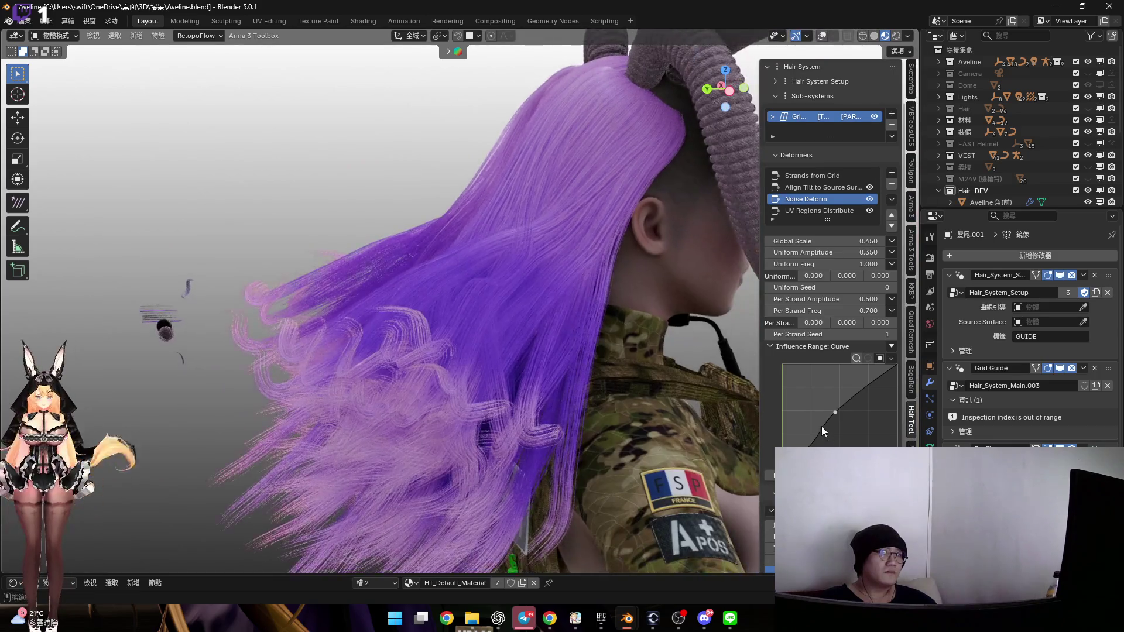
{"action": "left_click_drag", "start_coordinate": [835, 412], "coordinate": [835, 413]}
{"action": "mouse_move", "coordinate": [583, 343]}
{"action": "middle_mouse_down"}
{"action": "mouse_move", "coordinate": [558, 332]}
{"action": "mouse_move", "coordinate": [770, 430]}
{"action": "middle_mouse_up"}
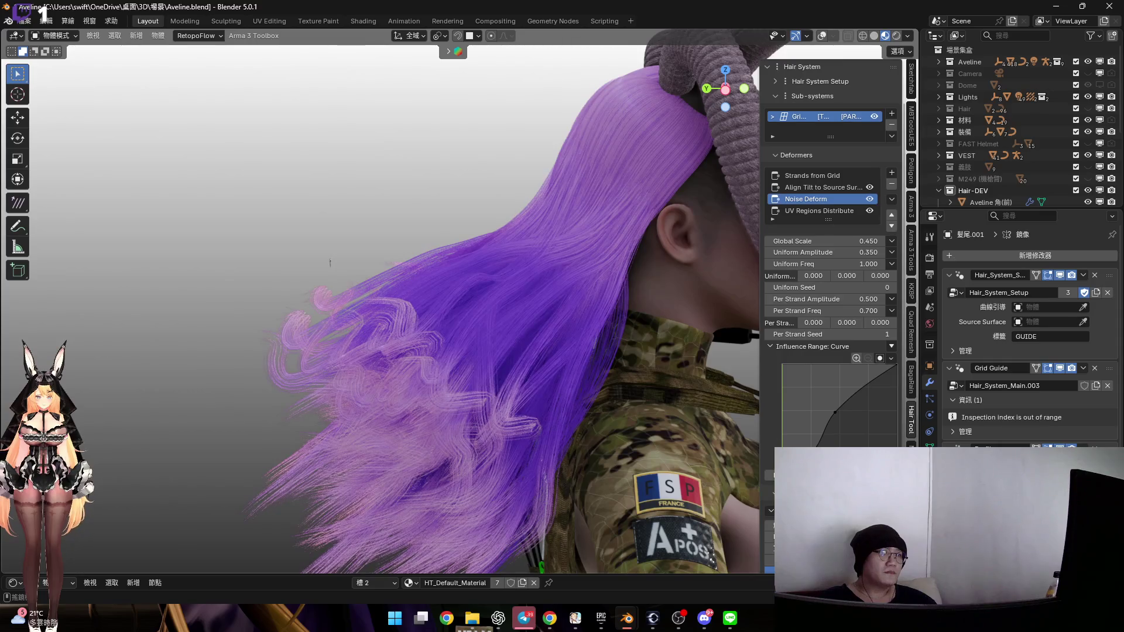
{"action": "mouse_move", "coordinate": [868, 432]}
{"action": "left_mouse_down"}
{"action": "mouse_move", "coordinate": [852, 436]}
{"action": "mouse_move", "coordinate": [839, 413]}
{"action": "left_mouse_up"}
{"action": "left_click_drag", "start_coordinate": [897, 364], "coordinate": [897, 385]}
{"action": "mouse_move", "coordinate": [527, 334]}
{"action": "middle_mouse_down"}
{"action": "mouse_move", "coordinate": [462, 320]}
{"action": "mouse_move", "coordinate": [532, 346]}
{"action": "mouse_move", "coordinate": [609, 329]}
{"action": "mouse_move", "coordinate": [510, 331]}
{"action": "mouse_move", "coordinate": [533, 336]}
{"action": "middle_mouse_up"}
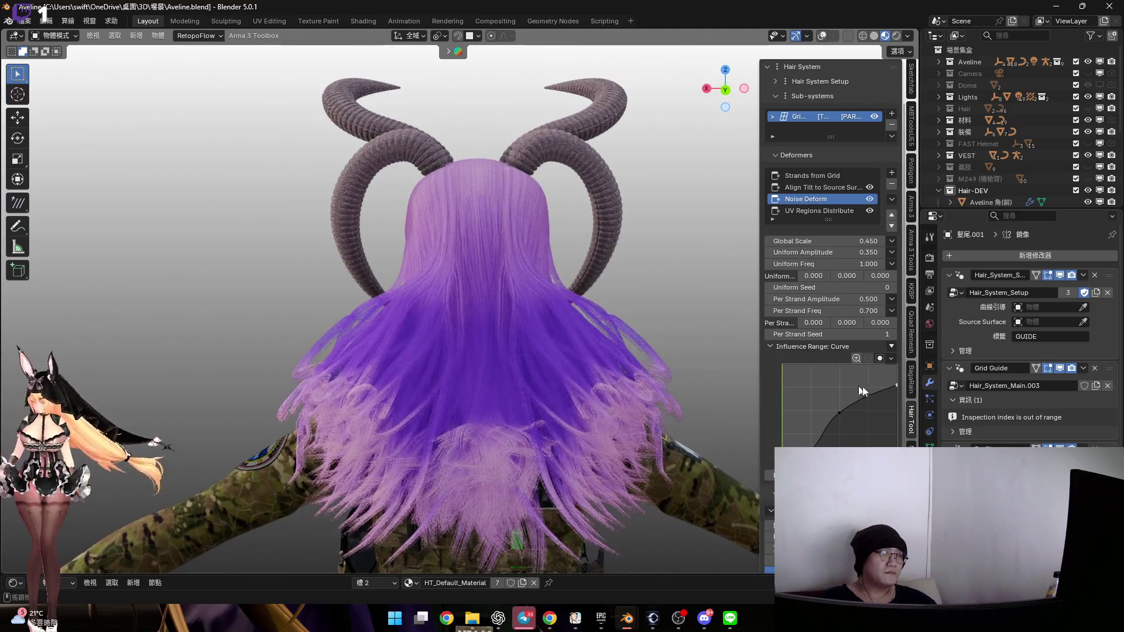
{"action": "left_click_drag", "start_coordinate": [895, 384], "coordinate": [896, 365]}
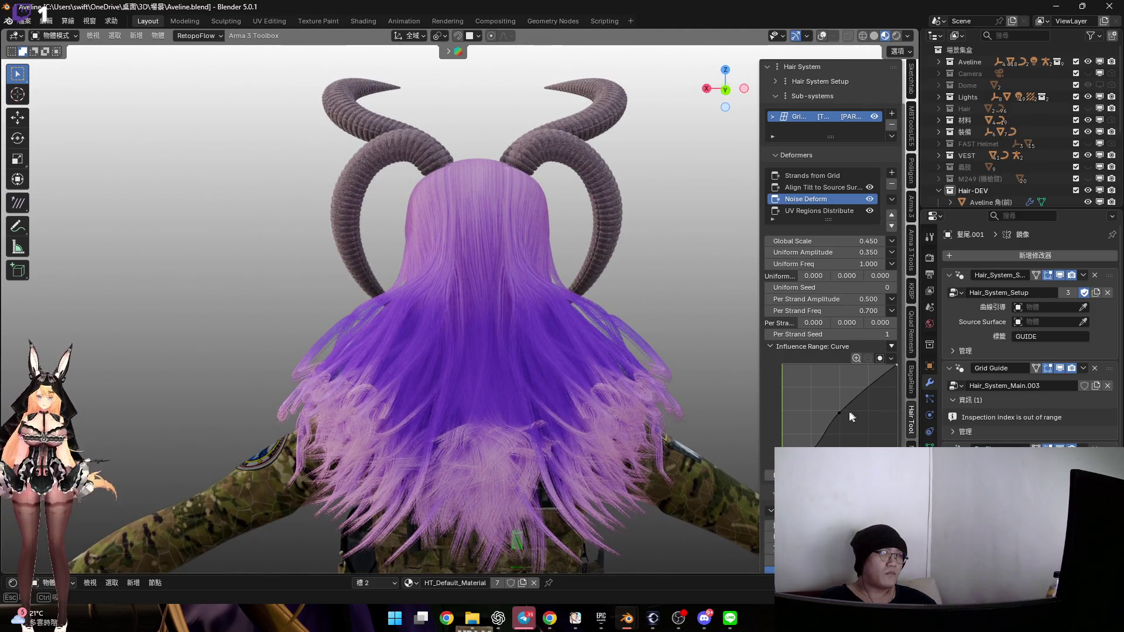
Reset the influence curve to a straight ramp, then bend it so noise builds toward the ends
{"action": "left_click", "coordinate": [839, 413]}
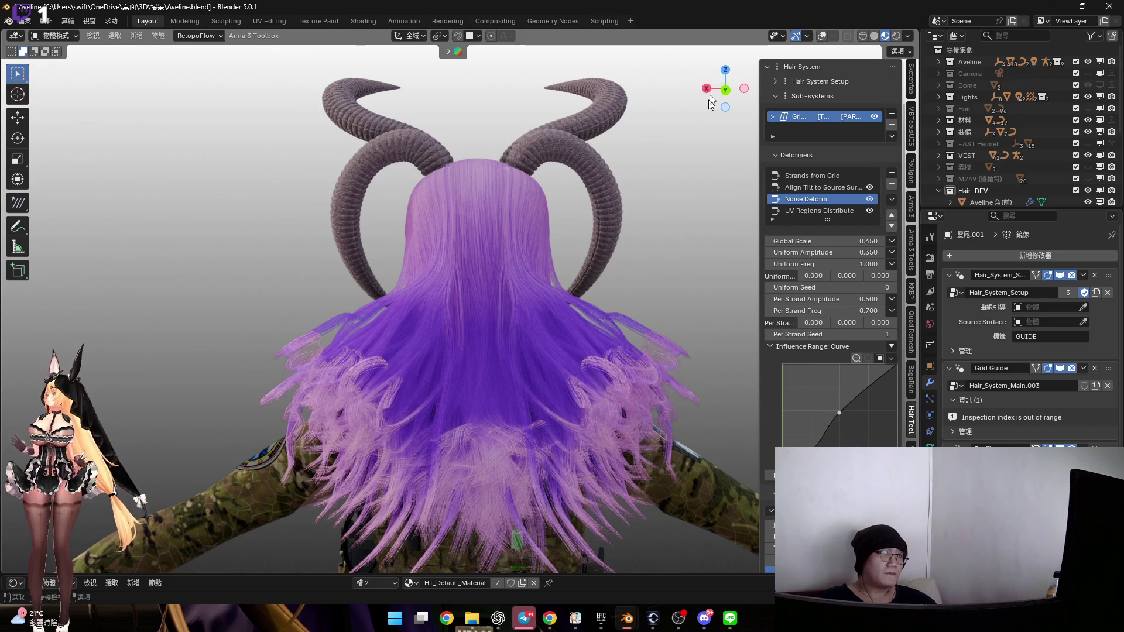
{"action": "scroll", "coordinate": [725, 89], "scroll_direction": "up", "scroll_amount": 2}
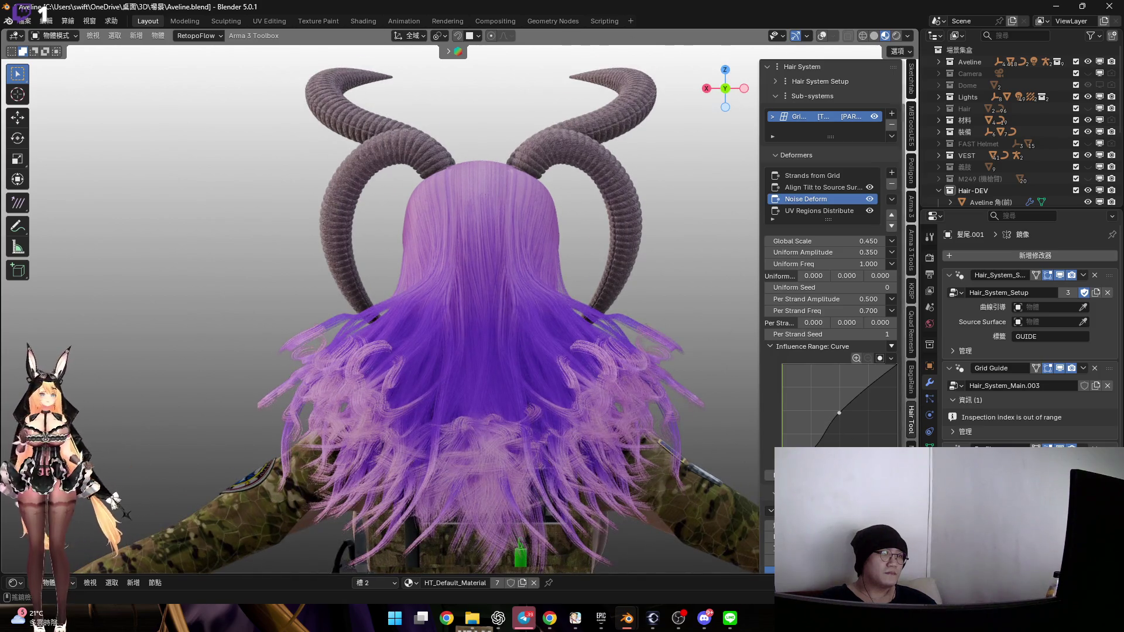
{"action": "key", "text": "ctrl+z"}
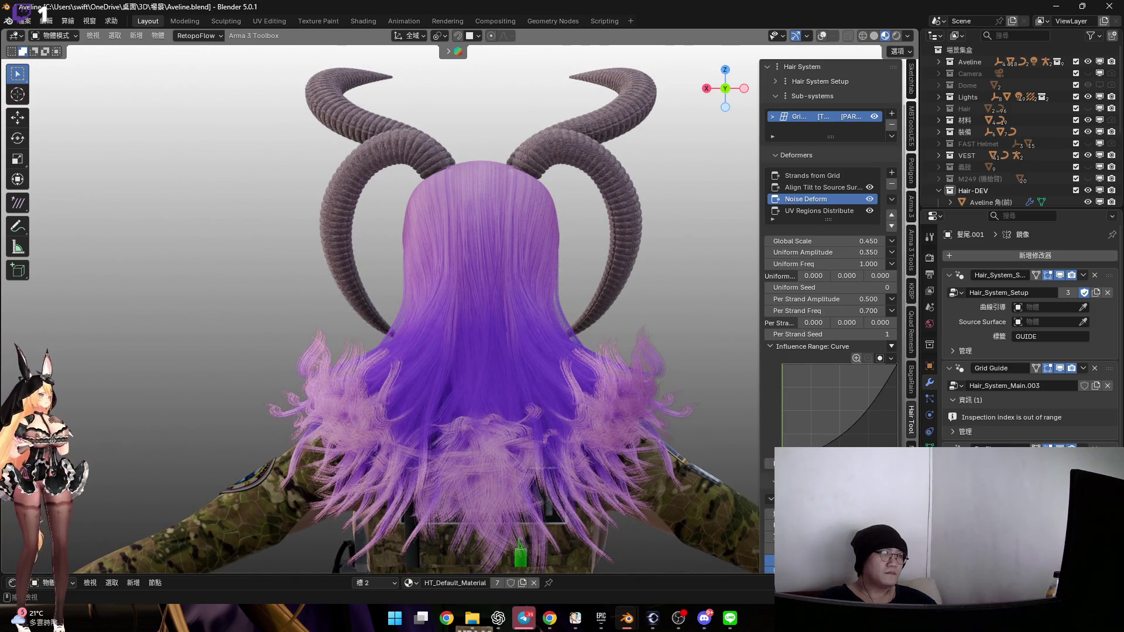
{"action": "key", "text": "ctrl+z"}
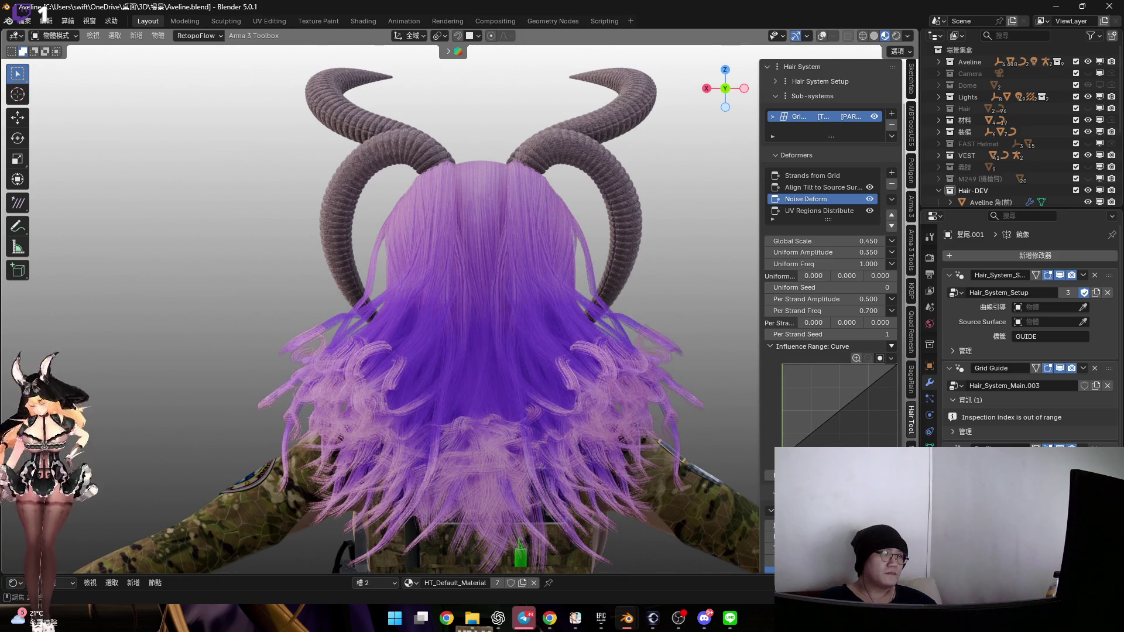
{"action": "mouse_move", "coordinate": [848, 403]}
{"action": "left_mouse_down"}
{"action": "mouse_move", "coordinate": [851, 436]}
{"action": "mouse_move", "coordinate": [831, 447]}
{"action": "left_mouse_up"}
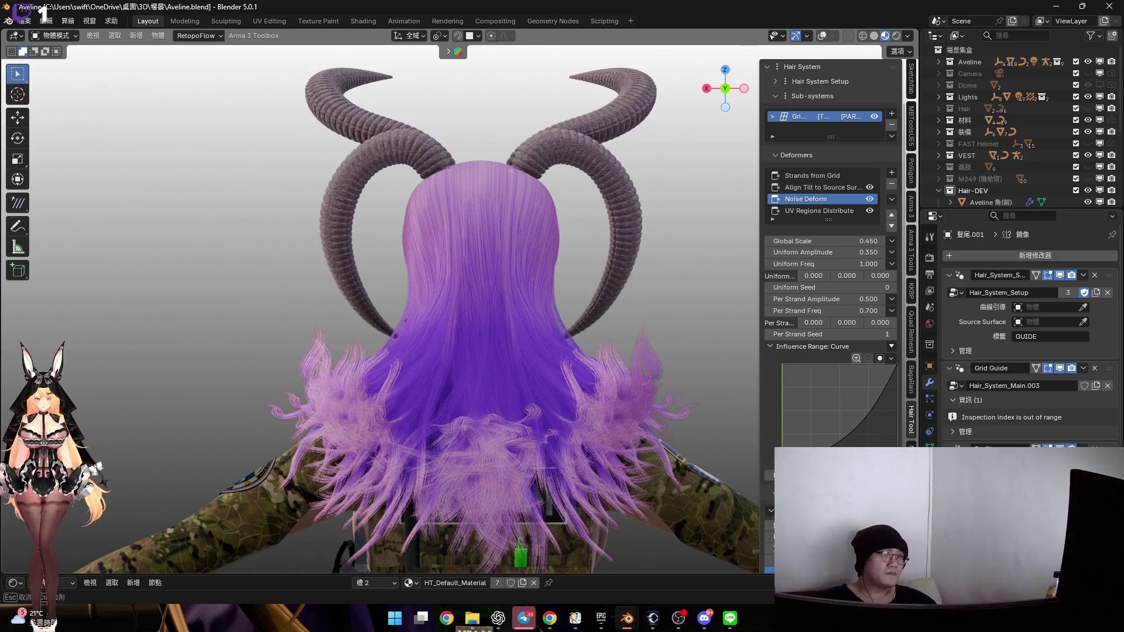
{"action": "mouse_move", "coordinate": [582, 342]}
{"action": "middle_mouse_down"}
{"action": "mouse_move", "coordinate": [552, 317]}
{"action": "mouse_move", "coordinate": [572, 316]}
{"action": "mouse_move", "coordinate": [509, 304]}
{"action": "mouse_move", "coordinate": [538, 320]}
{"action": "middle_mouse_up"}
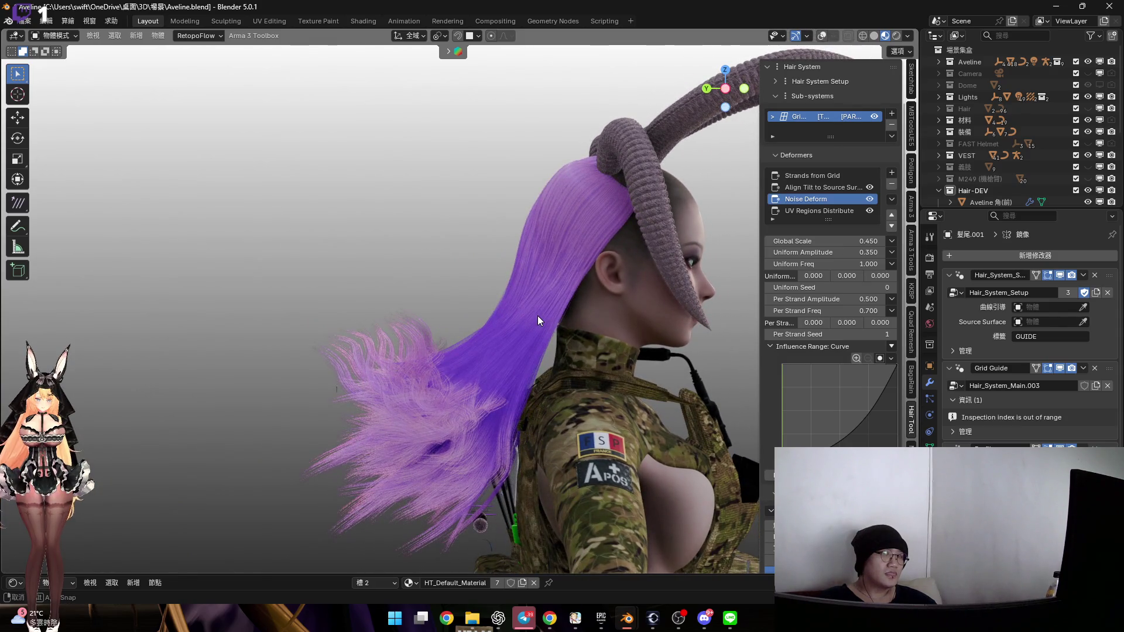
{"action": "middle_click_drag", "start_coordinate": [538, 320], "coordinate": [537, 316]}
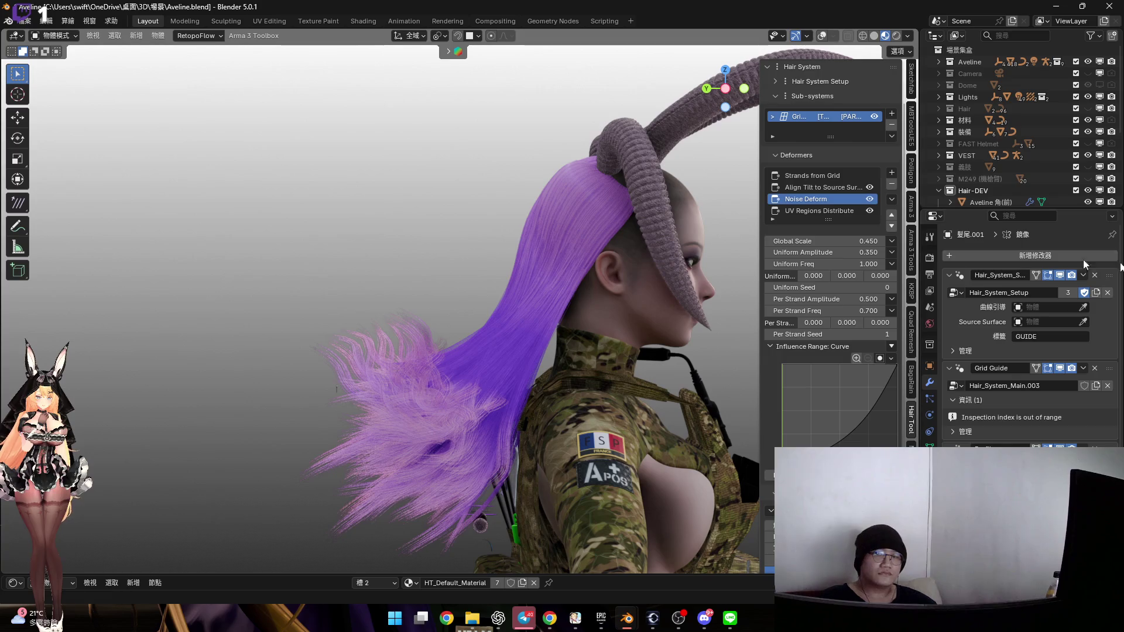
{"action": "mouse_move", "coordinate": [550, 301]}
{"action": "middle_mouse_down"}
{"action": "mouse_move", "coordinate": [613, 298]}
{"action": "mouse_move", "coordinate": [527, 281]}
{"action": "middle_mouse_up"}
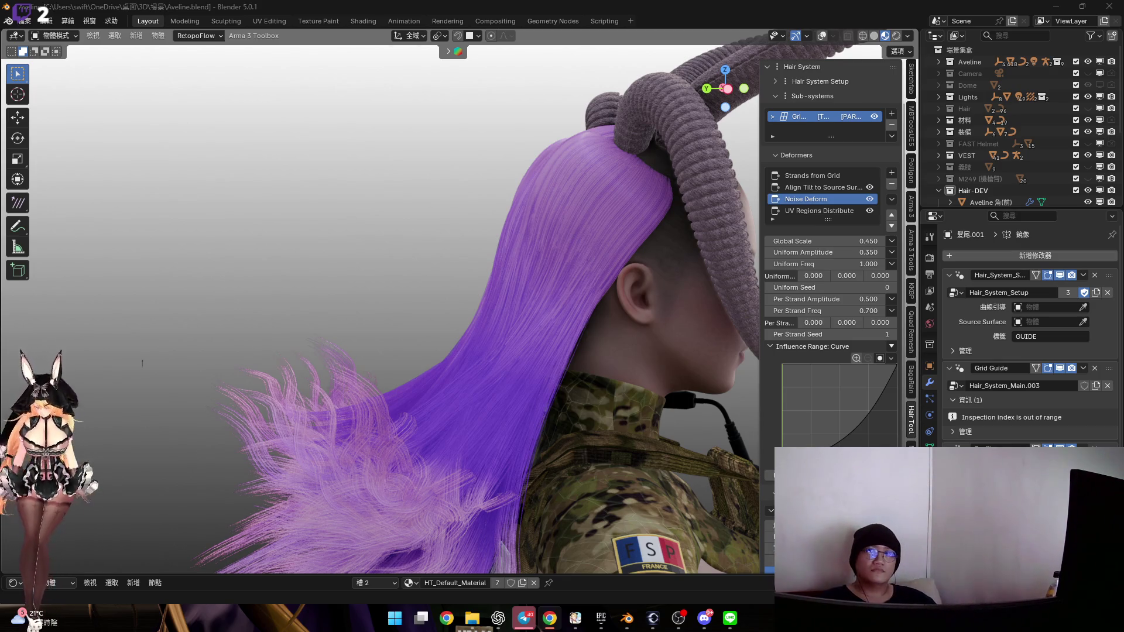
{"action": "key", "text": "r"}
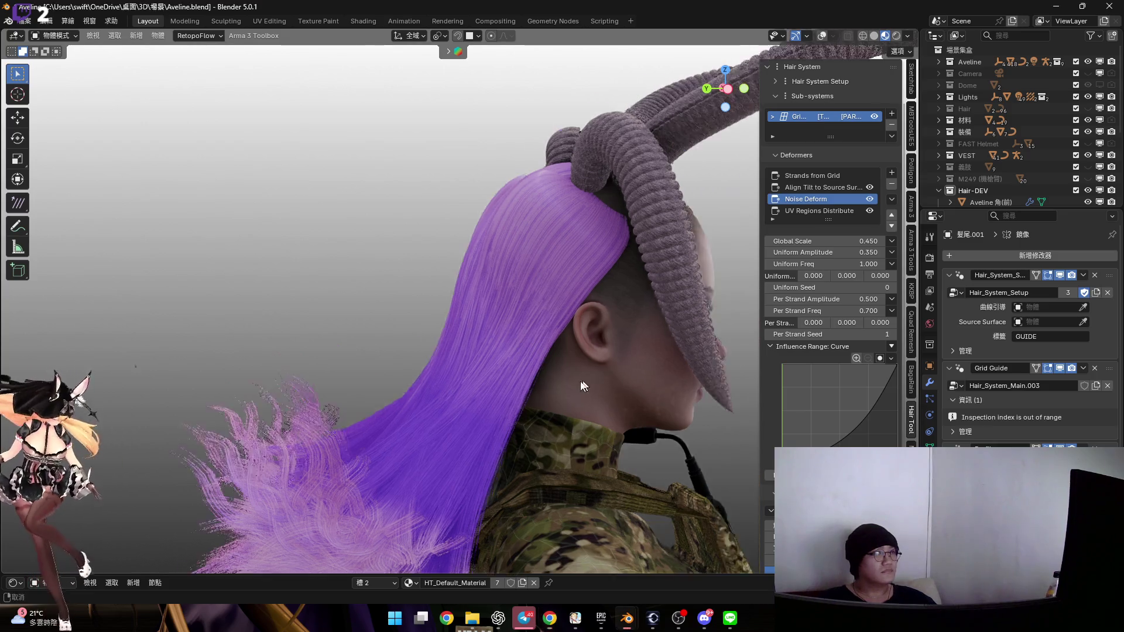
{"action": "left_click", "coordinate": [583, 289]}
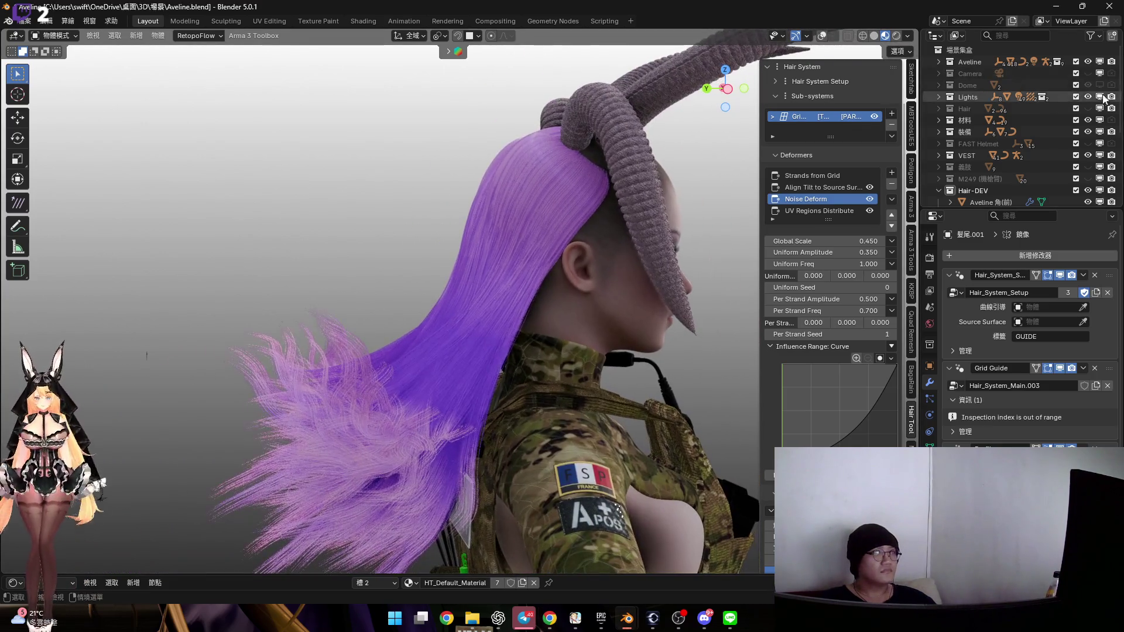
{"action": "left_click", "coordinate": [1089, 109]}
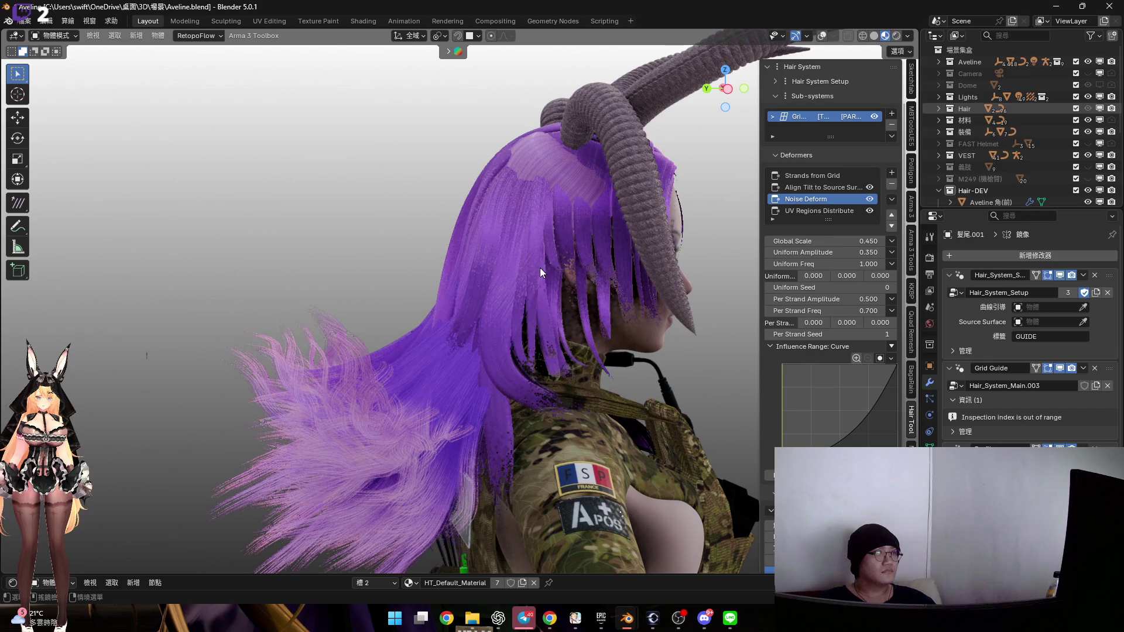
{"action": "key", "text": "r"}
{"action": "left_click", "coordinate": [540, 302]}
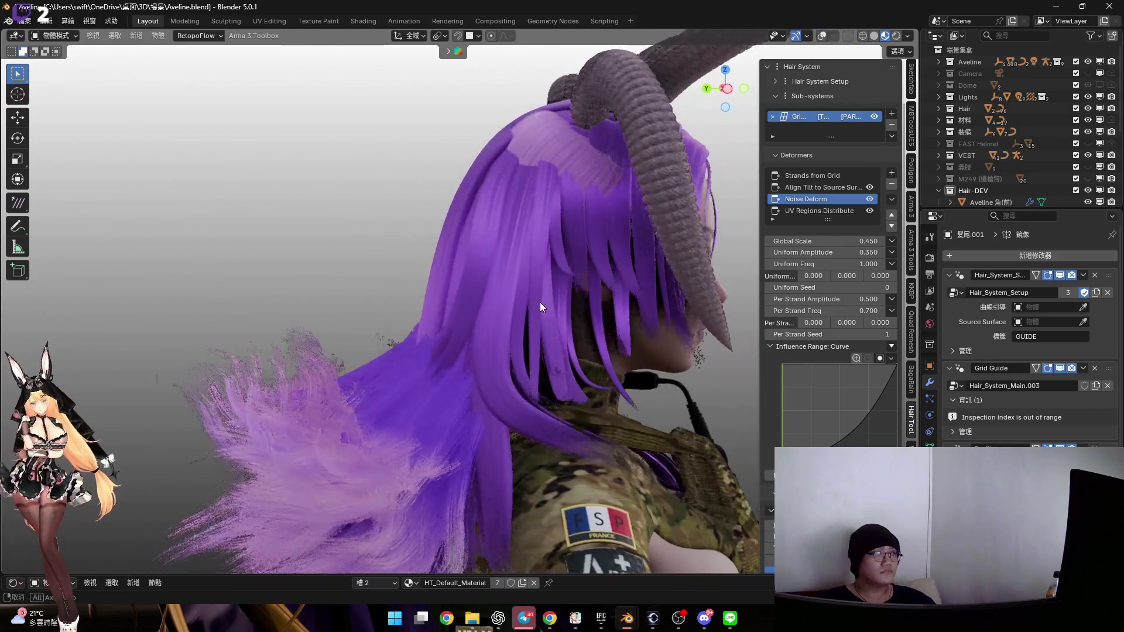
{"action": "left_click", "coordinate": [1088, 109]}
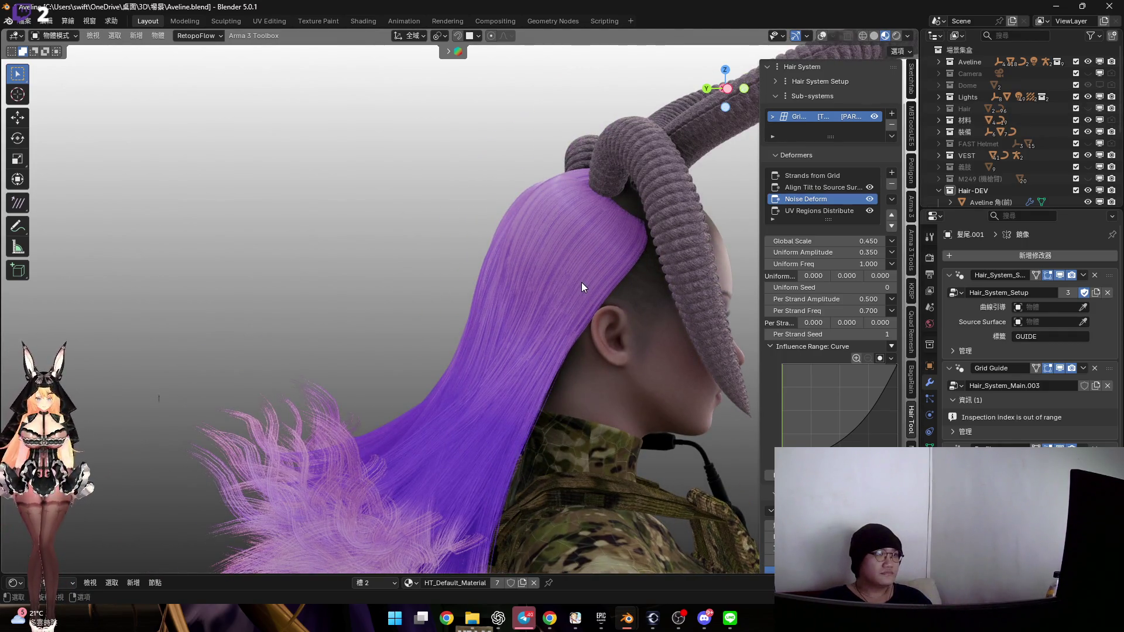
{"action": "mouse_move", "coordinate": [381, 261]}
{"action": "middle_mouse_down"}
{"action": "mouse_move", "coordinate": [462, 265]}
{"action": "mouse_move", "coordinate": [471, 318]}
{"action": "mouse_move", "coordinate": [373, 365]}
{"action": "mouse_move", "coordinate": [453, 303]}
{"action": "mouse_move", "coordinate": [130, 282]}
{"action": "mouse_move", "coordinate": [274, 309]}
{"action": "middle_mouse_up"}
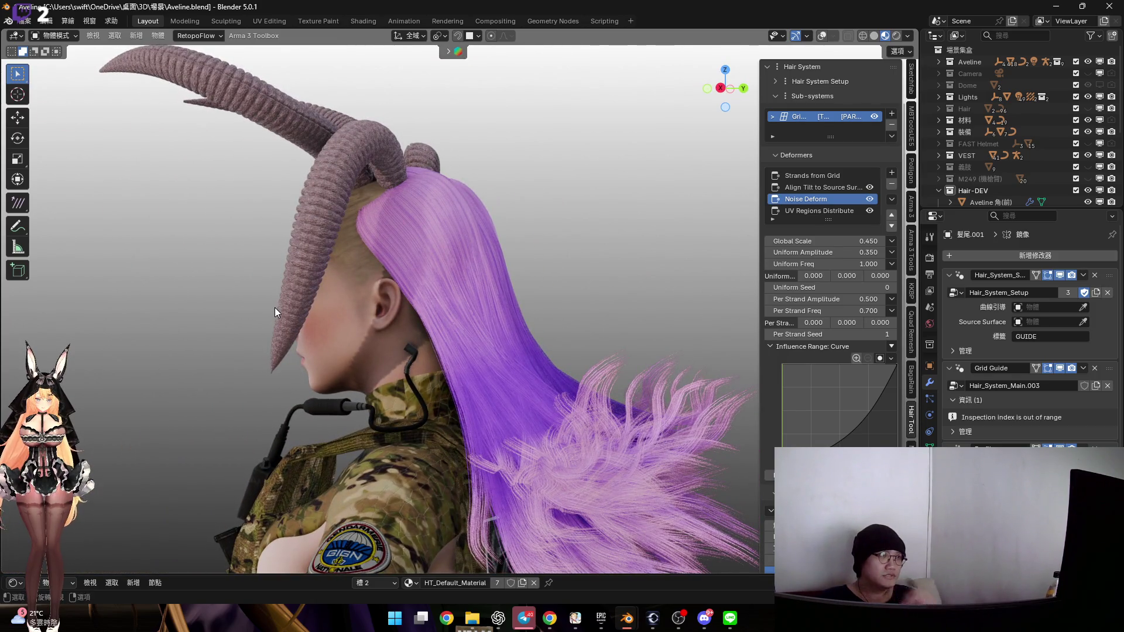
{"action": "mouse_move", "coordinate": [411, 248]}
{"action": "middle_mouse_down"}
{"action": "mouse_move", "coordinate": [422, 311]}
{"action": "mouse_move", "coordinate": [445, 316]}
{"action": "middle_mouse_up"}
{"action": "scroll", "coordinate": [1073, 185], "scroll_direction": "down", "scroll_amount": 3}
{"action": "scroll", "coordinate": [1073, 185], "scroll_direction": "down", "scroll_amount": 2}
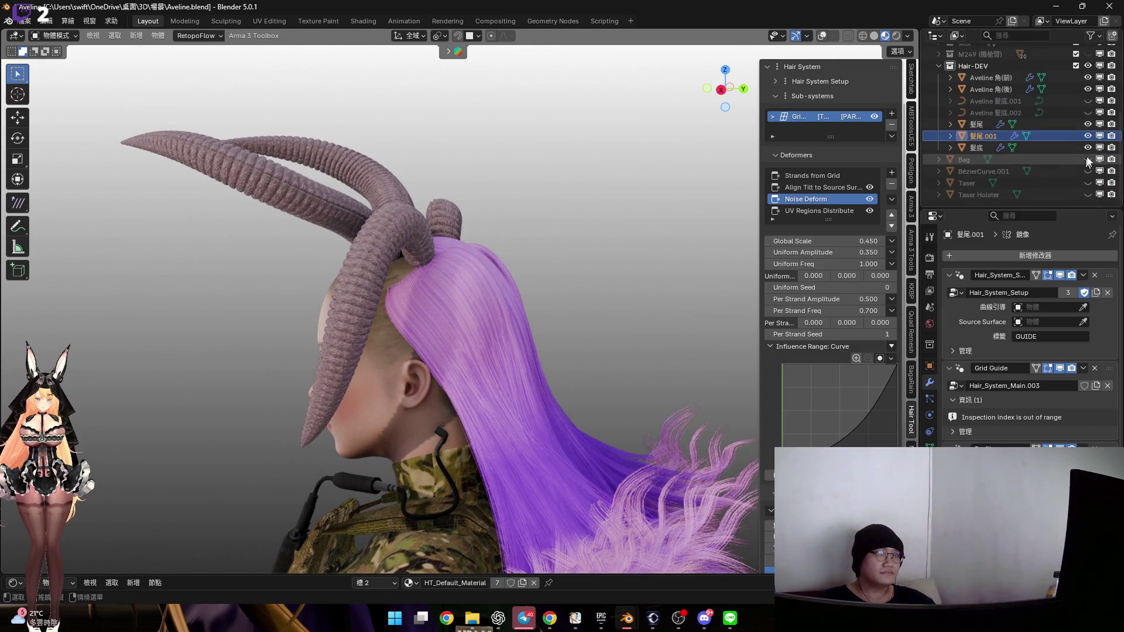
{"action": "left_click", "coordinate": [1052, 149]}
Select 髮尾, enter Sculpt Mode, and pick Elastic Grab with a 302 px radius
{"action": "mouse_move", "coordinate": [356, 307]}
{"action": "middle_mouse_down"}
{"action": "mouse_move", "coordinate": [431, 300]}
{"action": "mouse_move", "coordinate": [448, 265]}
{"action": "mouse_move", "coordinate": [413, 288]}
{"action": "mouse_move", "coordinate": [376, 281]}
{"action": "mouse_move", "coordinate": [510, 328]}
{"action": "middle_mouse_up"}
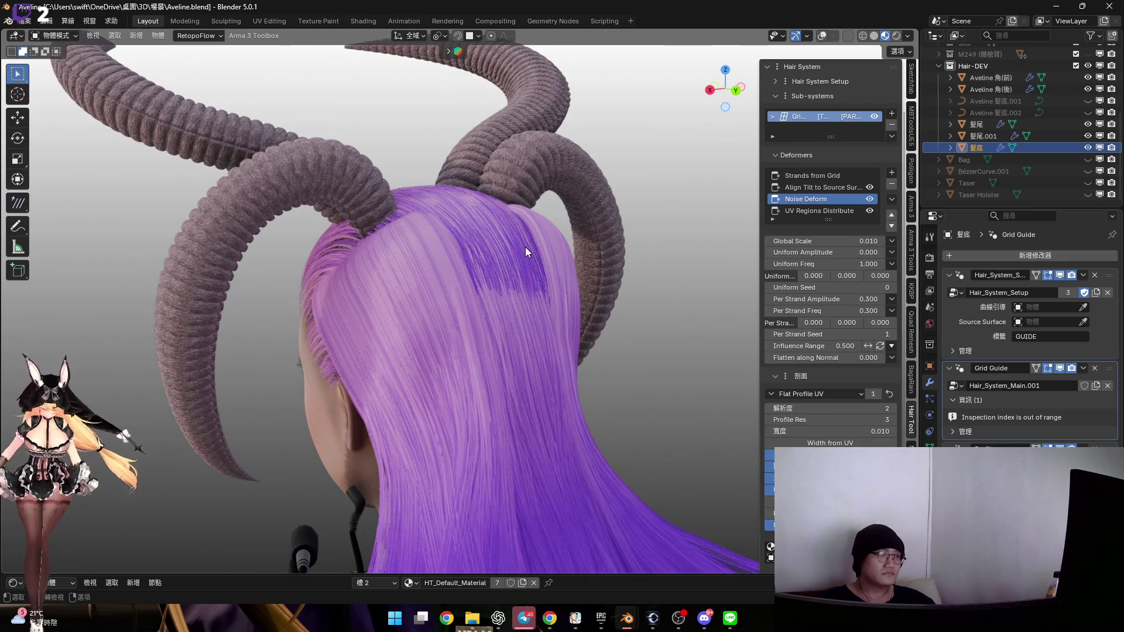
{"action": "left_click", "coordinate": [525, 252]}
{"action": "mouse_move", "coordinate": [525, 251]}
{"action": "middle_mouse_down"}
{"action": "mouse_move", "coordinate": [514, 286]}
{"action": "mouse_move", "coordinate": [499, 292]}
{"action": "mouse_move", "coordinate": [525, 305]}
{"action": "mouse_move", "coordinate": [494, 286]}
{"action": "mouse_move", "coordinate": [511, 290]}
{"action": "mouse_move", "coordinate": [521, 296]}
{"action": "mouse_move", "coordinate": [454, 281]}
{"action": "mouse_move", "coordinate": [471, 306]}
{"action": "mouse_move", "coordinate": [476, 273]}
{"action": "middle_mouse_up"}
{"action": "key", "text": "ctrl+Tab"}
{"action": "left_click", "coordinate": [515, 351]}
{"action": "left_click", "coordinate": [685, 556]}
{"action": "key", "text": "f"}
{"action": "left_click", "coordinate": [524, 303]}
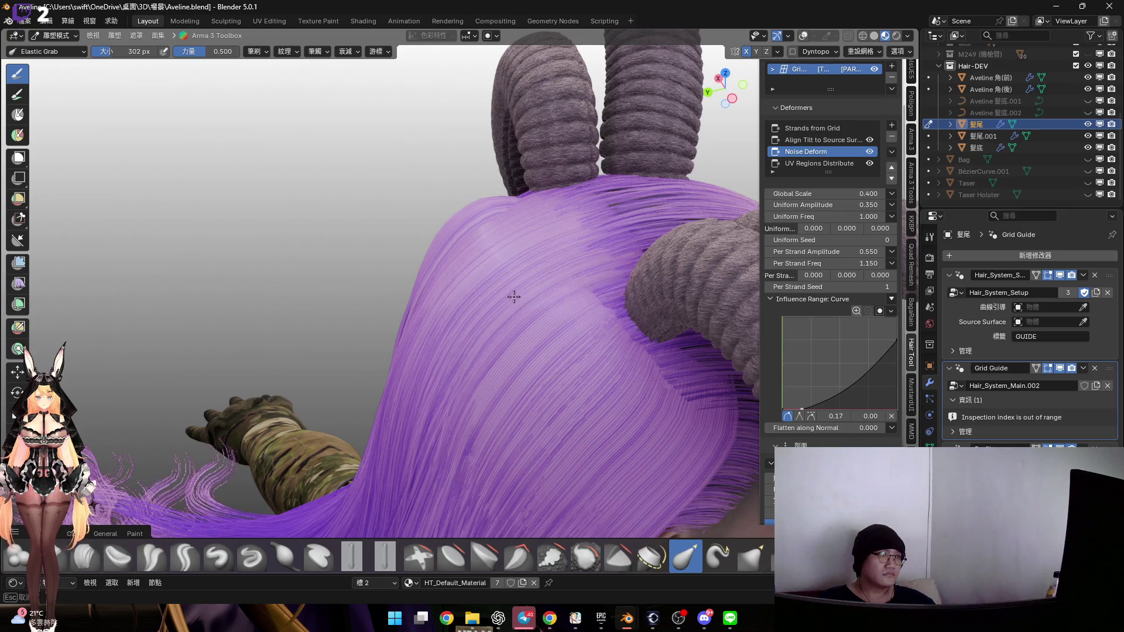
{"action": "mouse_move", "coordinate": [495, 291]}
{"action": "middle_mouse_down"}
{"action": "mouse_move", "coordinate": [492, 259]}
{"action": "mouse_move", "coordinate": [479, 301]}
{"action": "mouse_move", "coordinate": [460, 275]}
{"action": "mouse_move", "coordinate": [471, 322]}
{"action": "mouse_move", "coordinate": [504, 227]}
{"action": "mouse_move", "coordinate": [468, 250]}
{"action": "mouse_move", "coordinate": [368, 218]}
{"action": "middle_mouse_up"}
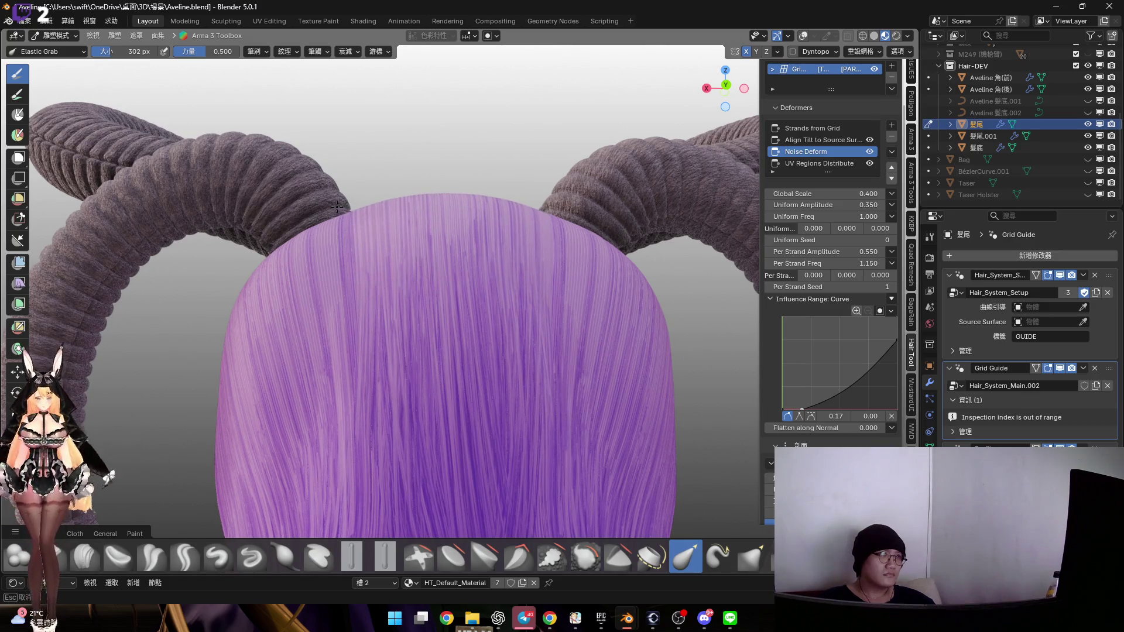
{"action": "mouse_move", "coordinate": [349, 244]}
{"action": "middle_mouse_down"}
{"action": "mouse_move", "coordinate": [404, 240]}
{"action": "mouse_move", "coordinate": [409, 269]}
{"action": "mouse_move", "coordinate": [498, 250]}
{"action": "mouse_move", "coordinate": [376, 250]}
{"action": "mouse_move", "coordinate": [464, 289]}
{"action": "mouse_move", "coordinate": [438, 261]}
{"action": "middle_mouse_up"}
{"action": "key", "text": "ctrl+Tab"}
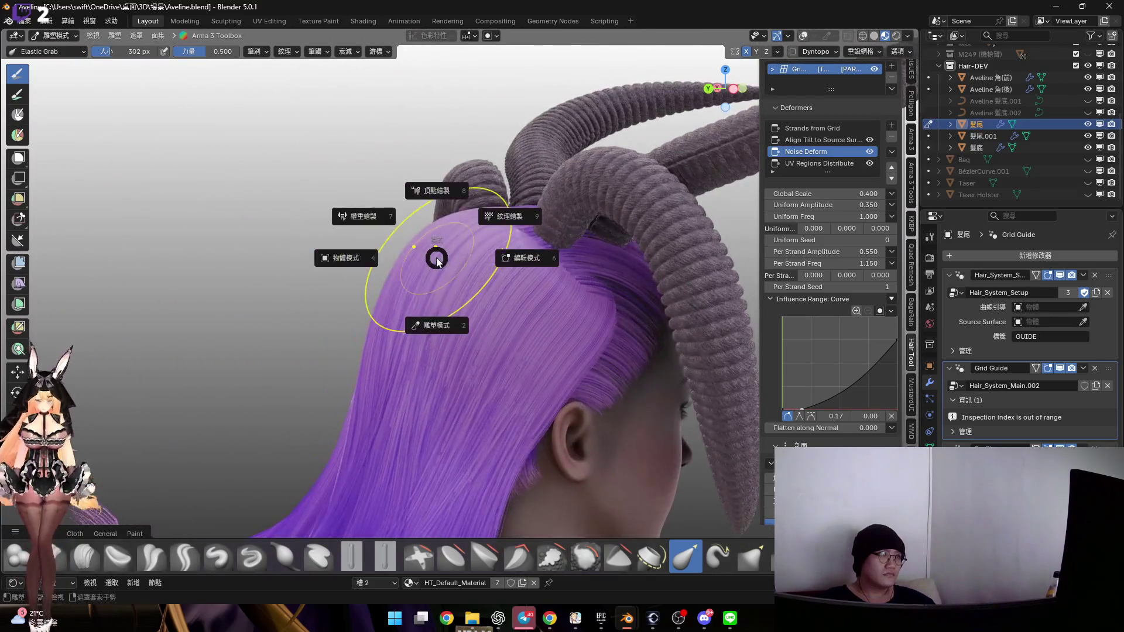
Return to Object Mode and bring up the Rose file's window in side view
{"action": "left_click", "coordinate": [486, 280]}
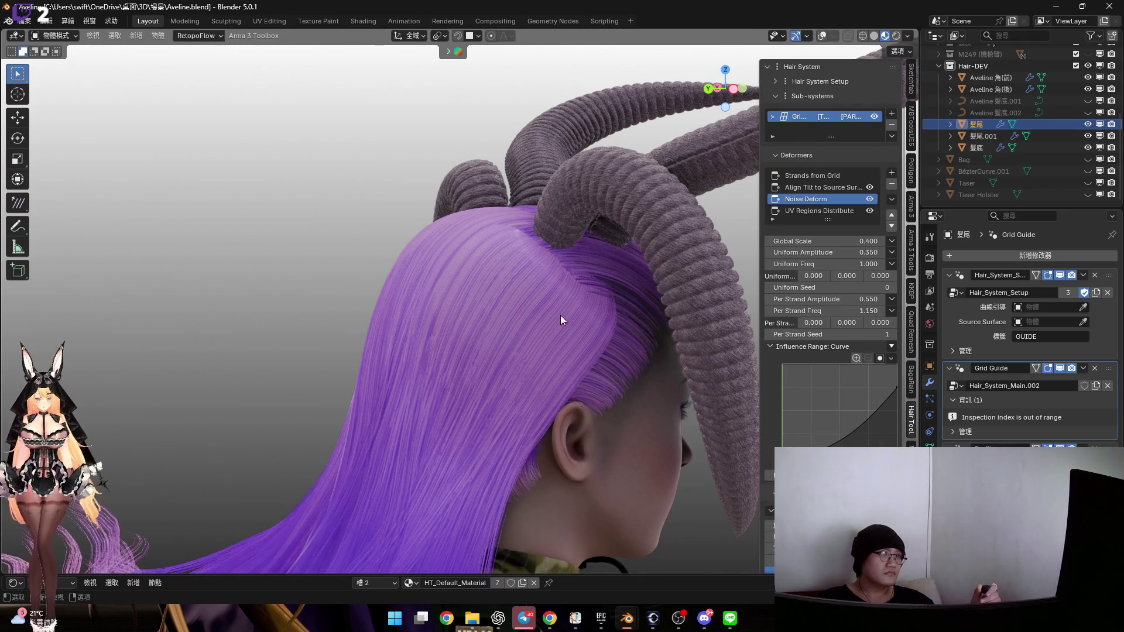
{"action": "scroll", "coordinate": [561, 320], "scroll_direction": "down", "scroll_amount": 4}
{"action": "mouse_move", "coordinate": [504, 439]}
{"action": "middle_mouse_down"}
{"action": "mouse_move", "coordinate": [532, 417]}
{"action": "mouse_move", "coordinate": [558, 477]}
{"action": "middle_mouse_up"}
{"action": "mouse_move", "coordinate": [637, 625]}
{"action": "left_click", "coordinate": [600, 568]}
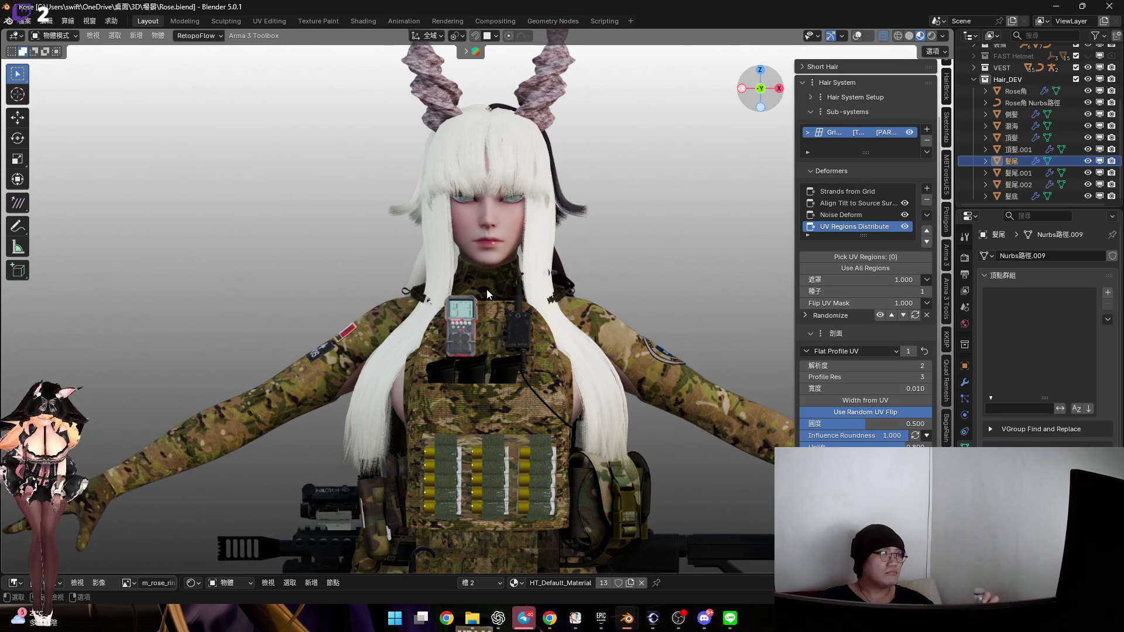
{"action": "key", "text": "ctrl+KP_3"}
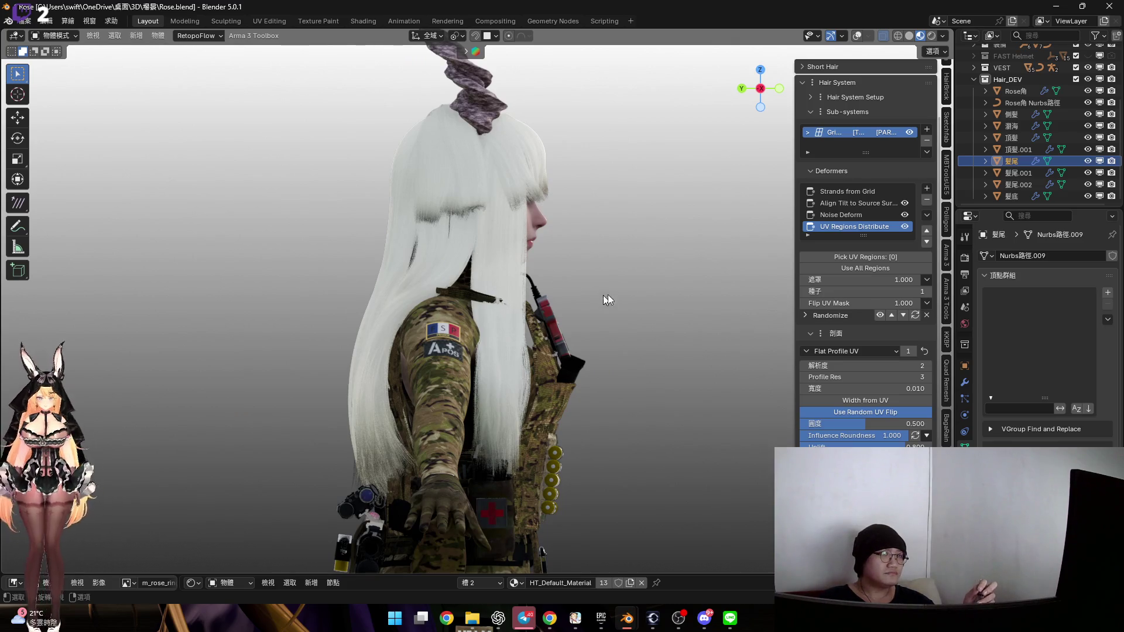
Inspect Rose's 髮尾.002 Noise Deform and Add Tilt of 180, then return to the Aveline file
{"action": "left_click", "coordinate": [1018, 184]}
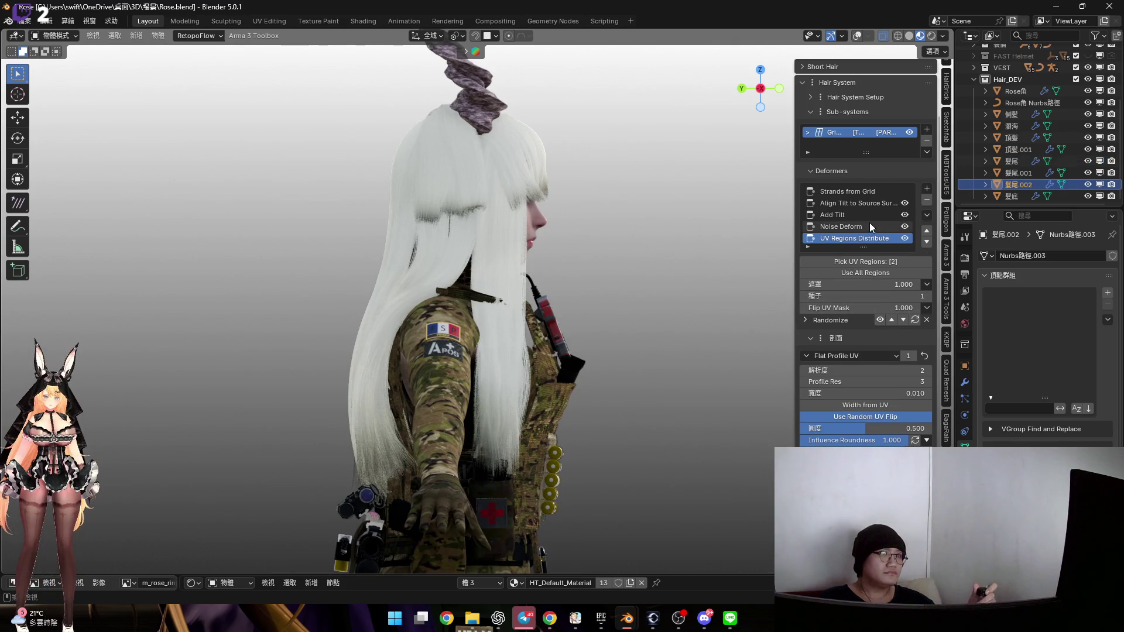
{"action": "left_click", "coordinate": [854, 227]}
{"action": "left_click", "coordinate": [850, 215]}
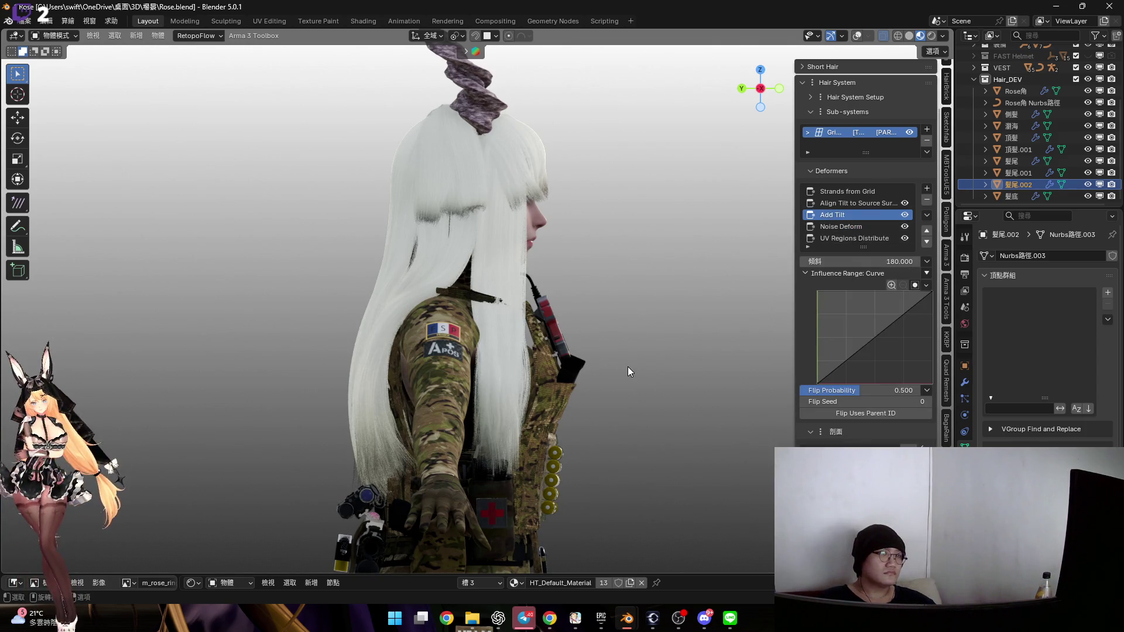
{"action": "scroll", "coordinate": [501, 305], "scroll_direction": "up", "scroll_amount": 2}
{"action": "mouse_move", "coordinate": [628, 619]}
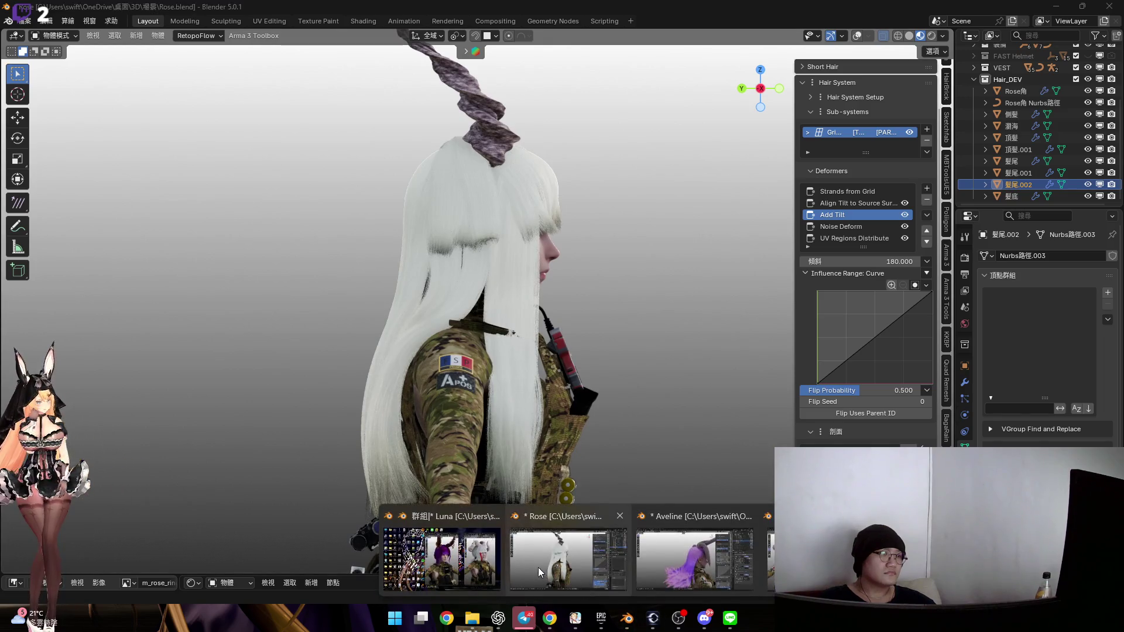
{"action": "left_click", "coordinate": [586, 556]}
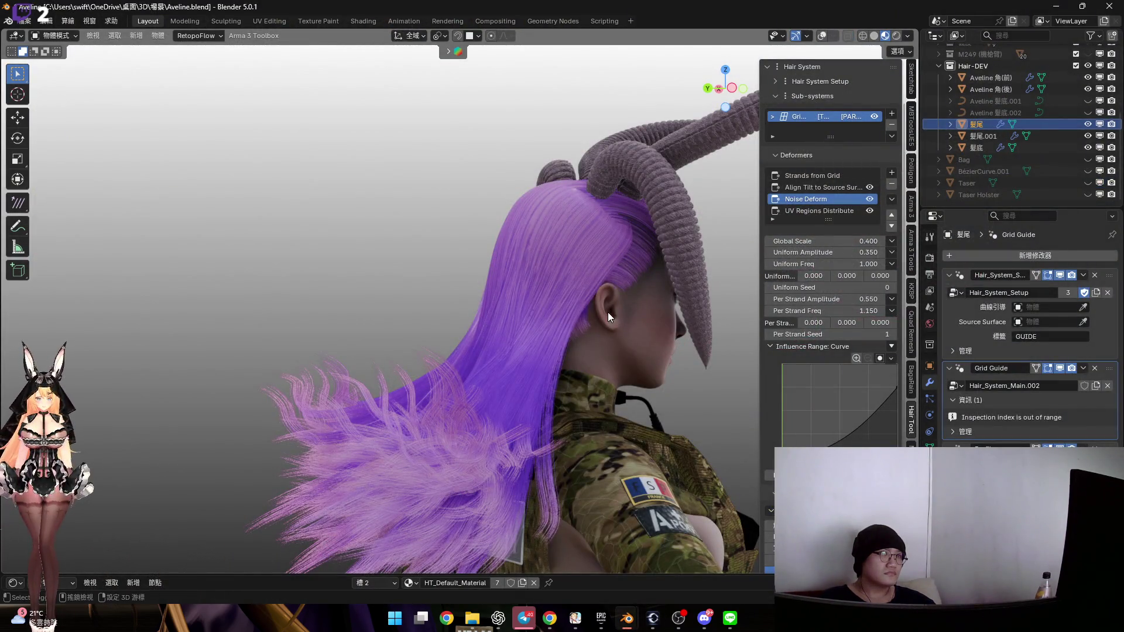
Add an Add Tilt deformer to the back hair 髮尾 with tilt 30
{"action": "left_click", "coordinate": [819, 188]}
{"action": "left_click", "coordinate": [892, 173]}
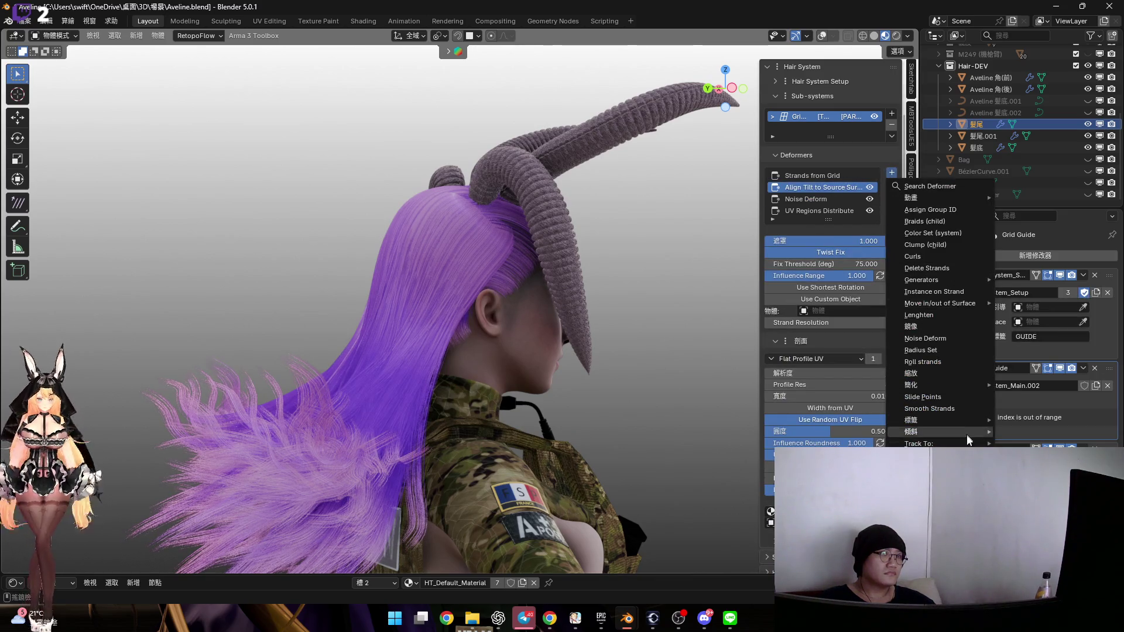
{"action": "mouse_move", "coordinate": [967, 436]}
{"action": "key", "text": "Return"}
{"action": "mouse_move", "coordinate": [512, 351]}
{"action": "middle_mouse_down"}
{"action": "mouse_move", "coordinate": [497, 328]}
{"action": "mouse_move", "coordinate": [552, 303]}
{"action": "mouse_move", "coordinate": [511, 278]}
{"action": "mouse_move", "coordinate": [544, 225]}
{"action": "middle_mouse_up"}
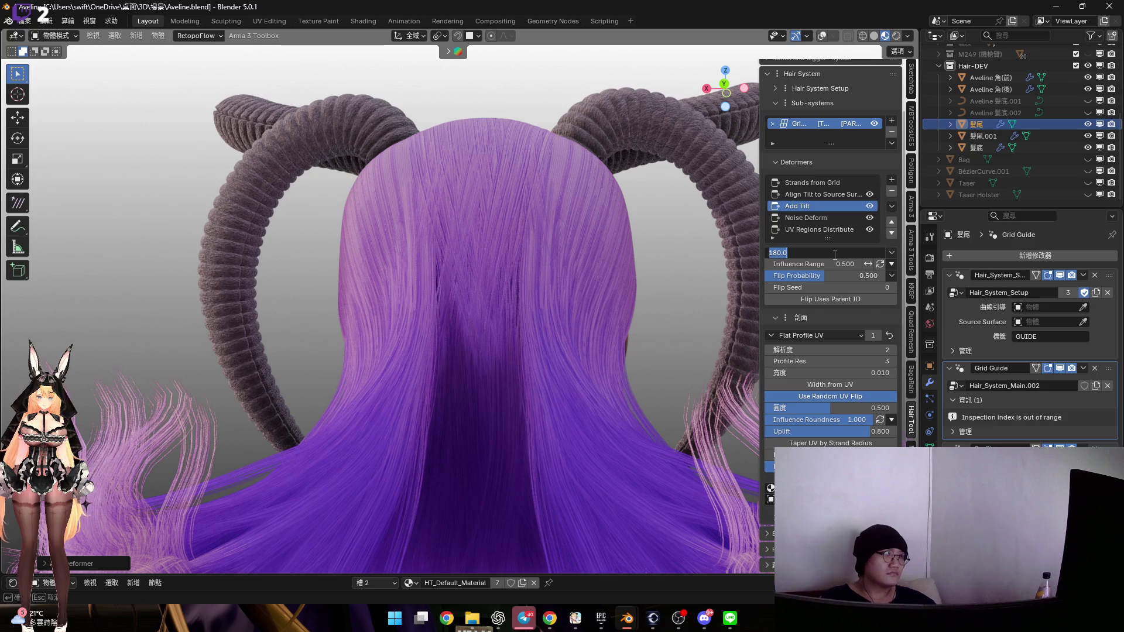
{"action": "key", "text": "Return"}
{"action": "mouse_move", "coordinate": [494, 191]}
{"action": "middle_mouse_down"}
{"action": "mouse_move", "coordinate": [469, 202]}
{"action": "mouse_move", "coordinate": [474, 185]}
{"action": "mouse_move", "coordinate": [477, 221]}
{"action": "mouse_move", "coordinate": [627, 163]}
{"action": "mouse_move", "coordinate": [422, 349]}
{"action": "mouse_move", "coordinate": [468, 313]}
{"action": "middle_mouse_up"}
Add an Add Tilt of 30 to the side patch 髮尾.001 and check it from an exact side view
{"action": "left_click", "coordinate": [890, 192]}
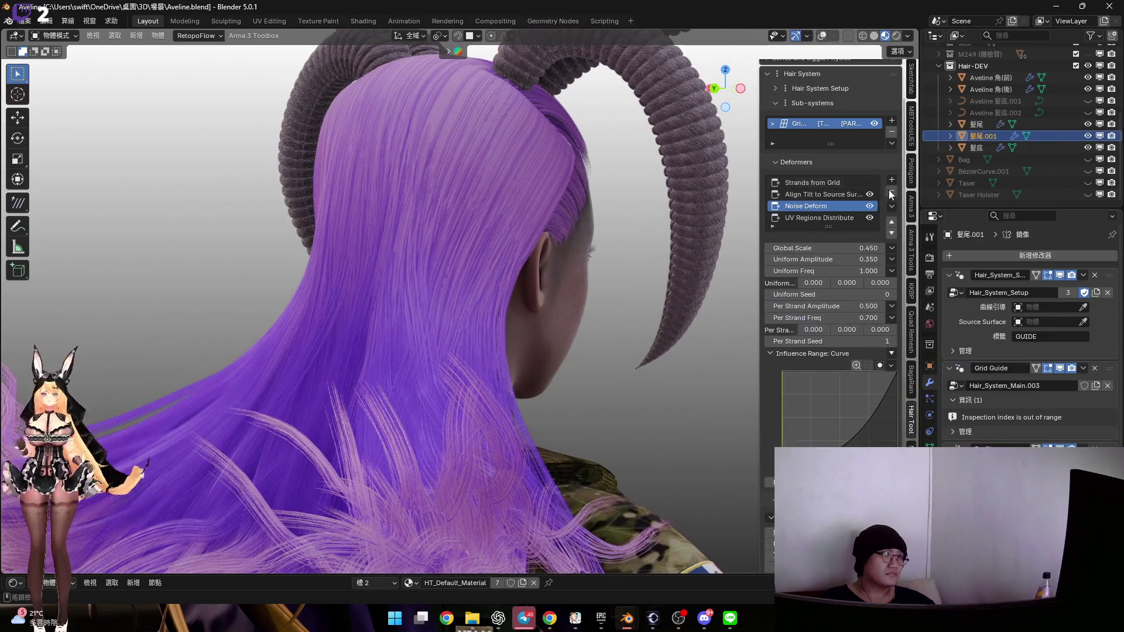
{"action": "left_click", "coordinate": [891, 180]}
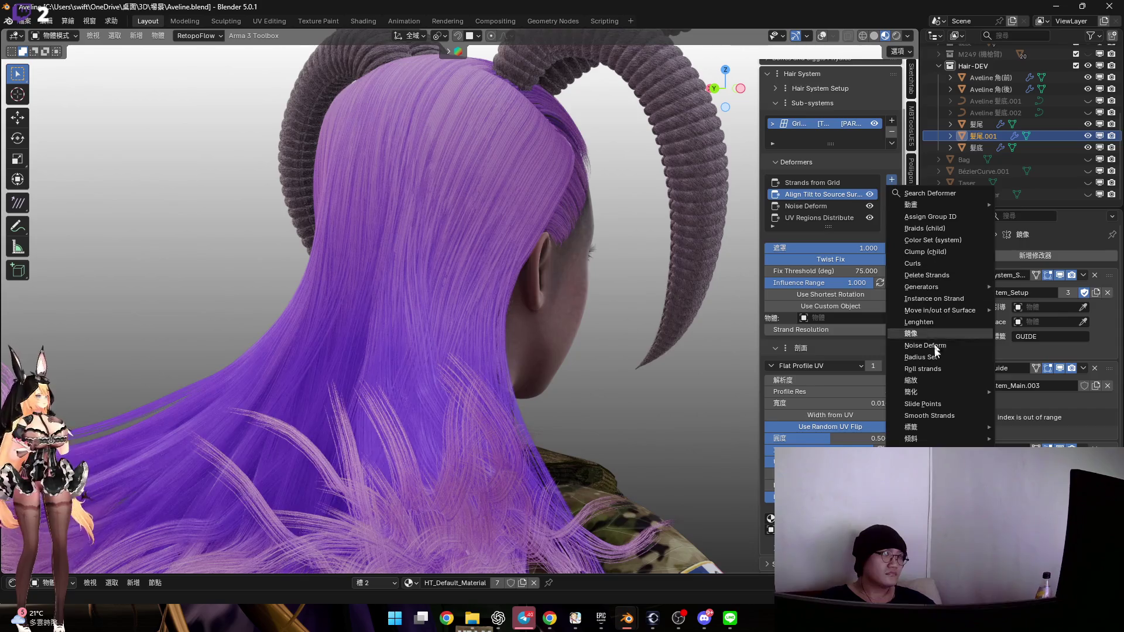
{"action": "mouse_move", "coordinate": [943, 437]}
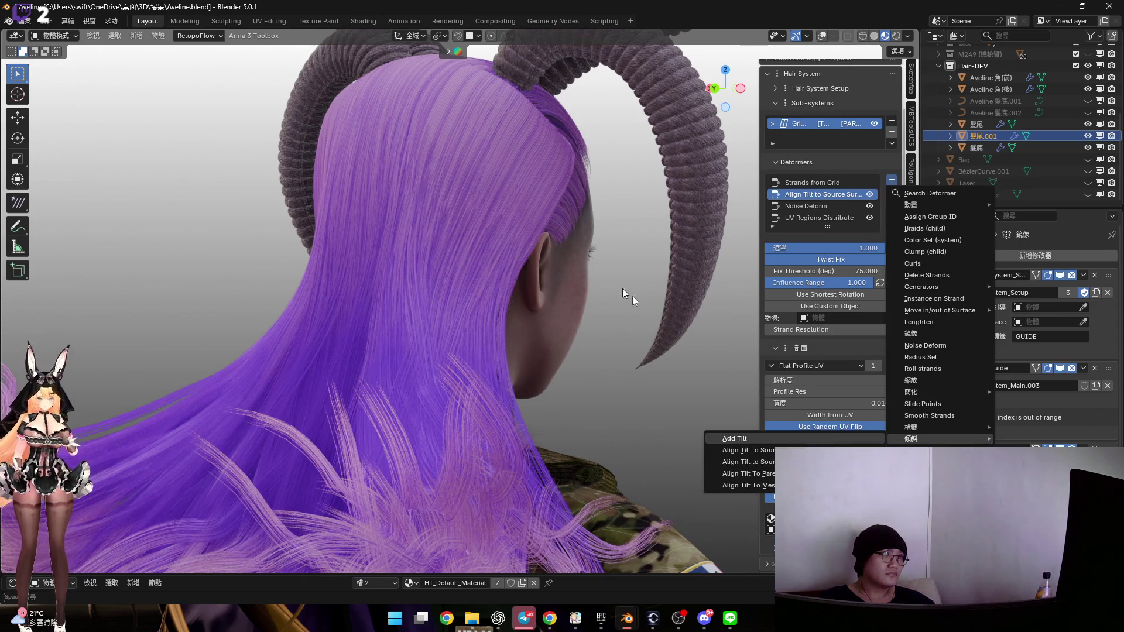
{"action": "key", "text": "Return"}
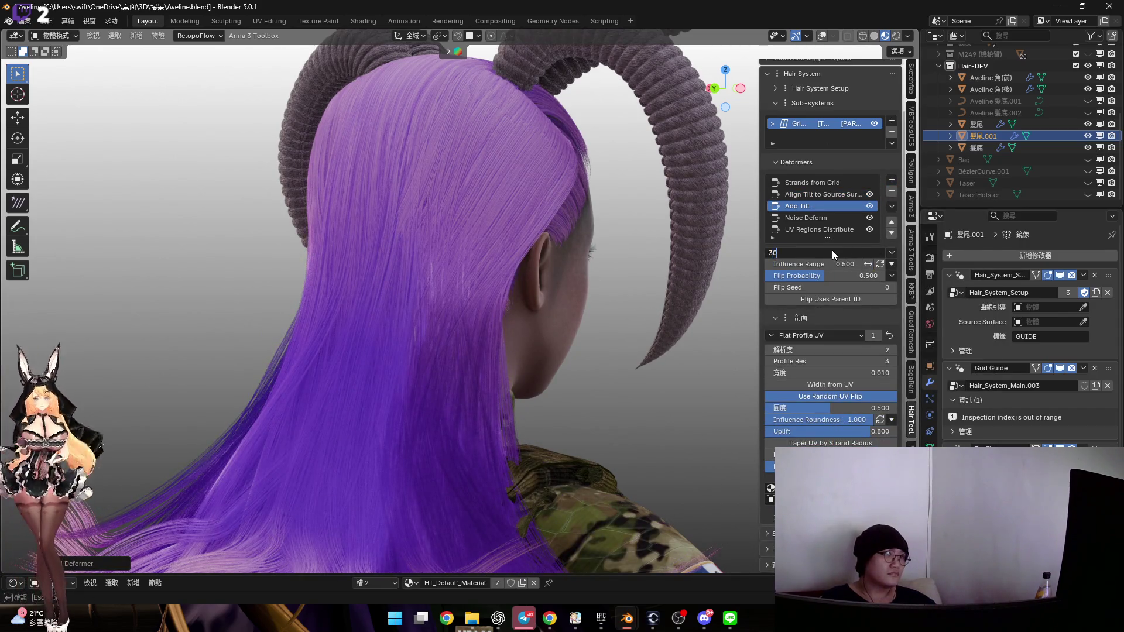
{"action": "key", "text": "Return"}
{"action": "mouse_move", "coordinate": [556, 275]}
{"action": "middle_mouse_down"}
{"action": "mouse_move", "coordinate": [454, 279]}
{"action": "mouse_move", "coordinate": [507, 299]}
{"action": "mouse_move", "coordinate": [444, 300]}
{"action": "mouse_move", "coordinate": [470, 284]}
{"action": "middle_mouse_up"}
{"action": "scroll", "coordinate": [469, 284], "scroll_direction": "up", "scroll_amount": 5}
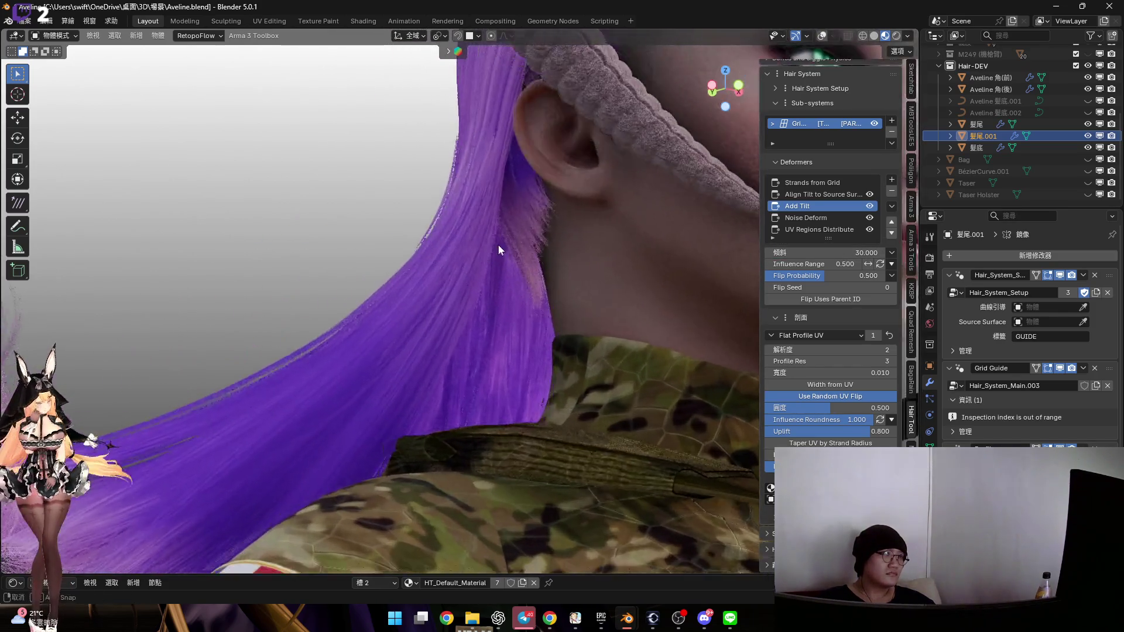
{"action": "scroll", "coordinate": [499, 250], "scroll_direction": "down", "scroll_amount": 6}
{"action": "middle_click_drag", "start_coordinate": [499, 318], "coordinate": [497, 246]}
{"action": "left_click", "coordinate": [722, 93]}
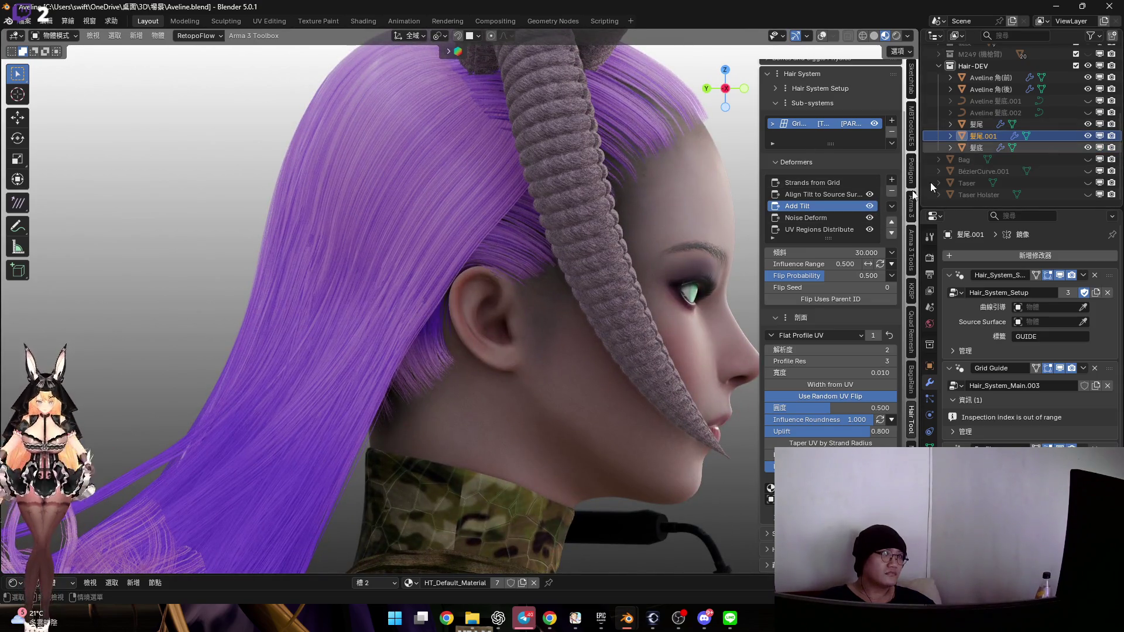
{"action": "left_click", "coordinate": [976, 147]}
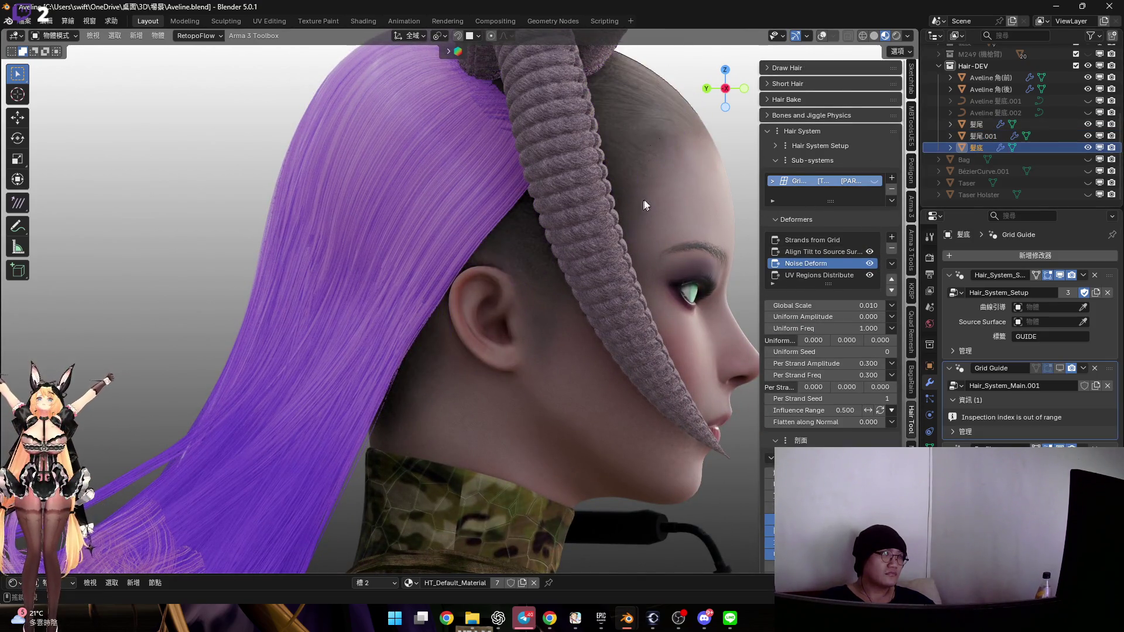
Put the guide mesh in Edit Mode with Solid shading and overlays, hiding 髮尾 and 髮尾.001
{"action": "key", "text": "Tab"}
{"action": "left_click", "coordinate": [874, 36]}
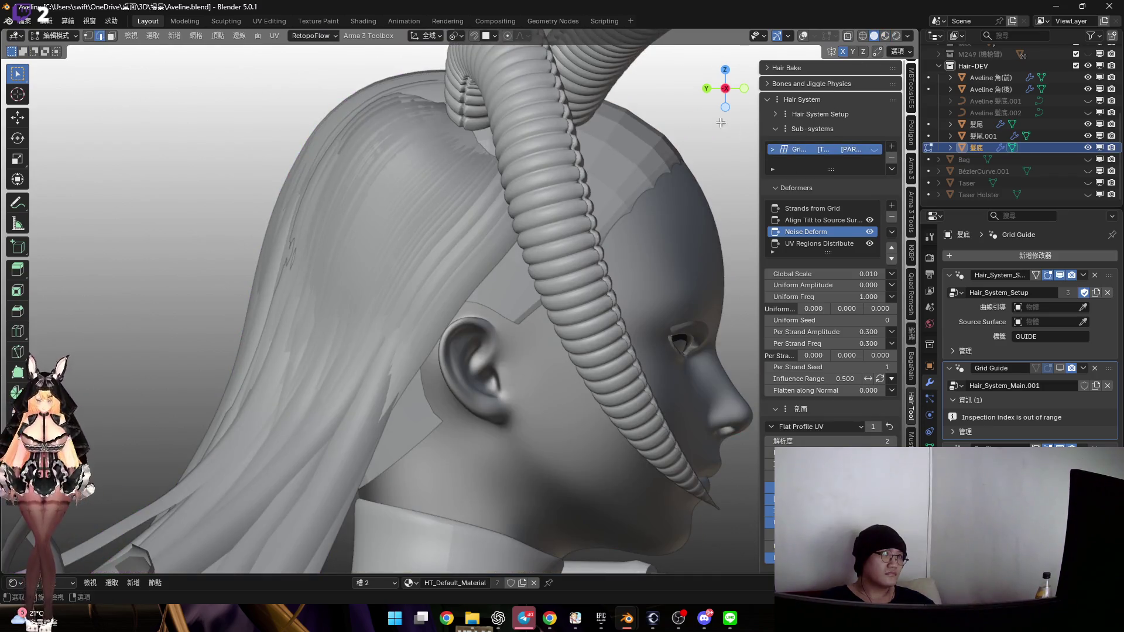
{"action": "left_click", "coordinate": [726, 90]}
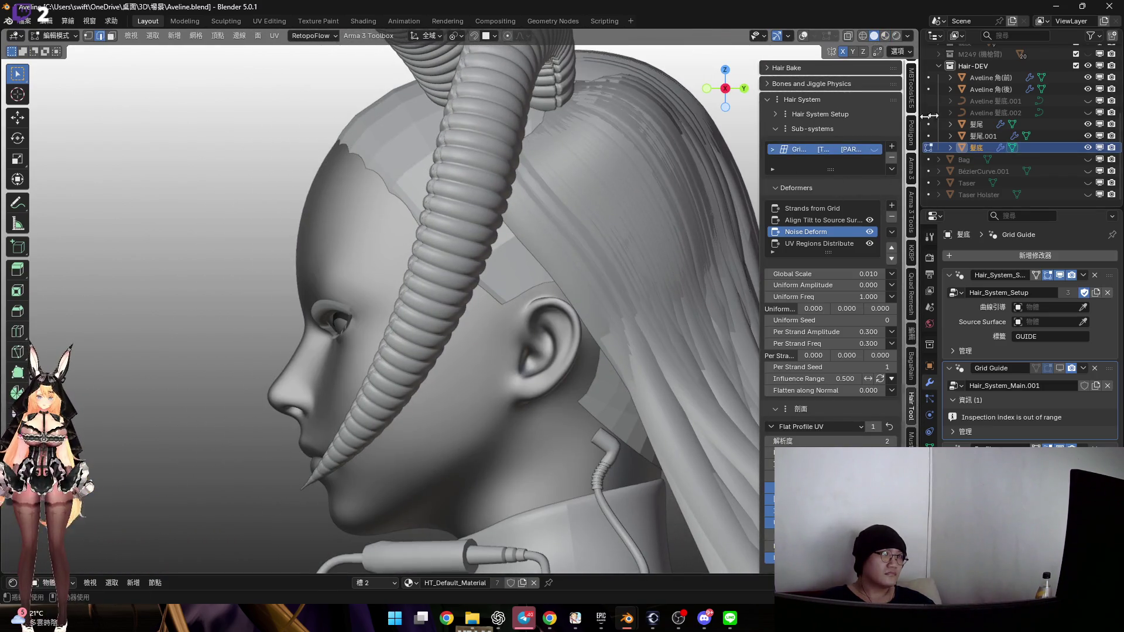
{"action": "left_click_drag", "start_coordinate": [1087, 136], "coordinate": [1087, 124]}
{"action": "scroll", "coordinate": [551, 256], "scroll_direction": "up", "scroll_amount": 5}
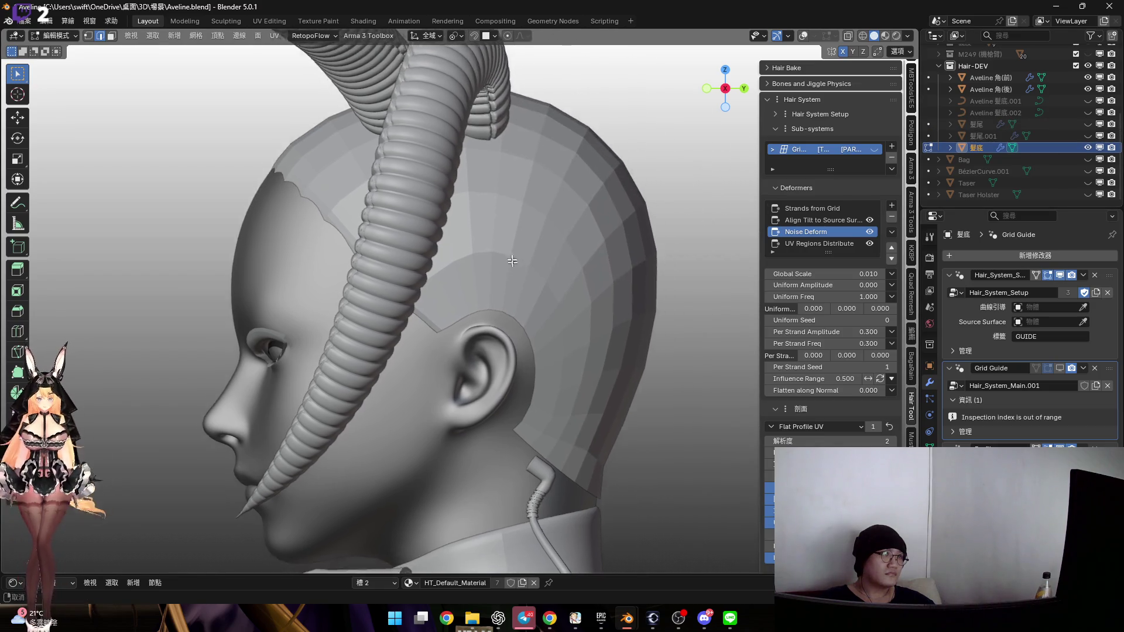
{"action": "scroll", "coordinate": [551, 256], "scroll_direction": "down", "scroll_amount": 2}
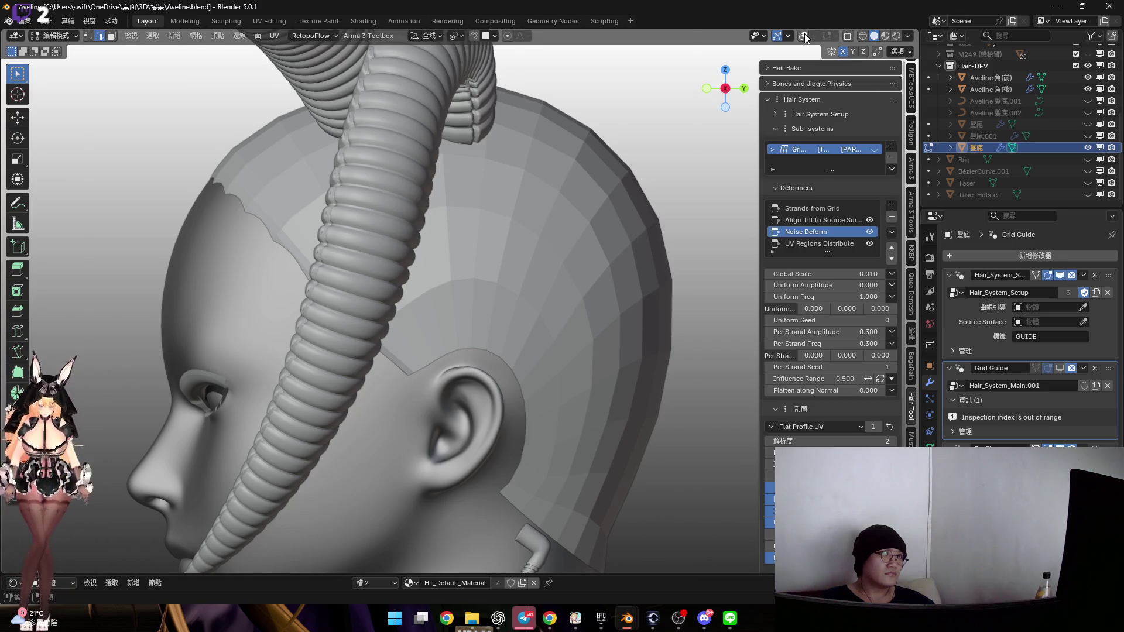
{"action": "left_click", "coordinate": [806, 37]}
{"action": "middle_click_drag", "start_coordinate": [480, 264], "coordinate": [529, 259]}
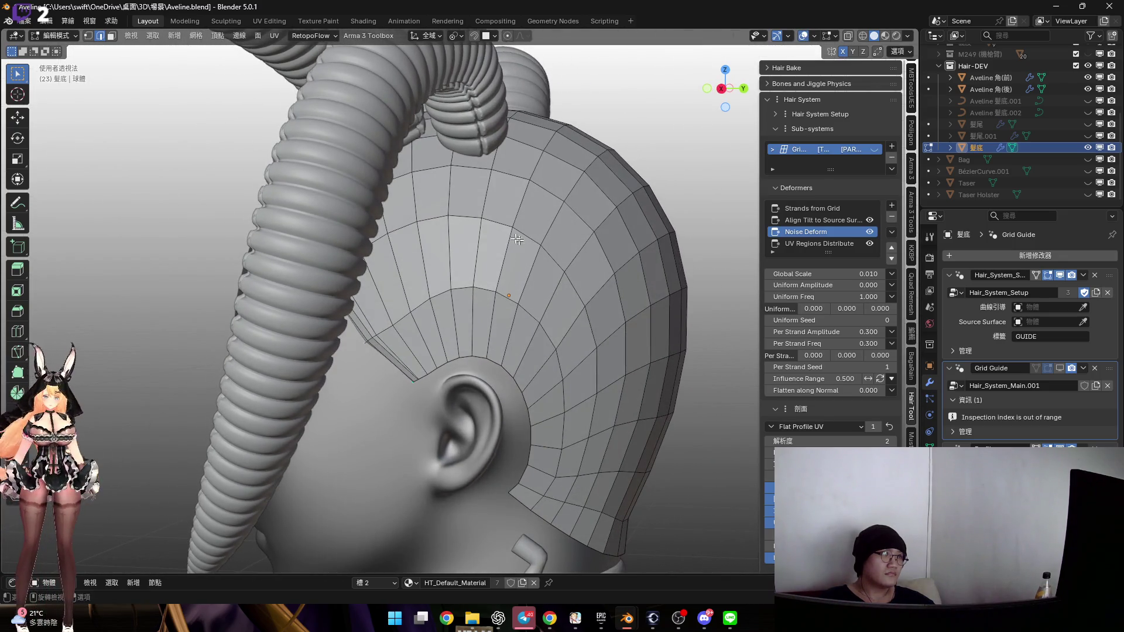
Hide the 髮底 guide grid, keep 髮尾.001 hidden, and return to Material Preview shading
{"action": "left_click", "coordinate": [1087, 136]}
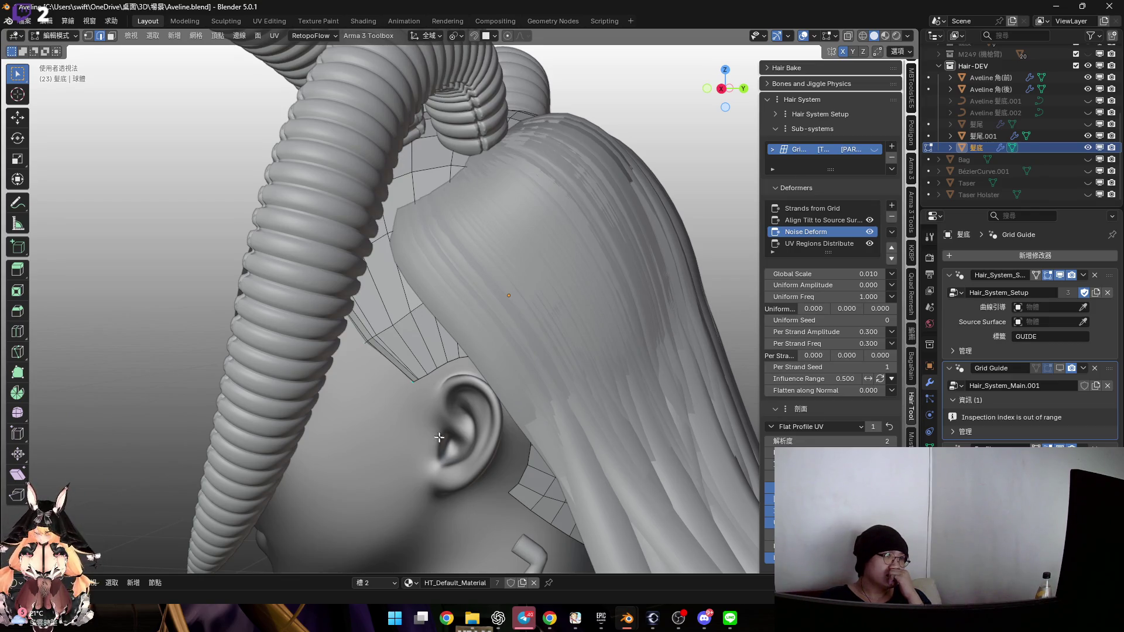
{"action": "left_click", "coordinate": [1087, 147]}
{"action": "left_click", "coordinate": [1087, 136]}
{"action": "mouse_move", "coordinate": [622, 246]}
{"action": "middle_mouse_down"}
{"action": "mouse_move", "coordinate": [611, 250]}
{"action": "mouse_move", "coordinate": [668, 231]}
{"action": "middle_mouse_up"}
{"action": "key", "text": "z"}
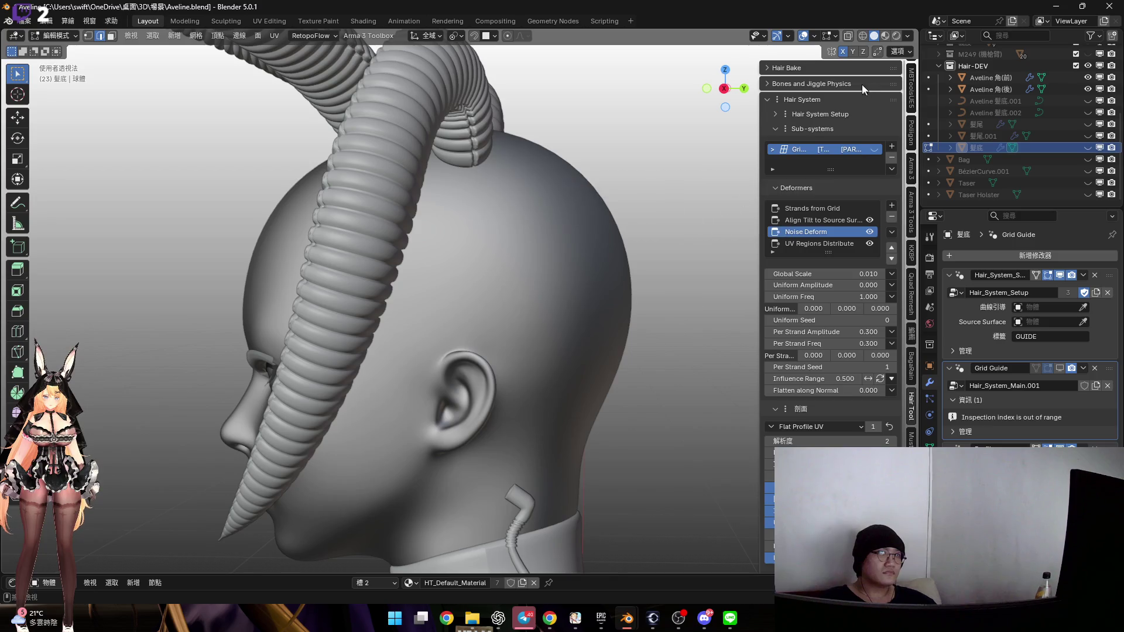
{"action": "left_click", "coordinate": [885, 36]}
{"action": "scroll", "coordinate": [1074, 111], "scroll_direction": "up", "scroll_amount": 5}
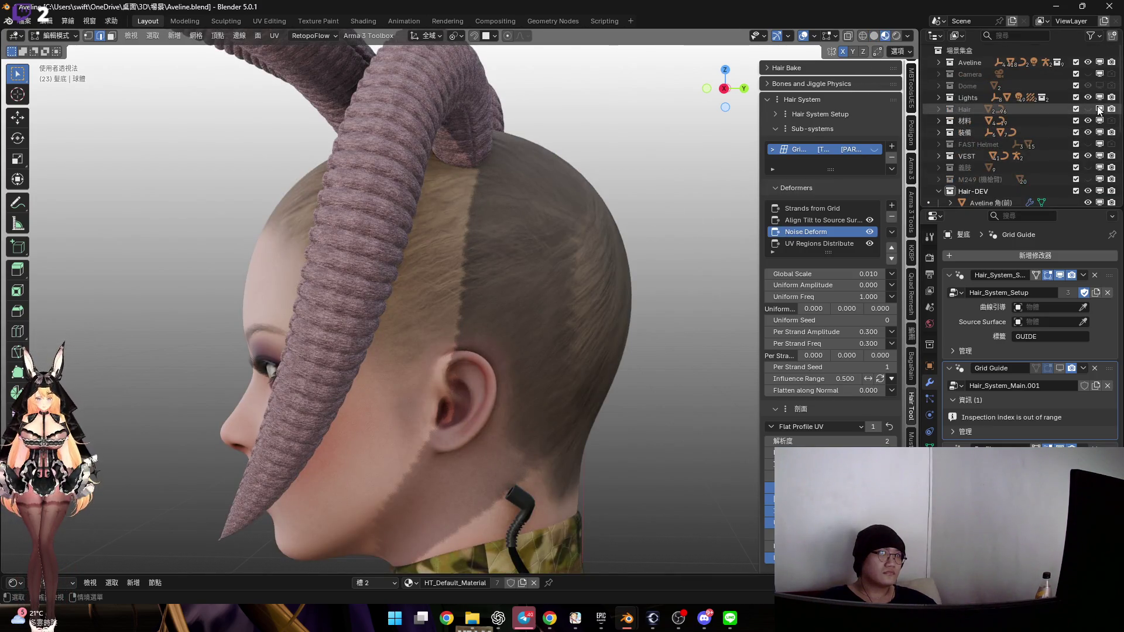
{"action": "left_click", "coordinate": [1098, 109]}
{"action": "mouse_move", "coordinate": [480, 269]}
{"action": "middle_mouse_down"}
{"action": "mouse_move", "coordinate": [519, 253]}
{"action": "mouse_move", "coordinate": [489, 233]}
{"action": "mouse_move", "coordinate": [519, 271]}
{"action": "mouse_move", "coordinate": [498, 305]}
{"action": "mouse_move", "coordinate": [487, 265]}
{"action": "middle_mouse_up"}
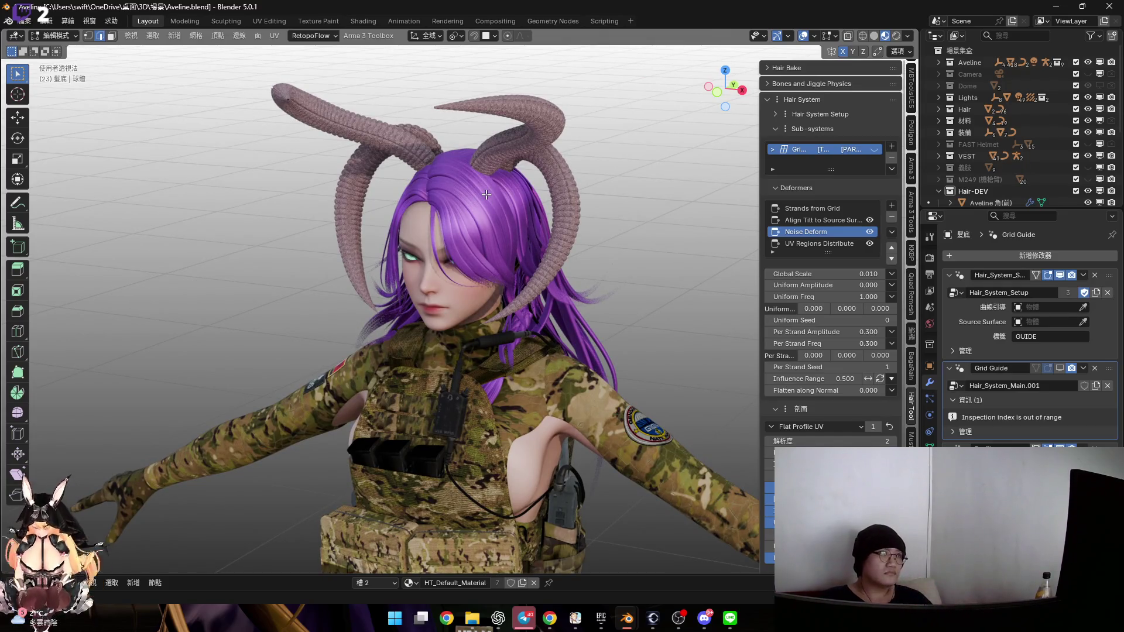
{"action": "scroll", "coordinate": [486, 194], "scroll_direction": "up", "scroll_amount": 5}
{"action": "middle_click_drag", "start_coordinate": [486, 195], "coordinate": [526, 256]}
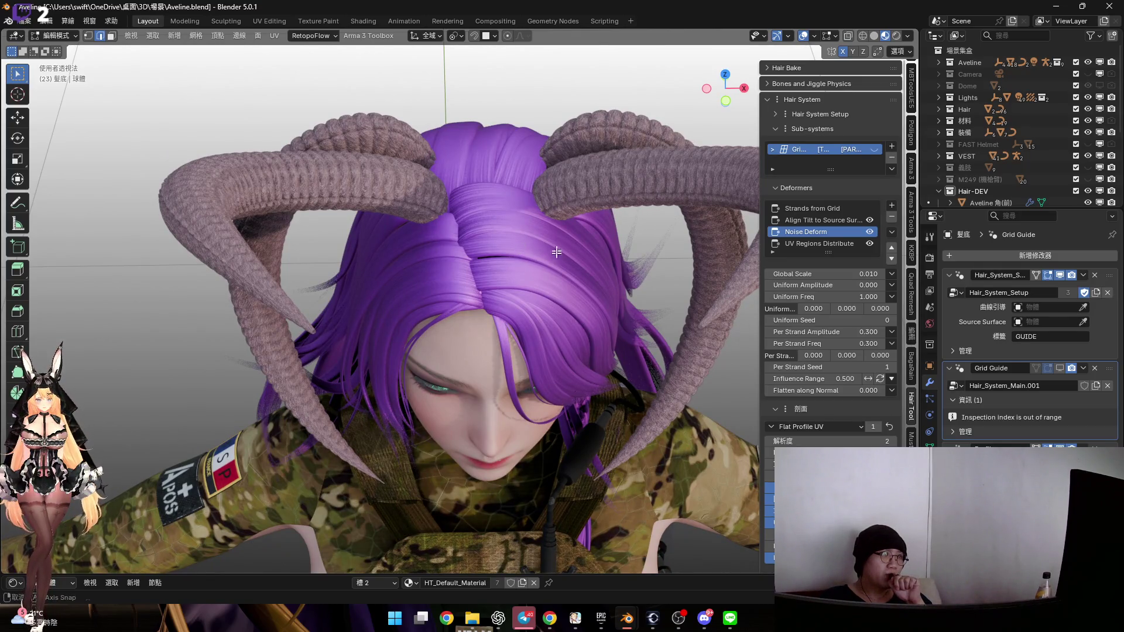
{"action": "middle_click_drag", "start_coordinate": [556, 252], "coordinate": [684, 360]}
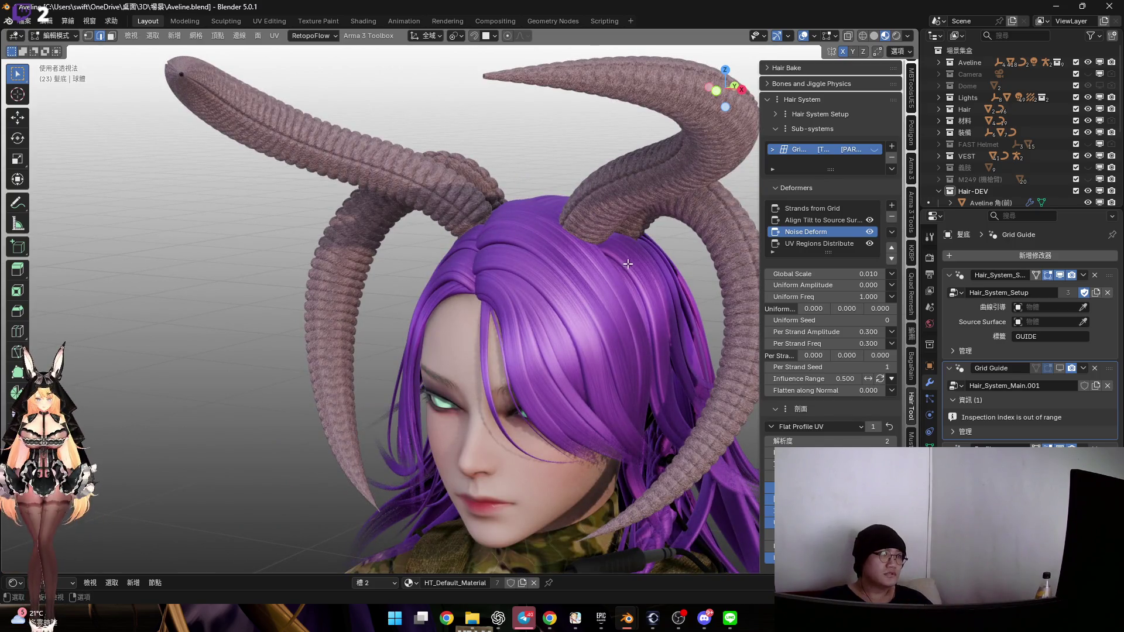
{"action": "mouse_move", "coordinate": [542, 309]}
{"action": "middle_mouse_down"}
{"action": "mouse_move", "coordinate": [642, 391]}
{"action": "mouse_move", "coordinate": [720, 422]}
{"action": "middle_mouse_up"}
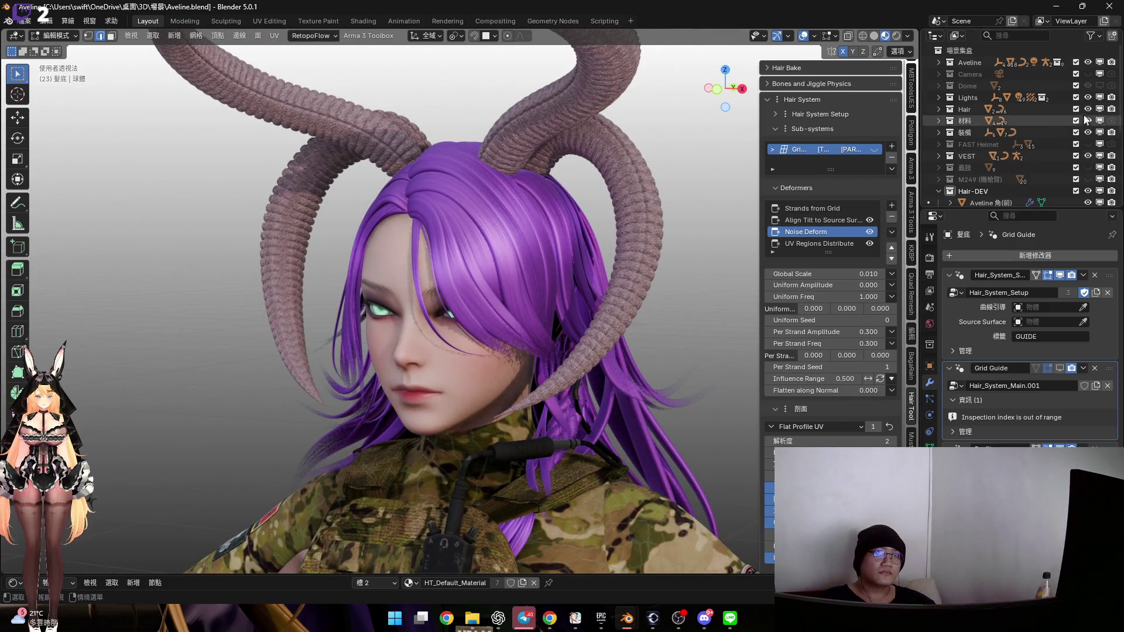
{"action": "left_click", "coordinate": [1087, 109]}
{"action": "middle_click_drag", "start_coordinate": [673, 234], "coordinate": [515, 246]}
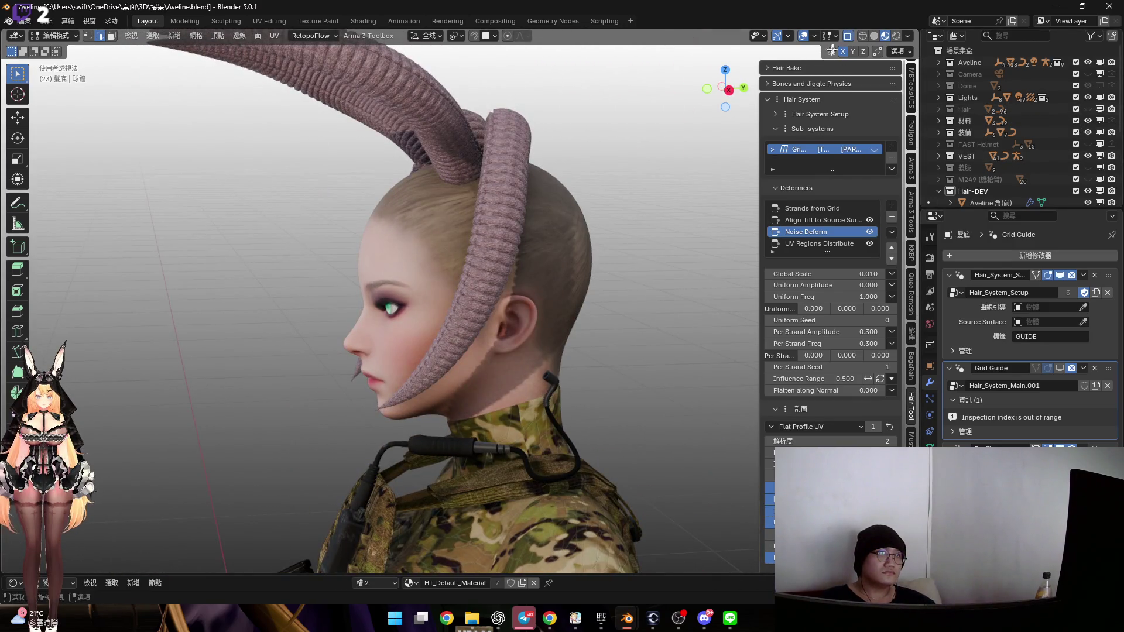
{"action": "left_click", "coordinate": [874, 35]}
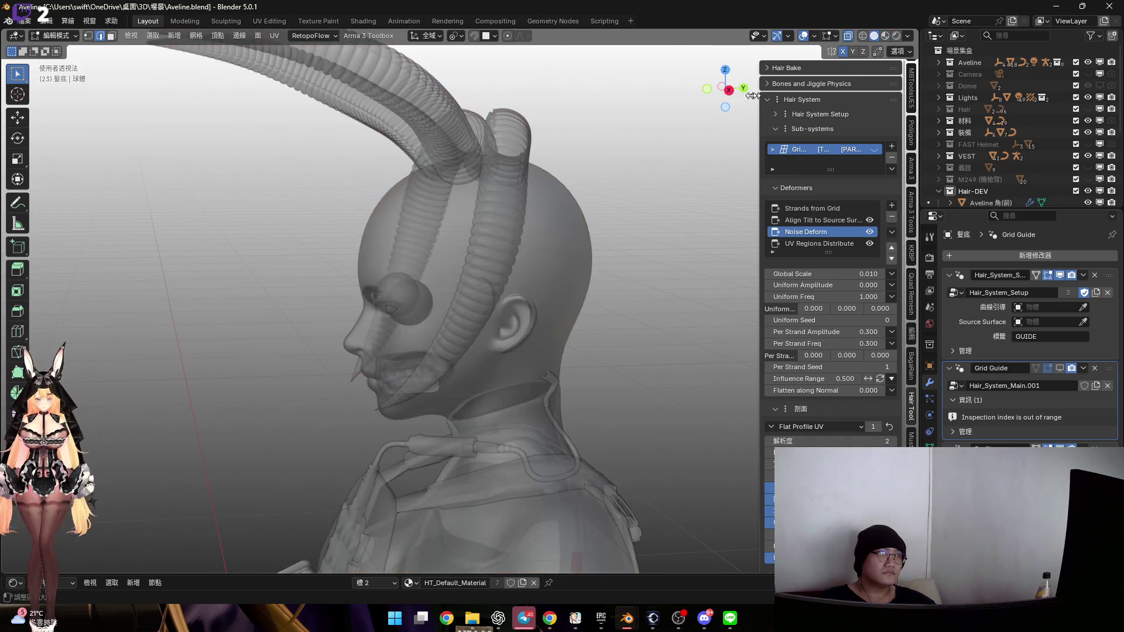
Switch to the right-side orthographic view and unhide the 髮底 guide mesh
{"action": "key", "text": "alt+z"}
{"action": "left_click", "coordinate": [729, 90]}
{"action": "left_click", "coordinate": [848, 36]}
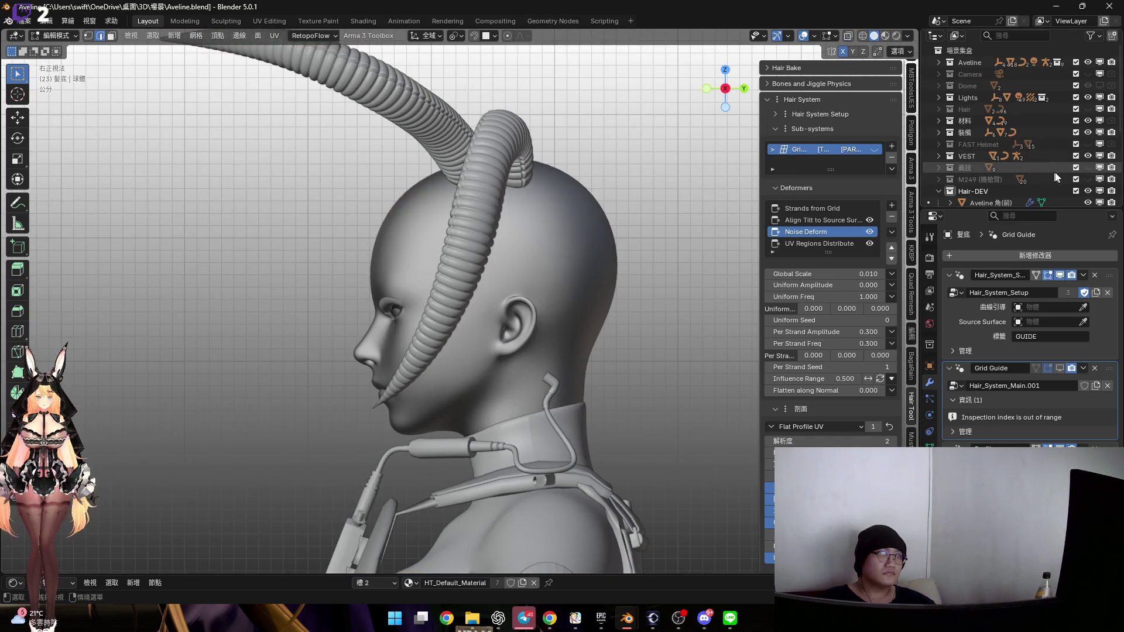
{"action": "scroll", "coordinate": [1063, 171], "scroll_direction": "down", "scroll_amount": 4}
{"action": "left_click", "coordinate": [1088, 179]}
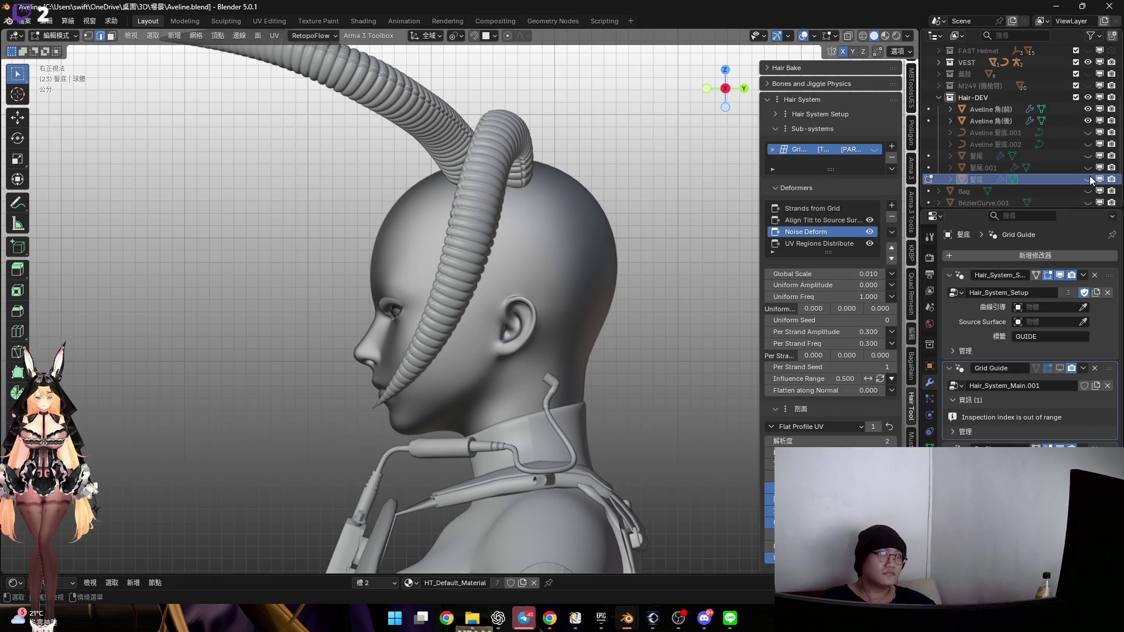
{"action": "scroll", "coordinate": [469, 193], "scroll_direction": "up", "scroll_amount": 6}
{"action": "mouse_move", "coordinate": [456, 193]}
{"action": "middle_mouse_down"}
{"action": "mouse_move", "coordinate": [468, 194]}
{"action": "mouse_move", "coordinate": [403, 177]}
{"action": "mouse_move", "coordinate": [340, 193]}
{"action": "mouse_move", "coordinate": [474, 210]}
{"action": "mouse_move", "coordinate": [474, 187]}
{"action": "middle_mouse_up"}
Select the strip of guide faces beside the horn in face mode
{"action": "key", "text": "3"}
{"action": "left_click", "coordinate": [339, 193]}
{"action": "left_click", "coordinate": [475, 201], "text": "ctrl"}
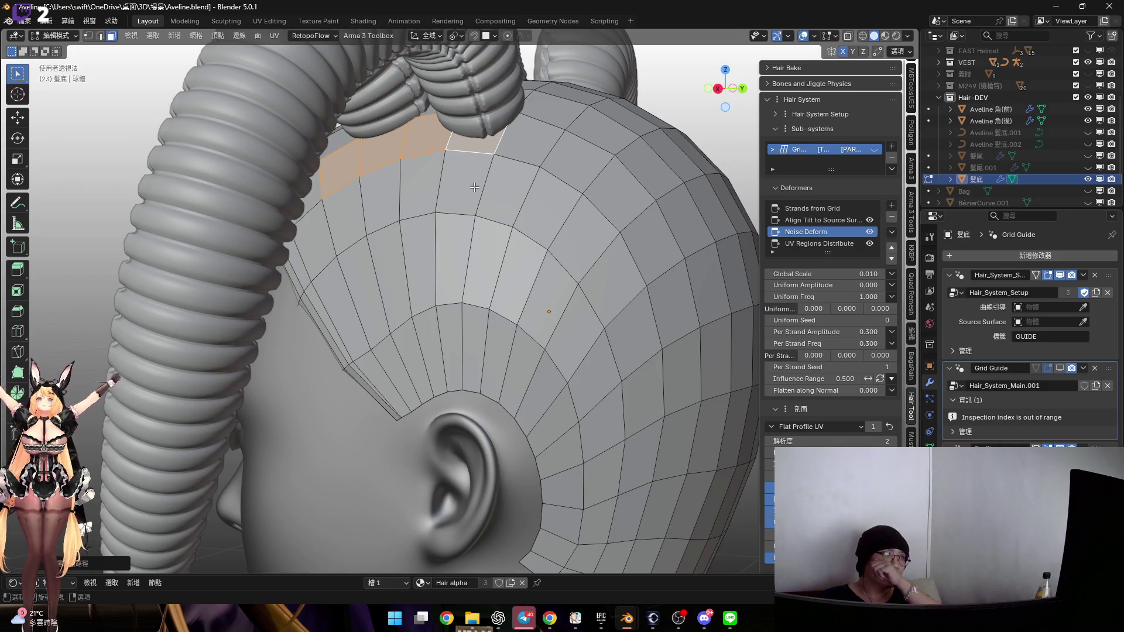
{"action": "left_click", "coordinate": [468, 183], "text": "ctrl"}
{"action": "left_click", "coordinate": [363, 281], "text": "ctrl"}
{"action": "mouse_move", "coordinate": [363, 281]}
{"action": "middle_mouse_down"}
{"action": "mouse_move", "coordinate": [491, 178]}
{"action": "mouse_move", "coordinate": [499, 264]}
{"action": "middle_mouse_up"}
Duplicate the selected faces in place and separate them into a new object
{"action": "key", "text": "shift+d"}
{"action": "key", "text": "Escape"}
{"action": "key", "text": "p"}
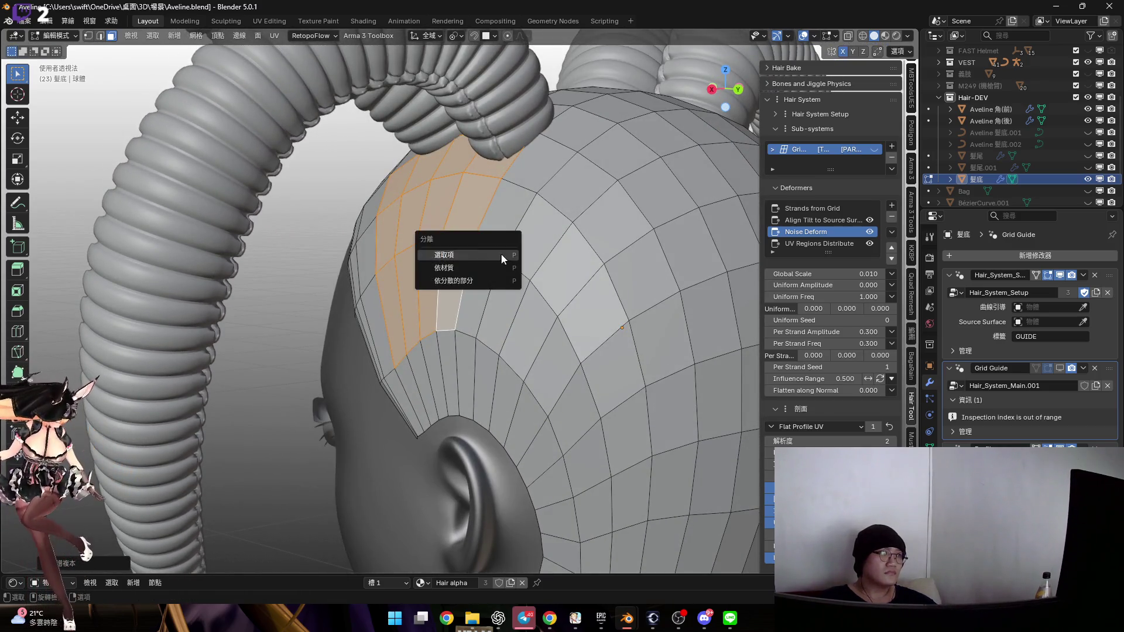
{"action": "key", "text": "Return"}
{"action": "scroll", "coordinate": [660, 269], "scroll_direction": "up", "scroll_amount": 1, "text": "shift"}
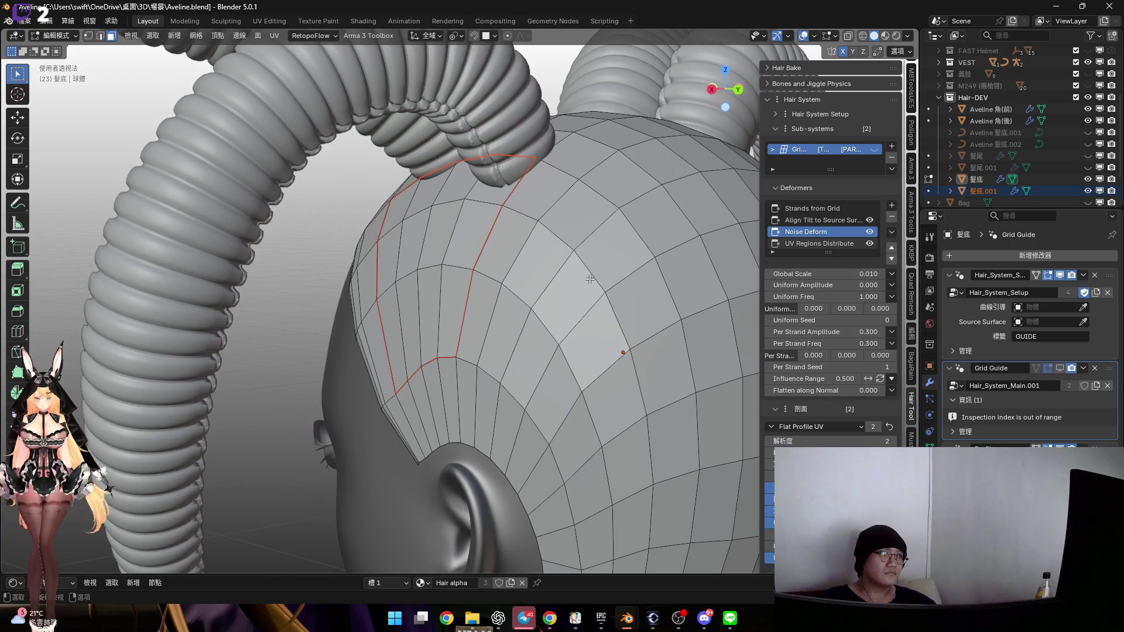
Return to Object Mode, select 髮底.001 and remove its hair modifiers
{"action": "key", "text": "ctrl+Tab"}
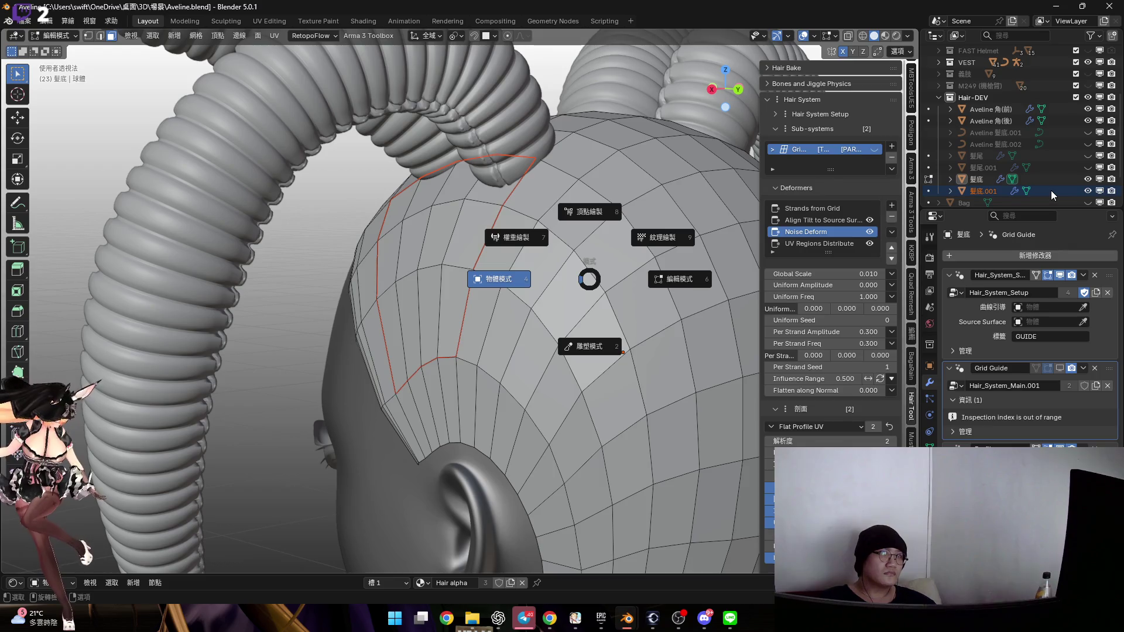
{"action": "left_click", "coordinate": [1051, 191]}
{"action": "left_click", "coordinate": [984, 192]}
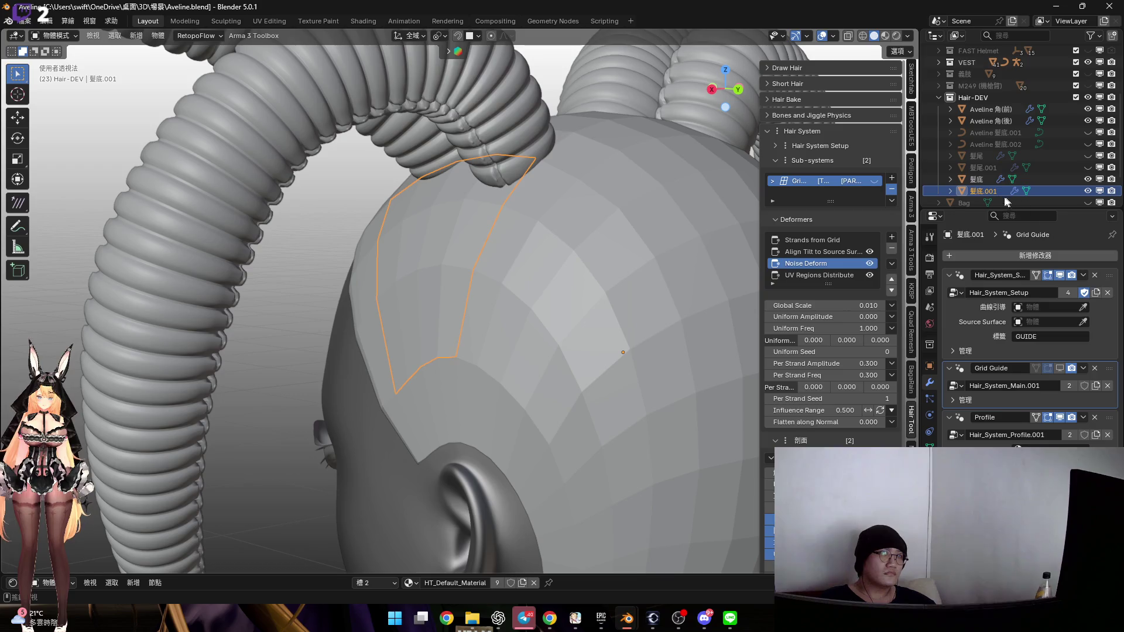
{"action": "key", "text": "ctrl+z"}
Rename 髮底.001 to 側髮 and show the 髮尾 hair again
{"action": "key", "text": "F2"}
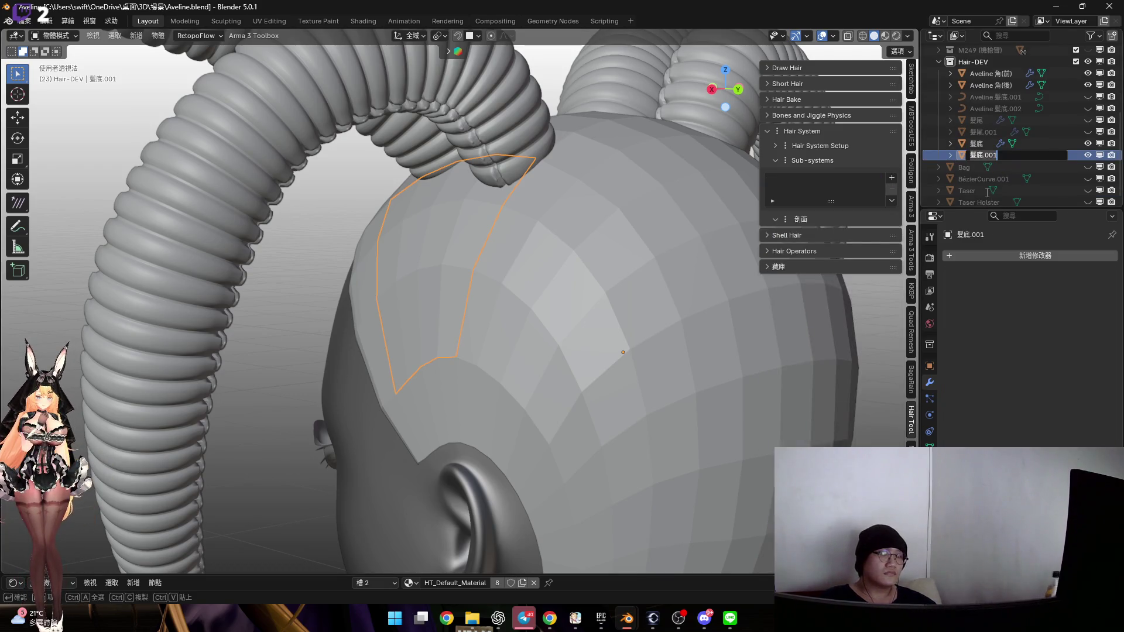
{"action": "type", "text": "ㄅ"}
{"action": "key", "text": "BackSpace"}
{"action": "key", "text": "BackSpace"}
{"action": "key", "text": "Left"}
{"action": "key", "text": "Down"}
{"action": "key", "text": "Down"}
{"action": "key", "text": "Return"}
{"action": "key", "text": "Return"}
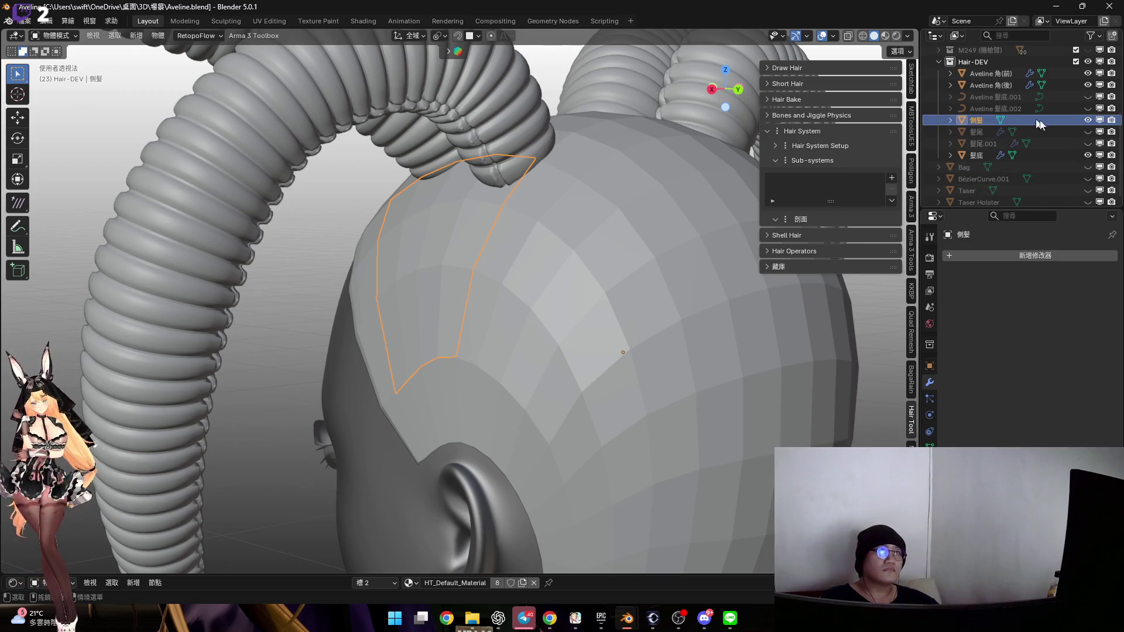
{"action": "left_click", "coordinate": [1088, 132]}
Show 髮尾.001 in Material Preview, then frame 側髮 and enter Edit Mode on it
{"action": "left_click", "coordinate": [1088, 143]}
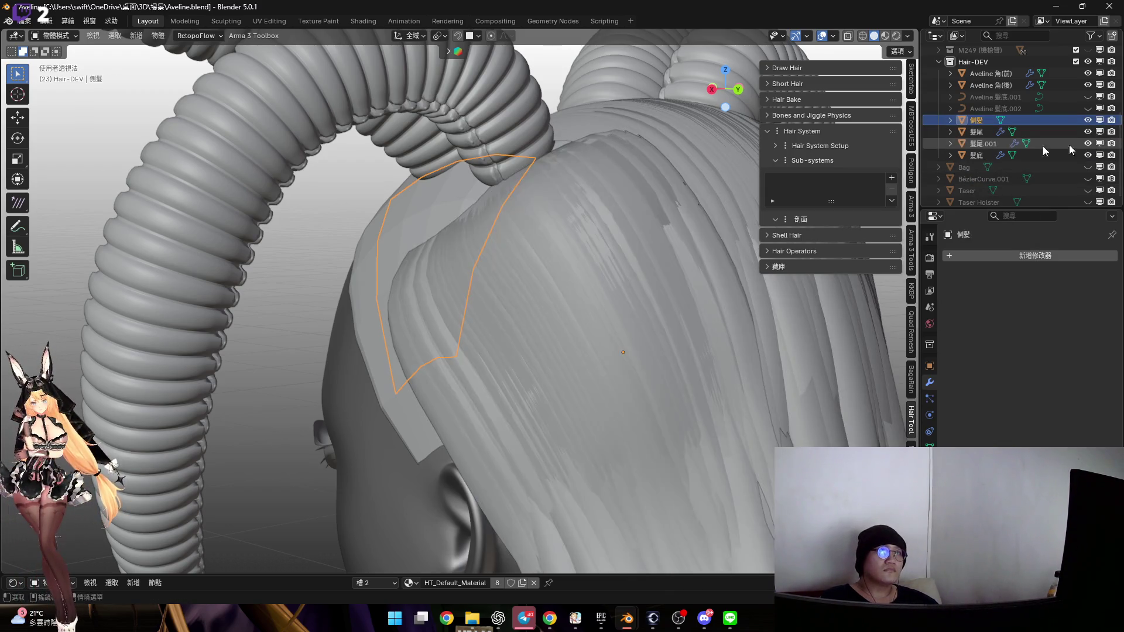
{"action": "left_click", "coordinate": [885, 36]}
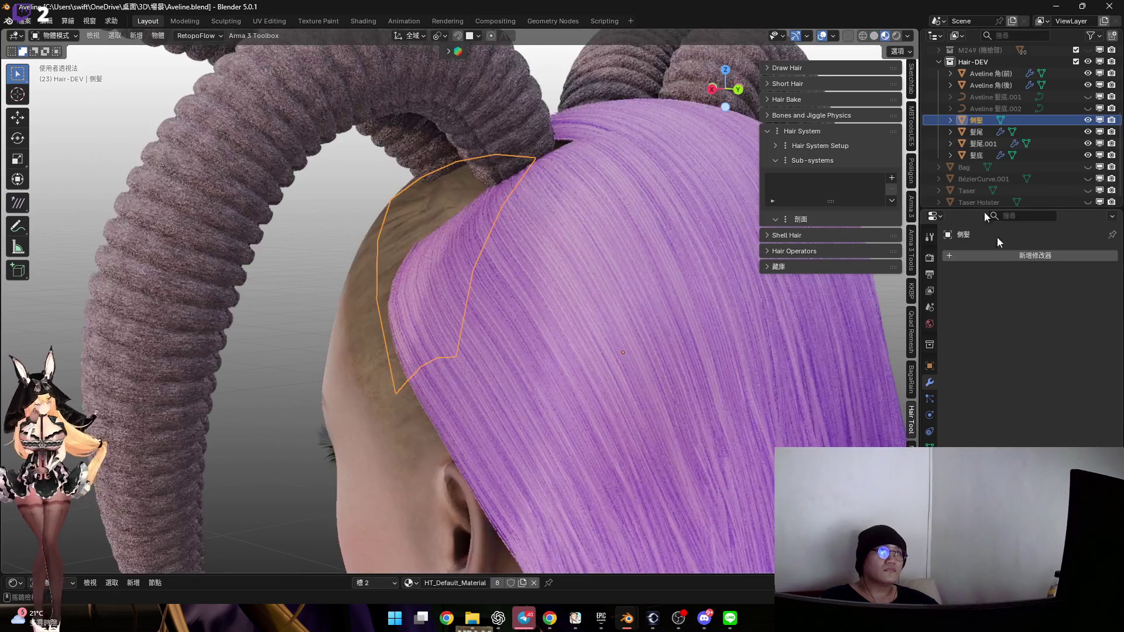
{"action": "left_click", "coordinate": [1058, 156]}
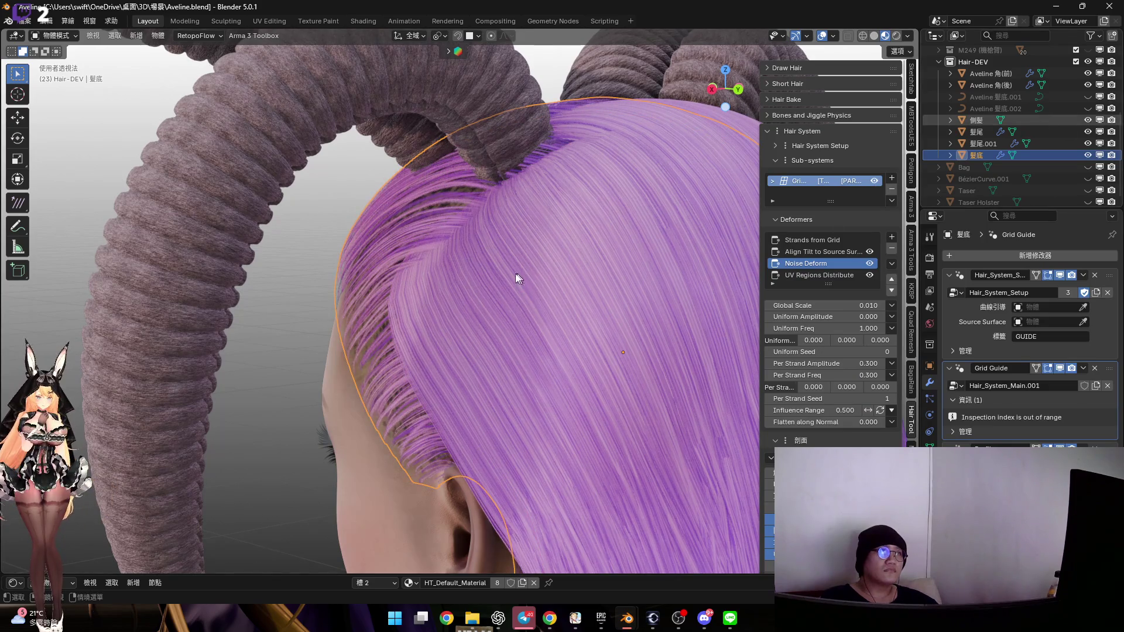
{"action": "left_click", "coordinate": [1041, 120]}
{"action": "key", "text": "KP_Decimal"}
{"action": "middle_click_drag", "start_coordinate": [580, 241], "coordinate": [529, 261], "text": "shift"}
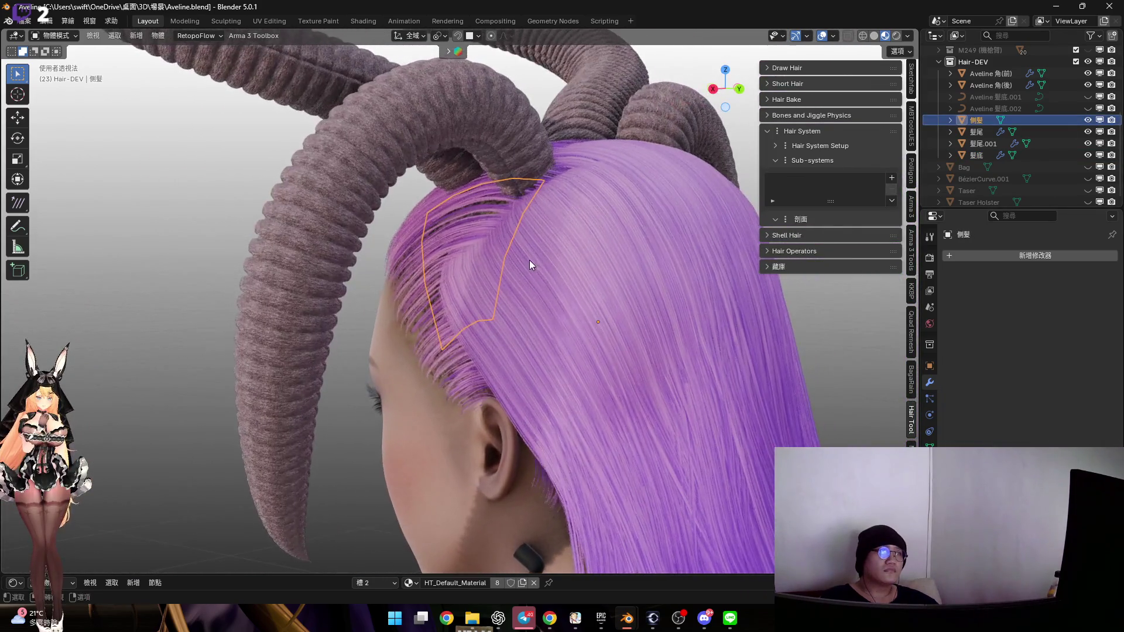
{"action": "key", "text": "Tab"}
{"action": "scroll", "coordinate": [494, 289], "scroll_direction": "up", "scroll_amount": 2}
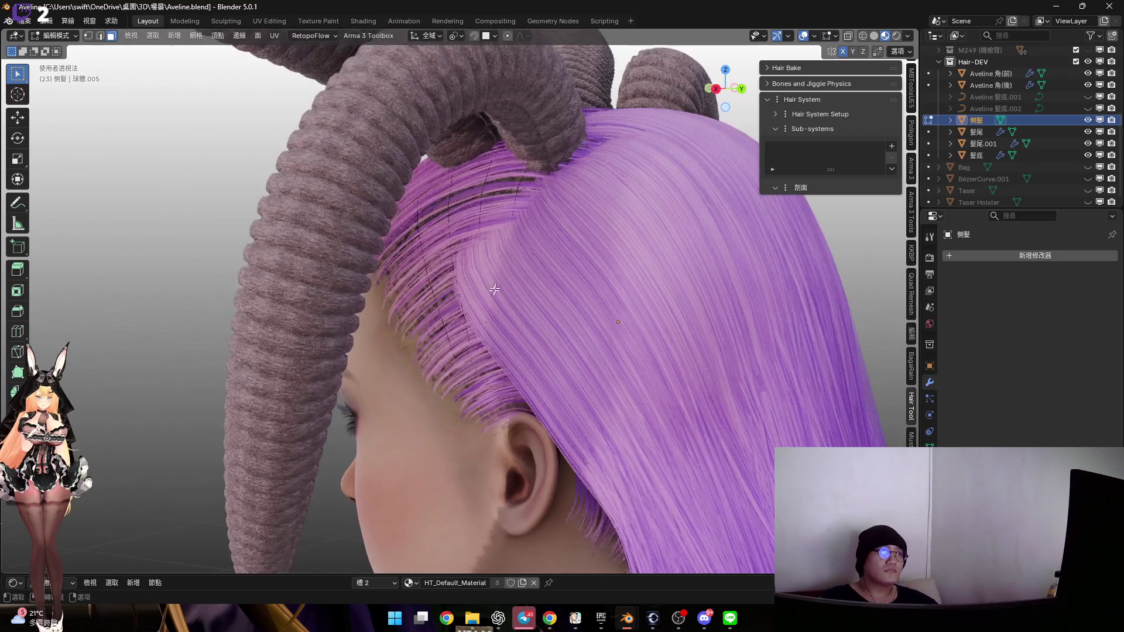
Select edges on the 側髮 patch, set a side view and hide the rear horn
{"action": "left_click", "coordinate": [432, 342], "text": "alt"}
{"action": "mouse_move", "coordinate": [570, 278]}
{"action": "middle_mouse_down"}
{"action": "mouse_move", "coordinate": [580, 375]}
{"action": "mouse_move", "coordinate": [550, 334]}
{"action": "middle_mouse_up"}
{"action": "key", "text": "2"}
{"action": "left_click", "coordinate": [468, 342]}
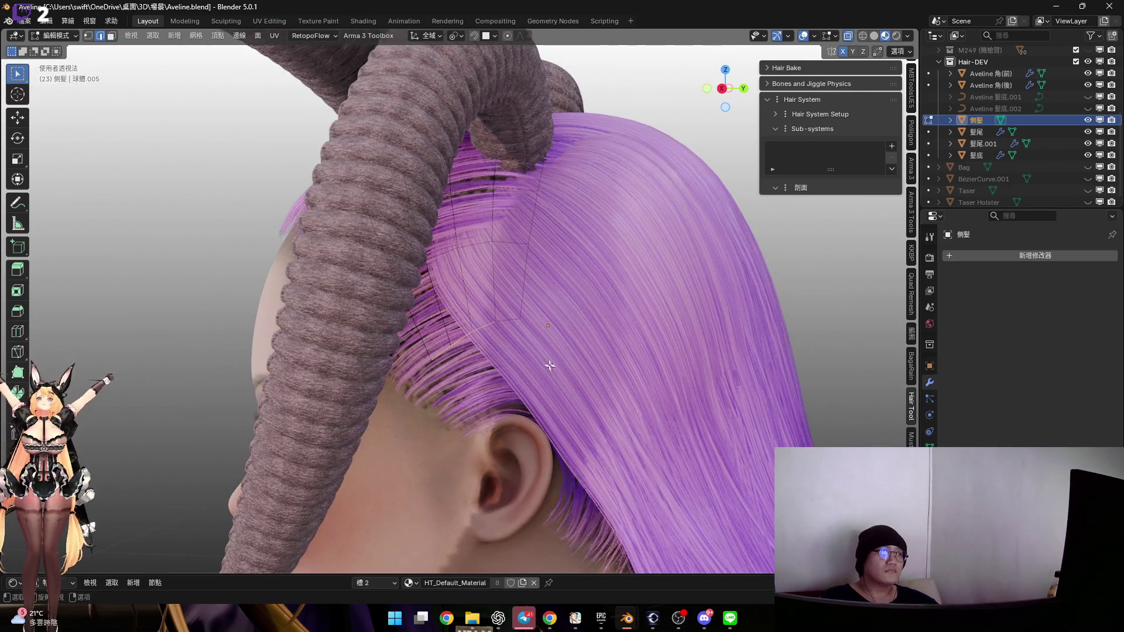
{"action": "middle_click_drag", "start_coordinate": [568, 374], "coordinate": [597, 283]}
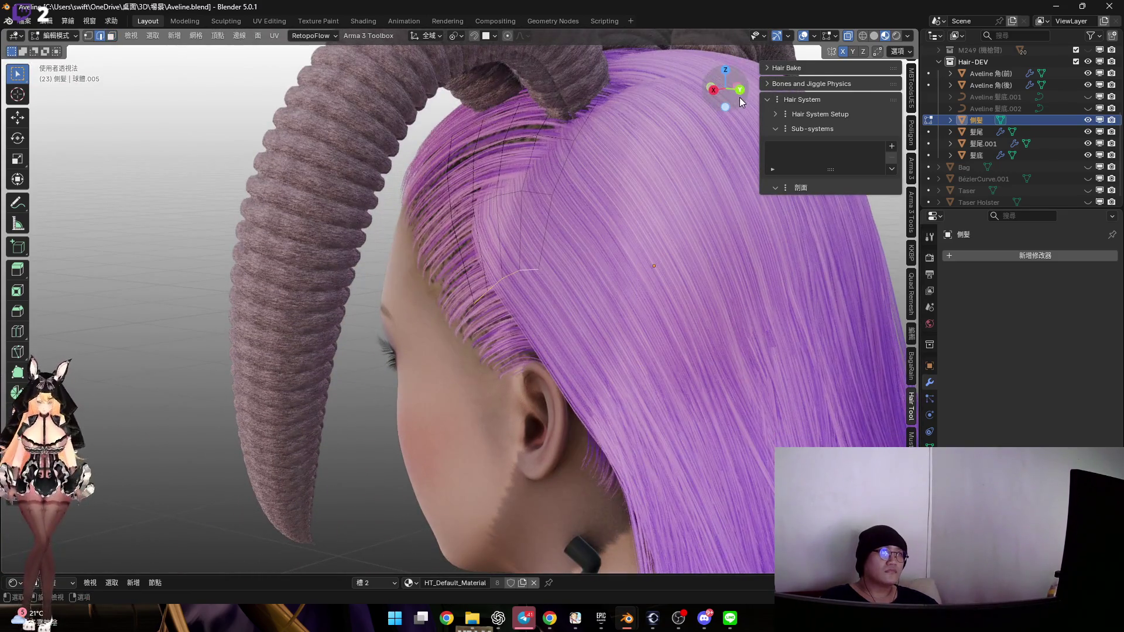
{"action": "key", "text": "ctrl+KP_1"}
{"action": "scroll", "coordinate": [597, 282], "scroll_direction": "up", "scroll_amount": 2}
{"action": "left_click_drag", "start_coordinate": [726, 92], "coordinate": [707, 89]}
{"action": "scroll", "coordinate": [1045, 157], "scroll_direction": "up", "scroll_amount": 2}
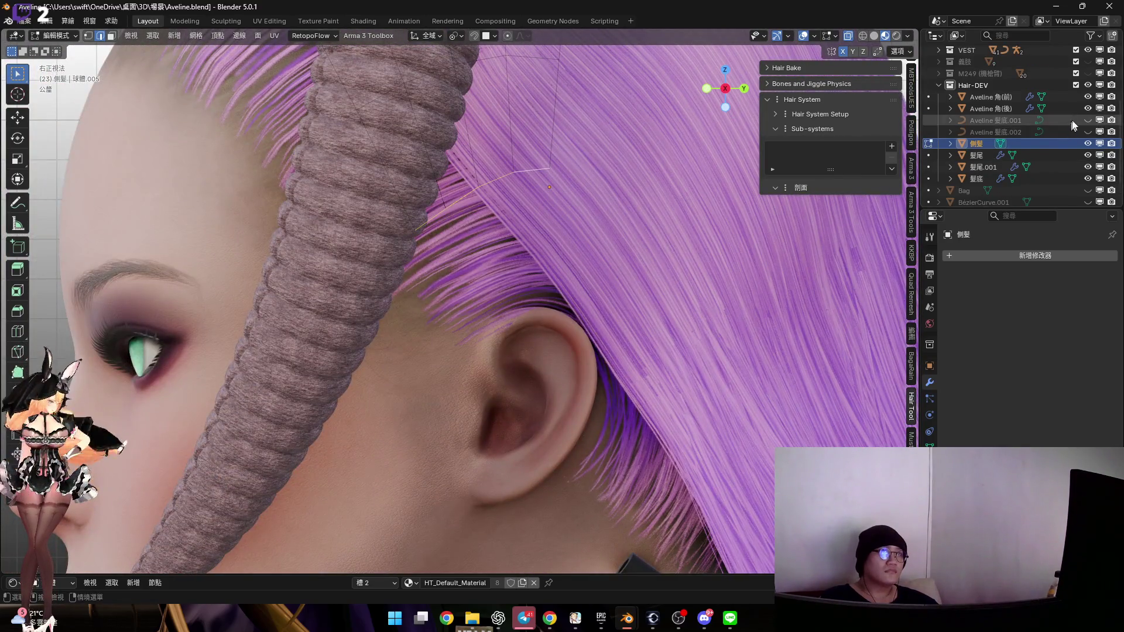
{"action": "left_click", "coordinate": [1089, 105]}
{"action": "mouse_move", "coordinate": [498, 245]}
{"action": "middle_mouse_down", "text": "shift"}
{"action": "mouse_move", "coordinate": [532, 310]}
{"action": "mouse_move", "coordinate": [543, 277]}
{"action": "middle_mouse_up", "text": "shift"}
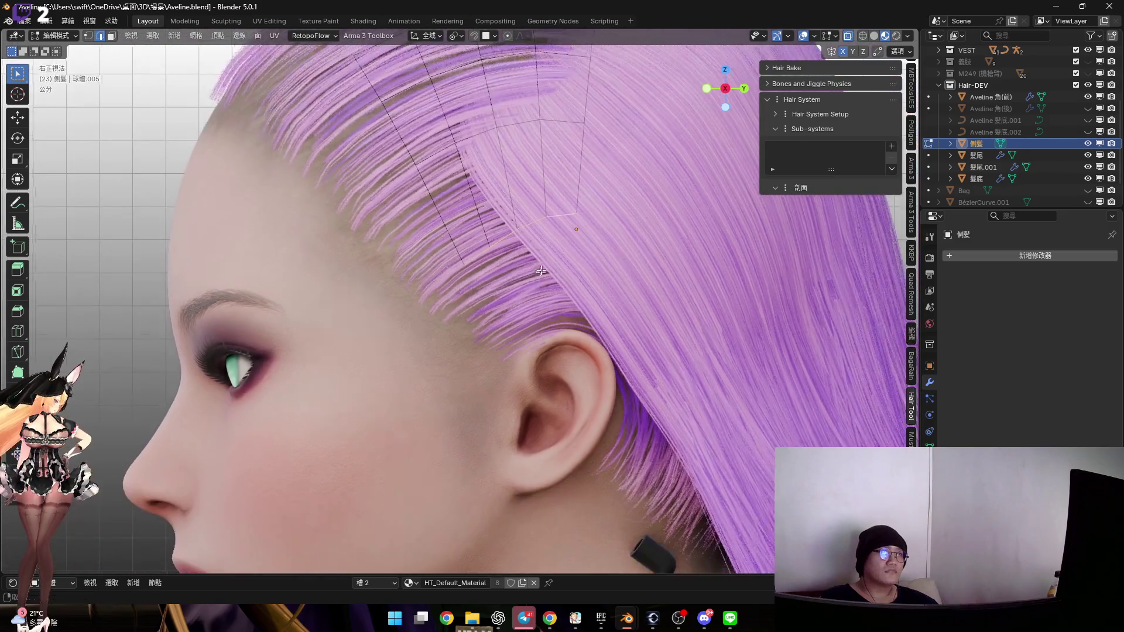
{"action": "scroll", "coordinate": [543, 277], "scroll_direction": "down", "scroll_amount": 1}
Move the selected guide vertices and scale them up over the temple
{"action": "key", "text": "g"}
{"action": "left_click", "coordinate": [559, 366]}
{"action": "middle_click_drag", "start_coordinate": [559, 366], "coordinate": [564, 427], "text": "shift"}
{"action": "key", "text": "s"}
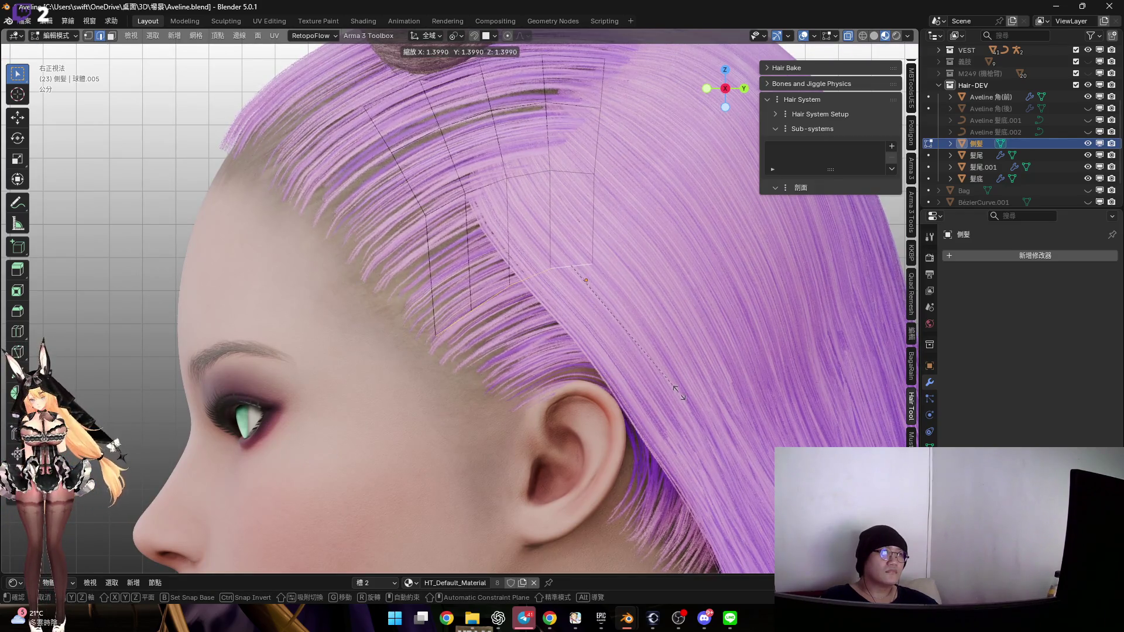
{"action": "left_click", "coordinate": [677, 391]}
{"action": "middle_click_drag", "start_coordinate": [593, 319], "coordinate": [600, 347], "text": "shift"}
{"action": "key", "text": "s"}
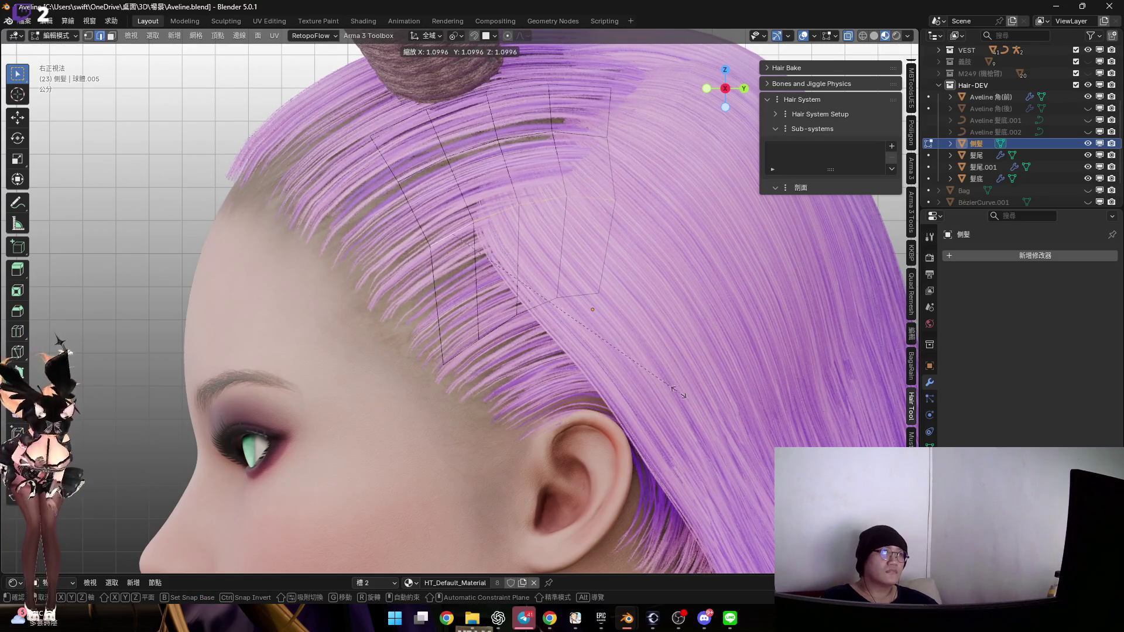
{"action": "left_click", "coordinate": [679, 391]}
Change the pivot point and rescale the edges to about 1.11 times
{"action": "left_click", "coordinate": [459, 37]}
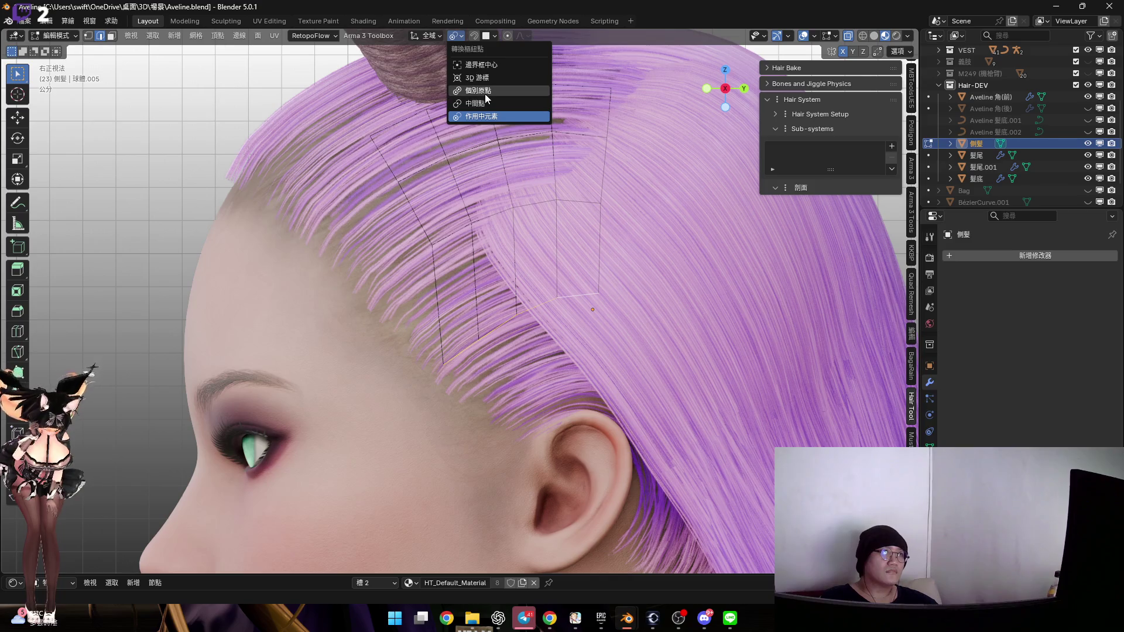
{"action": "left_click", "coordinate": [485, 94]}
{"action": "middle_click_drag", "start_coordinate": [650, 332], "coordinate": [649, 356], "text": "shift"}
{"action": "key", "text": "s"}
{"action": "right_click", "coordinate": [644, 353]}
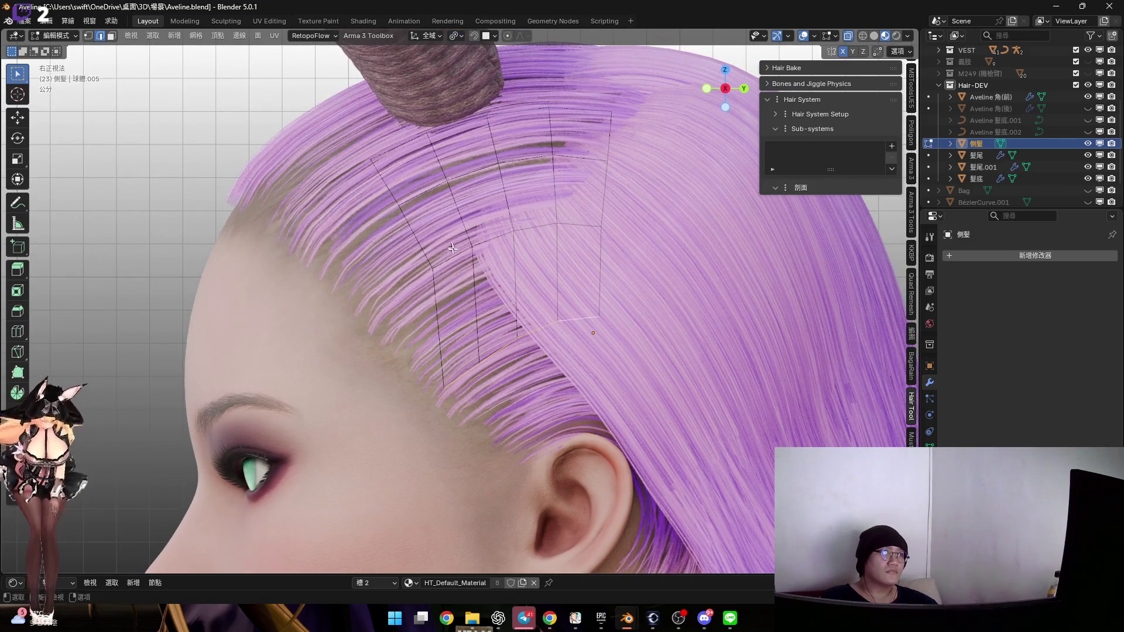
{"action": "key", "text": "s"}
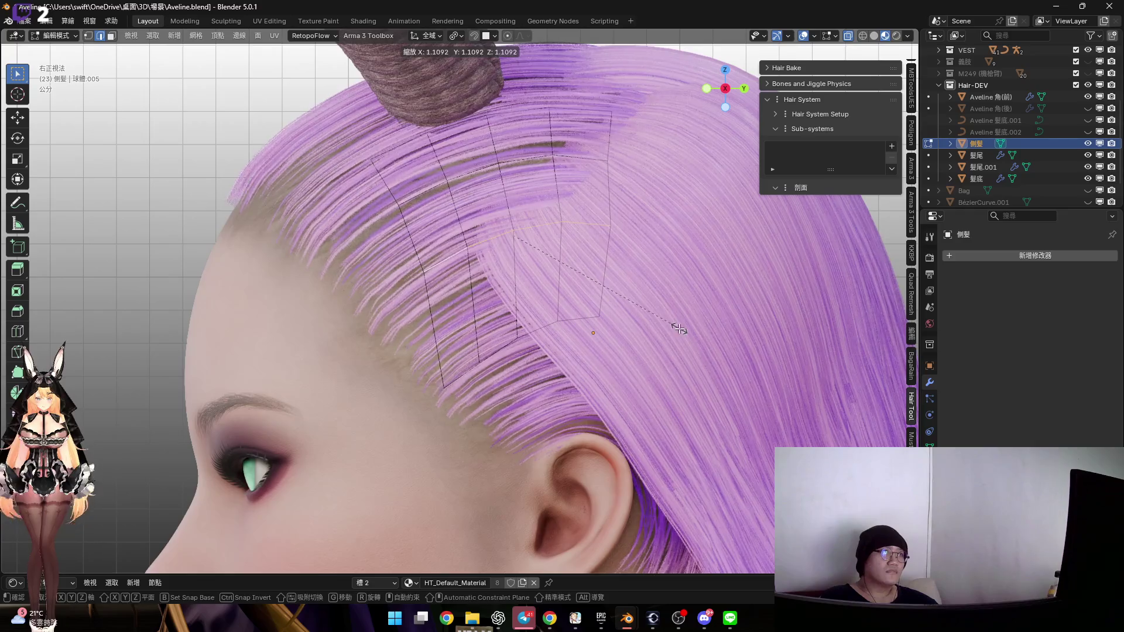
{"action": "left_click", "coordinate": [679, 329]}
{"action": "middle_click_drag", "start_coordinate": [679, 329], "coordinate": [666, 302], "text": "shift"}
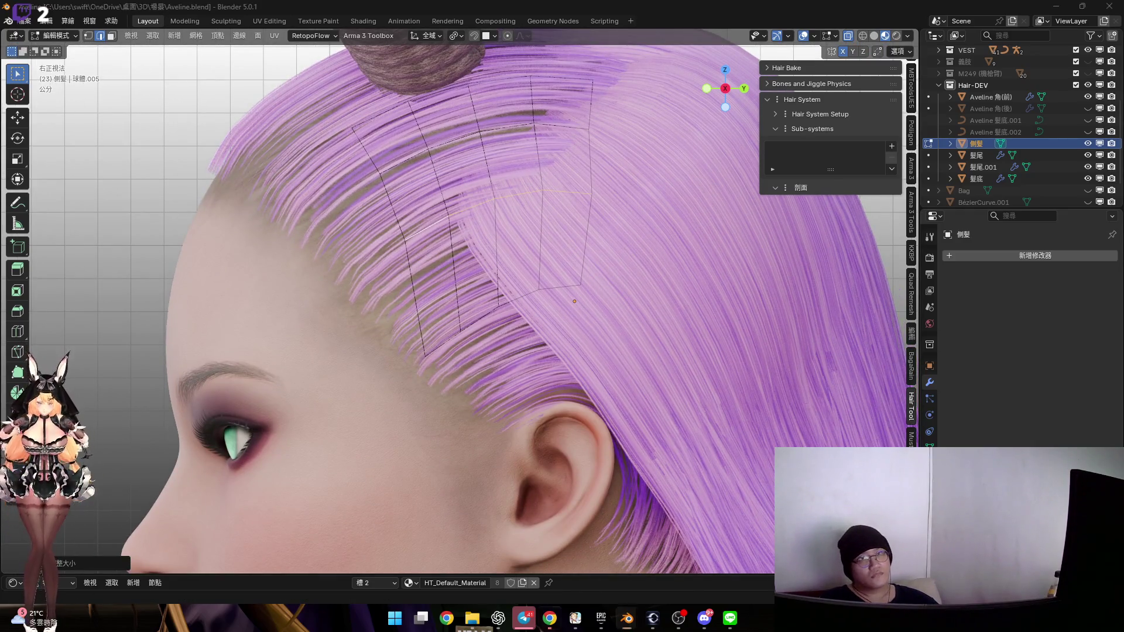
{"action": "mouse_move", "coordinate": [632, 382]}
{"action": "middle_mouse_down", "text": "shift"}
{"action": "mouse_move", "coordinate": [617, 279]}
{"action": "mouse_move", "coordinate": [573, 245]}
{"action": "middle_mouse_up", "text": "shift"}
Move the patch's bottom edge down below the ear, checking side and front views
{"action": "left_click", "coordinate": [739, 87]}
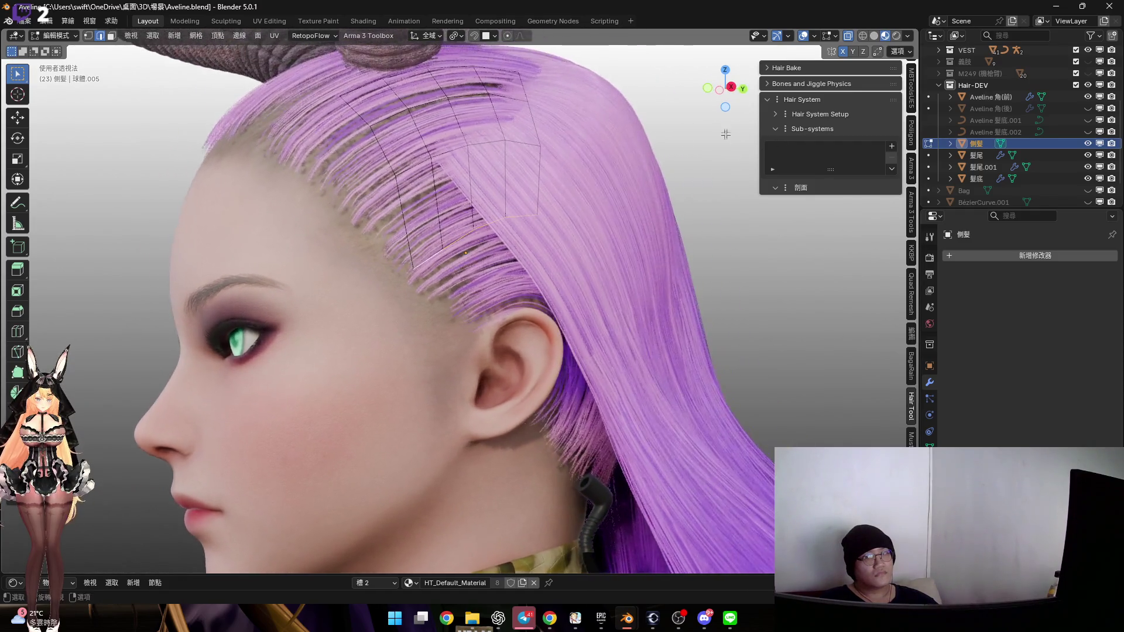
{"action": "middle_click_drag", "start_coordinate": [559, 229], "coordinate": [573, 263], "text": "shift"}
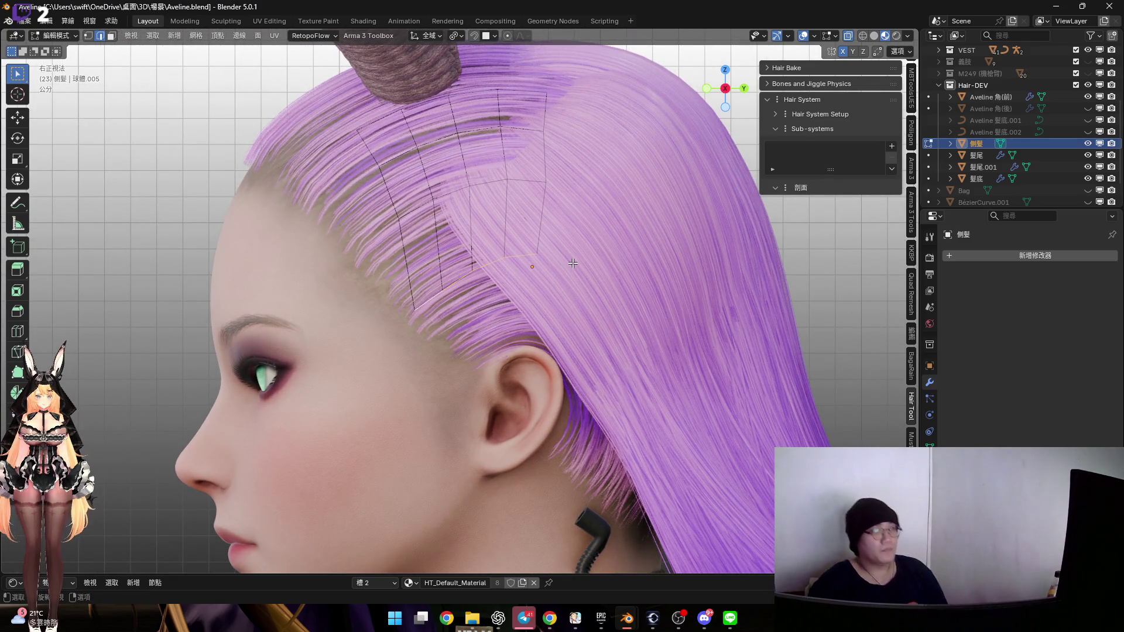
{"action": "middle_click_drag", "start_coordinate": [573, 263], "coordinate": [500, 313]}
{"action": "key", "text": "g"}
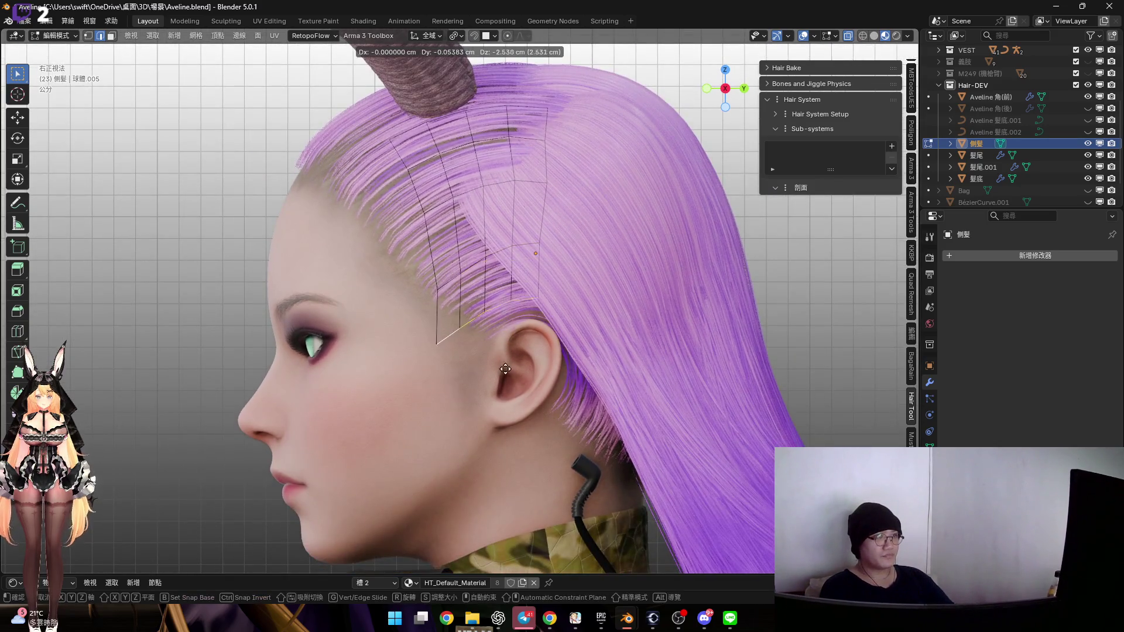
{"action": "scroll", "coordinate": [513, 397], "scroll_direction": "down", "scroll_amount": 3}
{"action": "middle_click_drag", "start_coordinate": [513, 396], "coordinate": [505, 289], "text": "shift"}
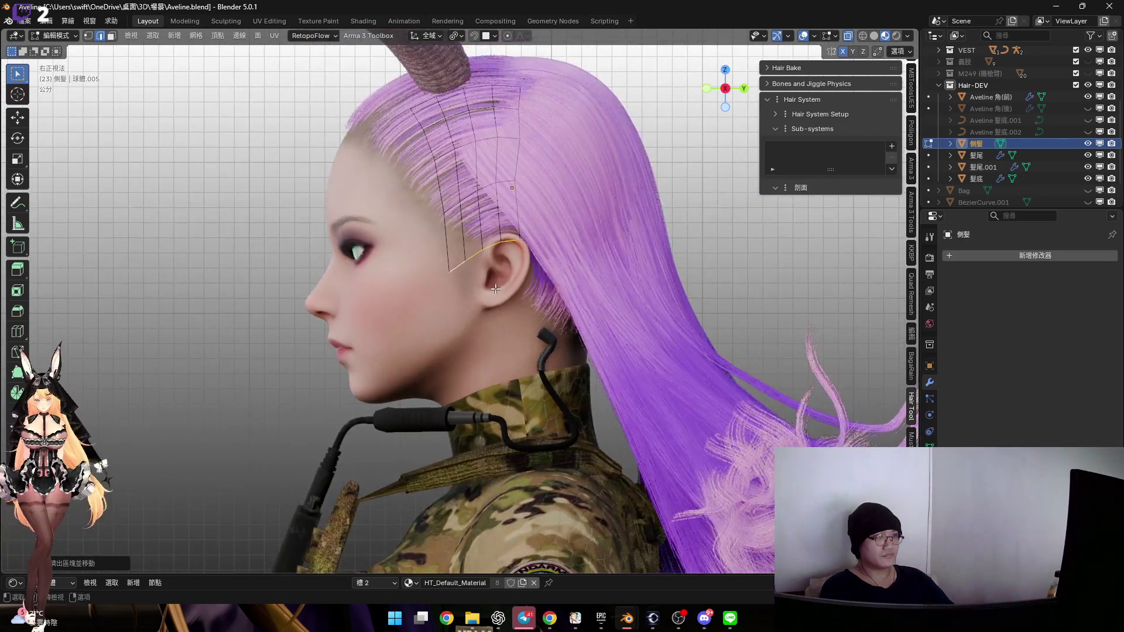
{"action": "left_click", "coordinate": [510, 346]}
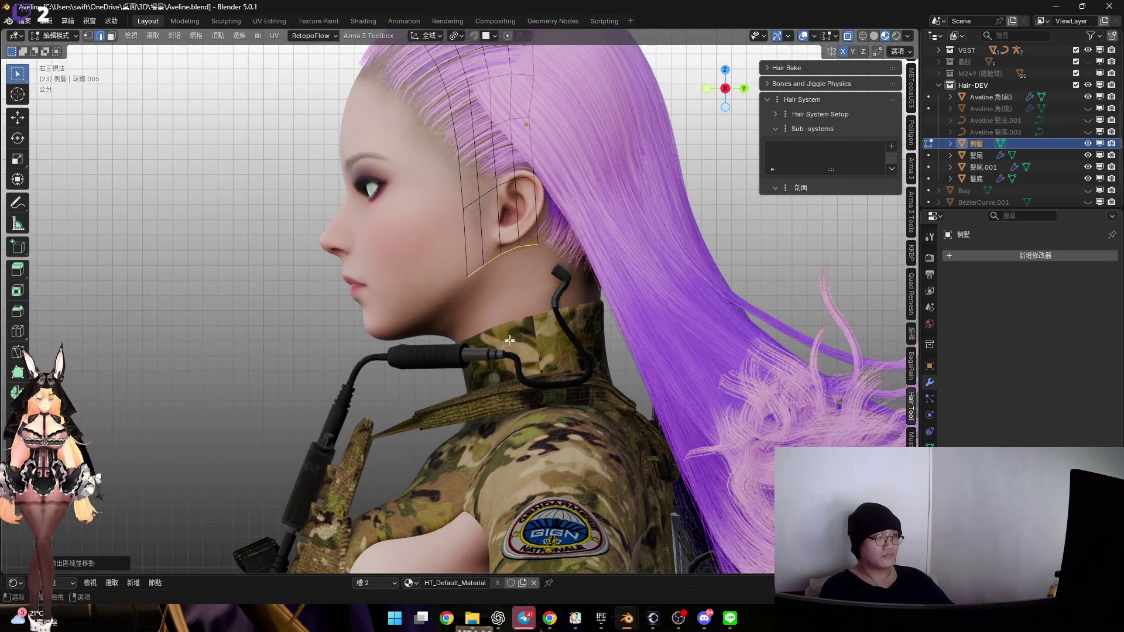
{"action": "middle_click_drag", "start_coordinate": [510, 346], "coordinate": [512, 327], "text": "shift"}
{"action": "left_click", "coordinate": [707, 89]}
{"action": "mouse_move", "coordinate": [549, 399]}
{"action": "middle_mouse_down", "text": "shift"}
{"action": "mouse_move", "coordinate": [549, 340]}
{"action": "mouse_move", "coordinate": [520, 341]}
{"action": "mouse_move", "coordinate": [527, 380]}
{"action": "mouse_move", "coordinate": [535, 369]}
{"action": "mouse_move", "coordinate": [508, 415]}
{"action": "mouse_move", "coordinate": [449, 326]}
{"action": "mouse_move", "coordinate": [472, 350]}
{"action": "mouse_move", "coordinate": [473, 376]}
{"action": "mouse_move", "coordinate": [530, 334]}
{"action": "mouse_move", "coordinate": [513, 268]}
{"action": "mouse_move", "coordinate": [509, 311]}
{"action": "mouse_move", "coordinate": [524, 293]}
{"action": "mouse_move", "coordinate": [544, 339]}
{"action": "mouse_move", "coordinate": [498, 287]}
{"action": "mouse_move", "coordinate": [501, 267]}
{"action": "mouse_move", "coordinate": [565, 227]}
{"action": "middle_mouse_up", "text": "shift"}
{"action": "key", "text": "g"}
{"action": "left_click", "coordinate": [622, 438]}
Switch 側髮 to Sculpt Mode with solid shading and X-ray off
{"action": "key", "text": "ctrl+Tab"}
{"action": "left_click", "coordinate": [508, 344]}
{"action": "left_click", "coordinate": [874, 36]}
{"action": "key", "text": "alt+z"}
Orbit around the head to inspect the 側髮 strip from the horn to the neck
{"action": "scroll", "coordinate": [503, 284], "scroll_direction": "up", "scroll_amount": 1}
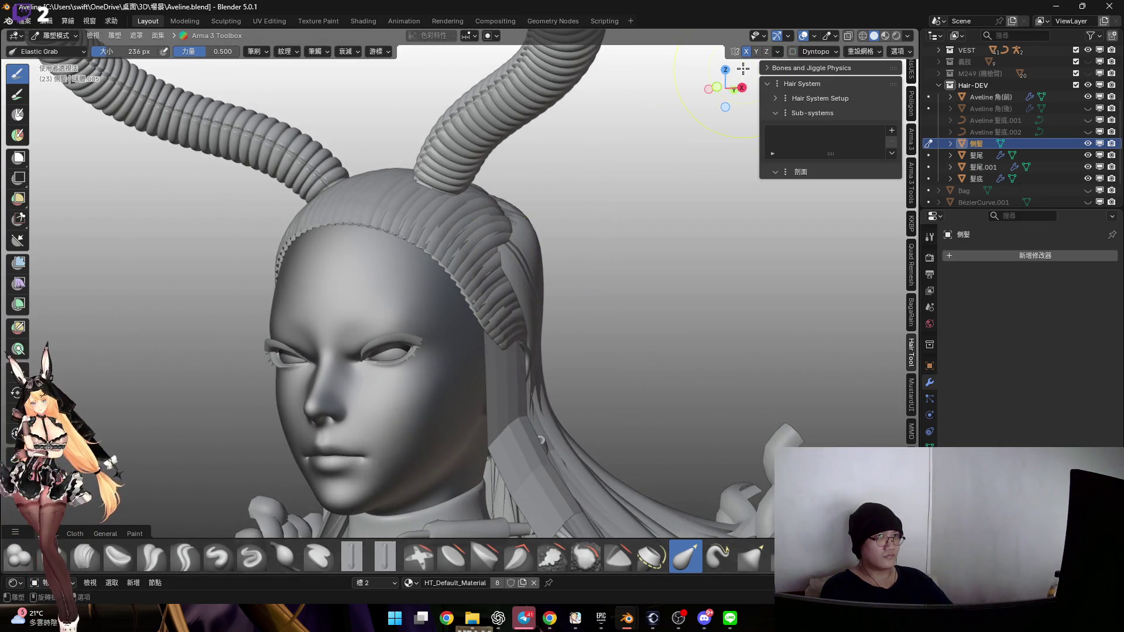
{"action": "mouse_move", "coordinate": [499, 311]}
{"action": "middle_mouse_down"}
{"action": "mouse_move", "coordinate": [507, 289]}
{"action": "mouse_move", "coordinate": [492, 260]}
{"action": "middle_mouse_up"}
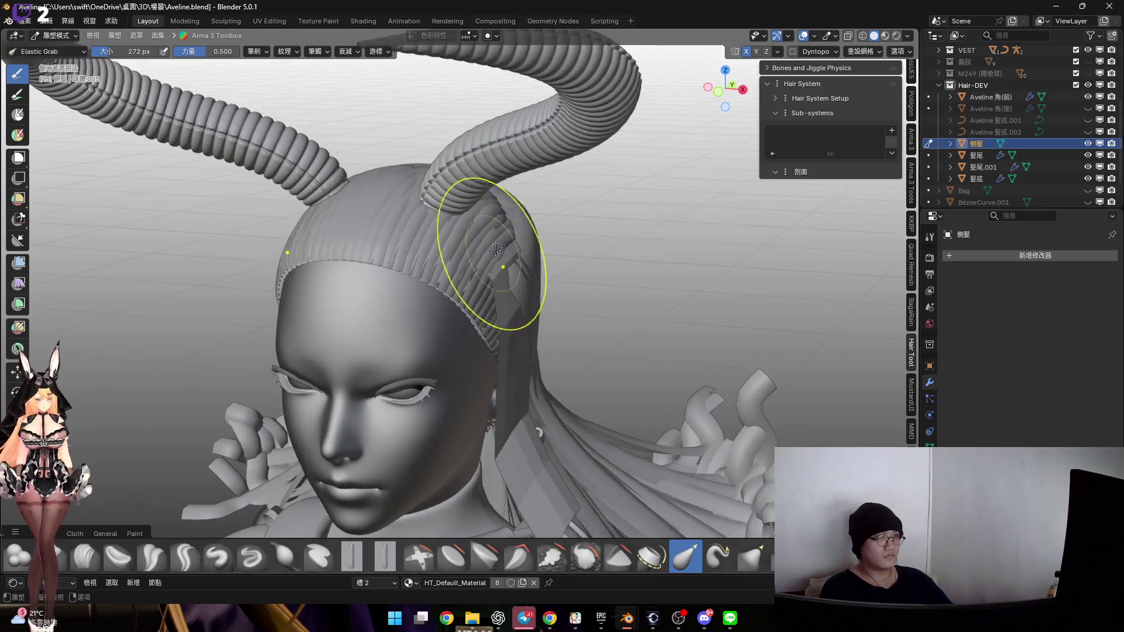
{"action": "scroll", "coordinate": [490, 258], "scroll_direction": "up", "scroll_amount": 3}
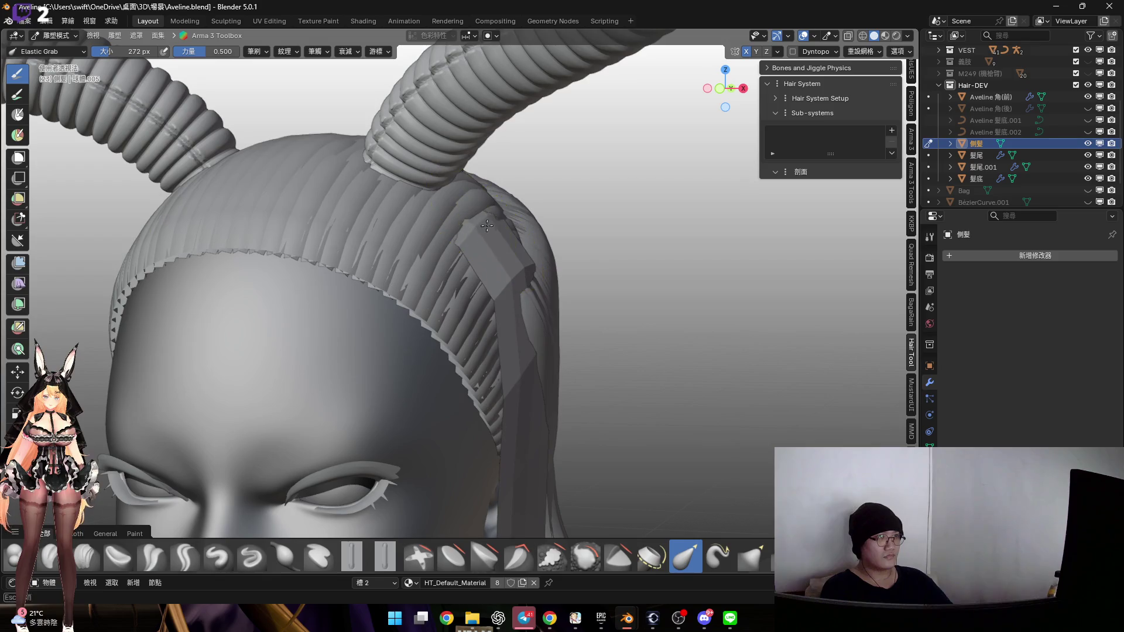
{"action": "middle_click_drag", "start_coordinate": [498, 217], "coordinate": [485, 247]}
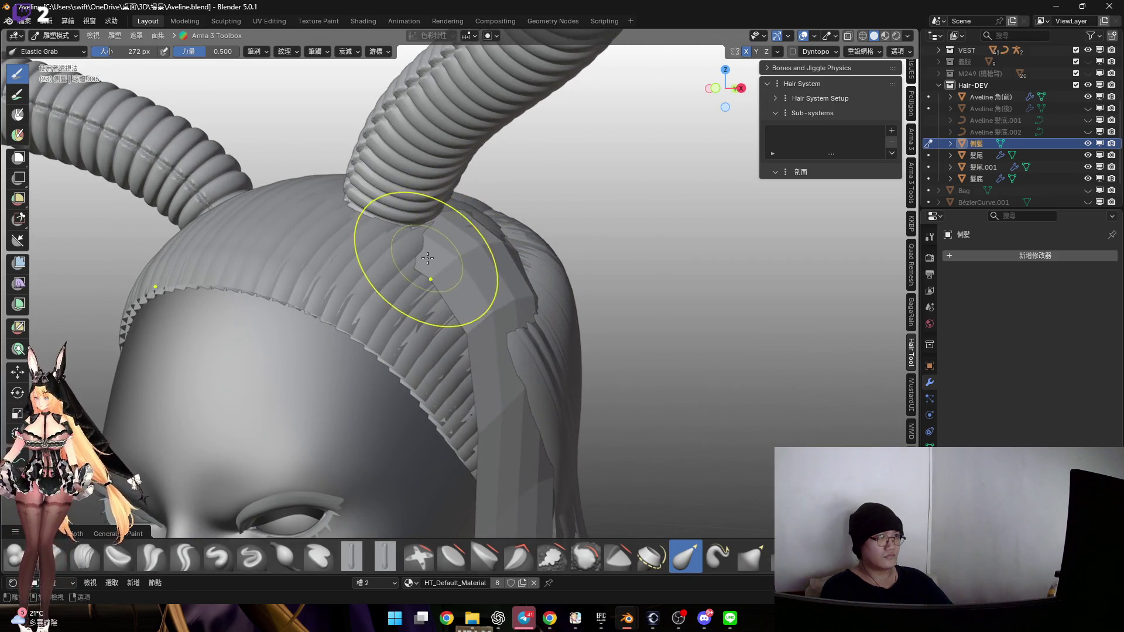
{"action": "middle_click_drag", "start_coordinate": [432, 249], "coordinate": [383, 250]}
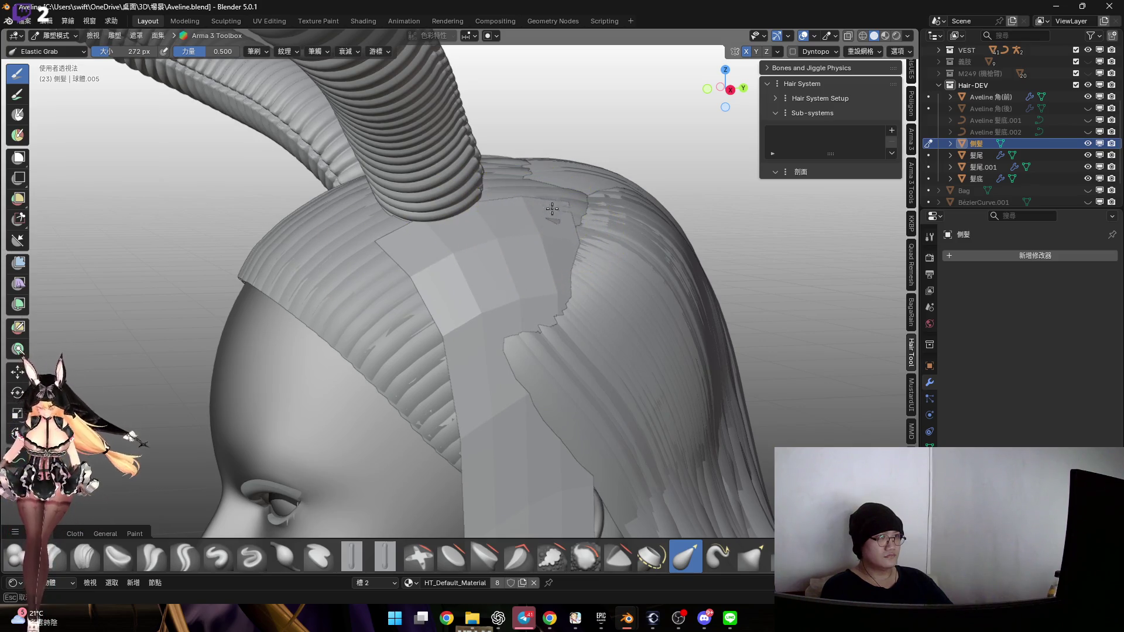
{"action": "mouse_move", "coordinate": [553, 203]}
{"action": "middle_mouse_down"}
{"action": "mouse_move", "coordinate": [562, 283]}
{"action": "mouse_move", "coordinate": [514, 230]}
{"action": "mouse_move", "coordinate": [507, 293]}
{"action": "mouse_move", "coordinate": [484, 275]}
{"action": "mouse_move", "coordinate": [436, 298]}
{"action": "mouse_move", "coordinate": [489, 223]}
{"action": "mouse_move", "coordinate": [490, 201]}
{"action": "mouse_move", "coordinate": [462, 240]}
{"action": "middle_mouse_up"}
{"action": "scroll", "coordinate": [507, 293], "scroll_direction": "up", "scroll_amount": 3}
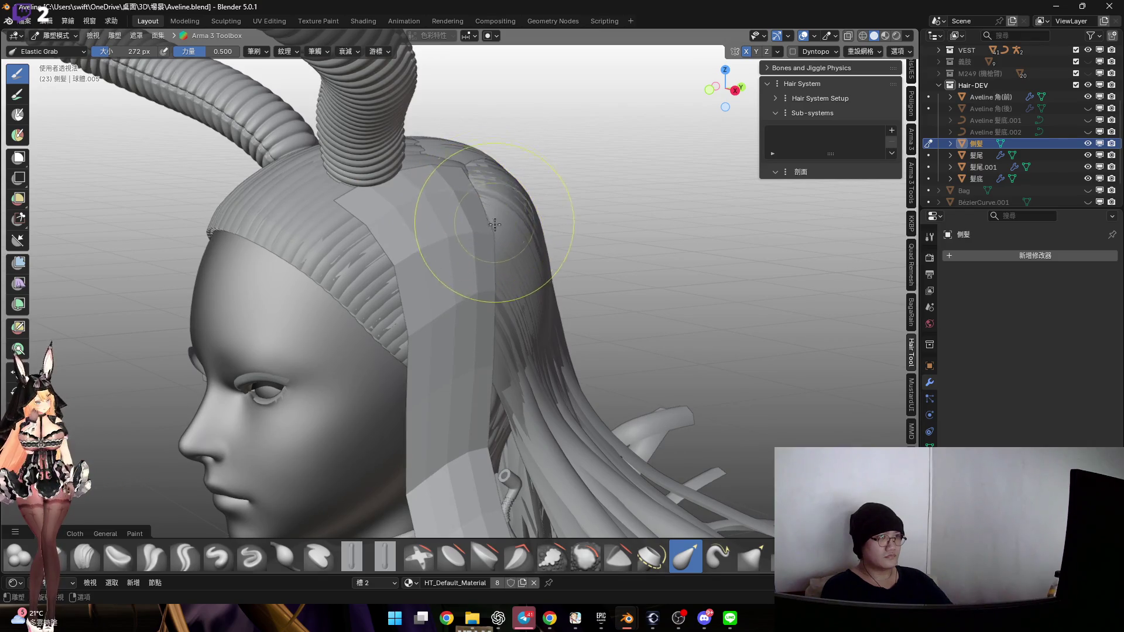
{"action": "middle_click_drag", "start_coordinate": [492, 226], "coordinate": [512, 329]}
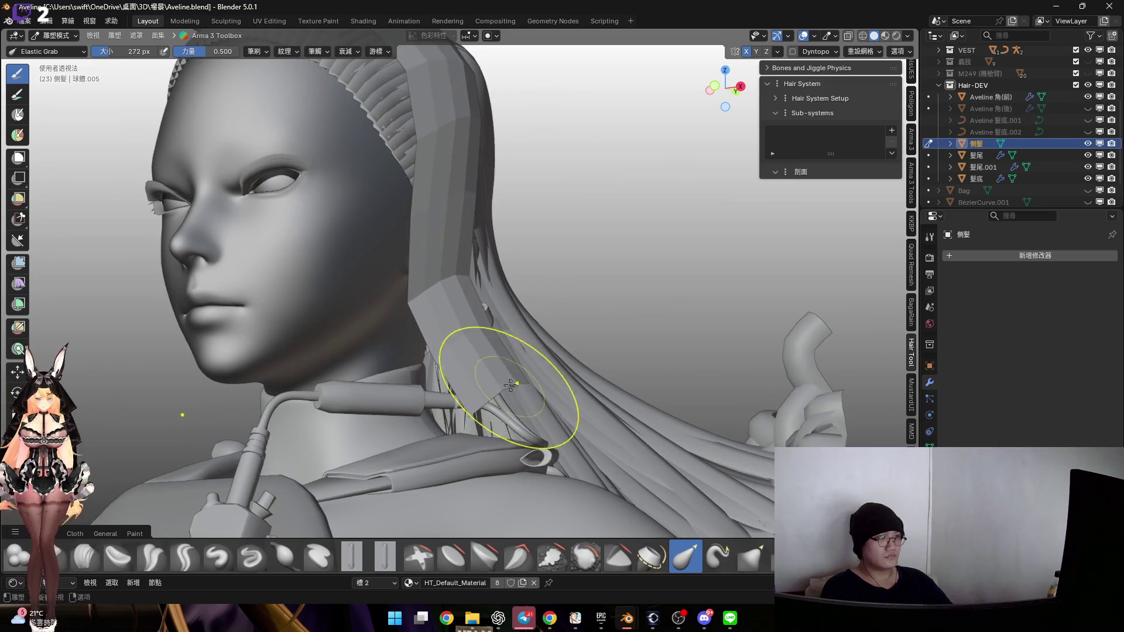
{"action": "scroll", "coordinate": [634, 566], "scroll_direction": "down", "scroll_amount": 2}
{"action": "middle_click_drag", "start_coordinate": [527, 358], "coordinate": [492, 356]}
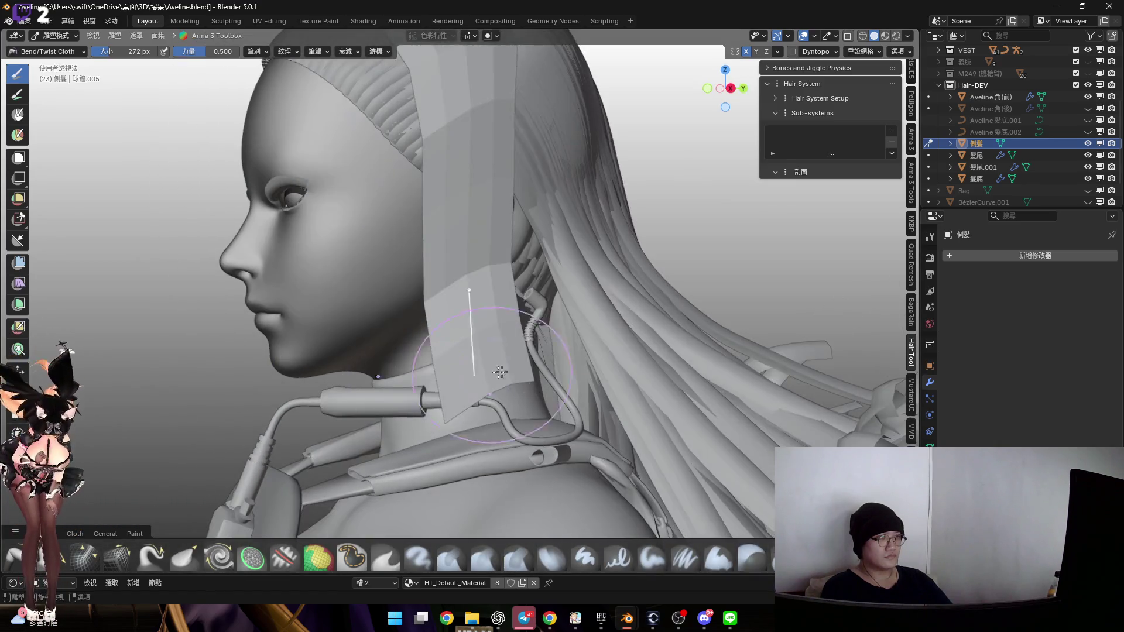
Bend the lower end of the hair strip near the neck with the cloth brush
{"action": "left_click_drag", "start_coordinate": [483, 371], "coordinate": [503, 416]}
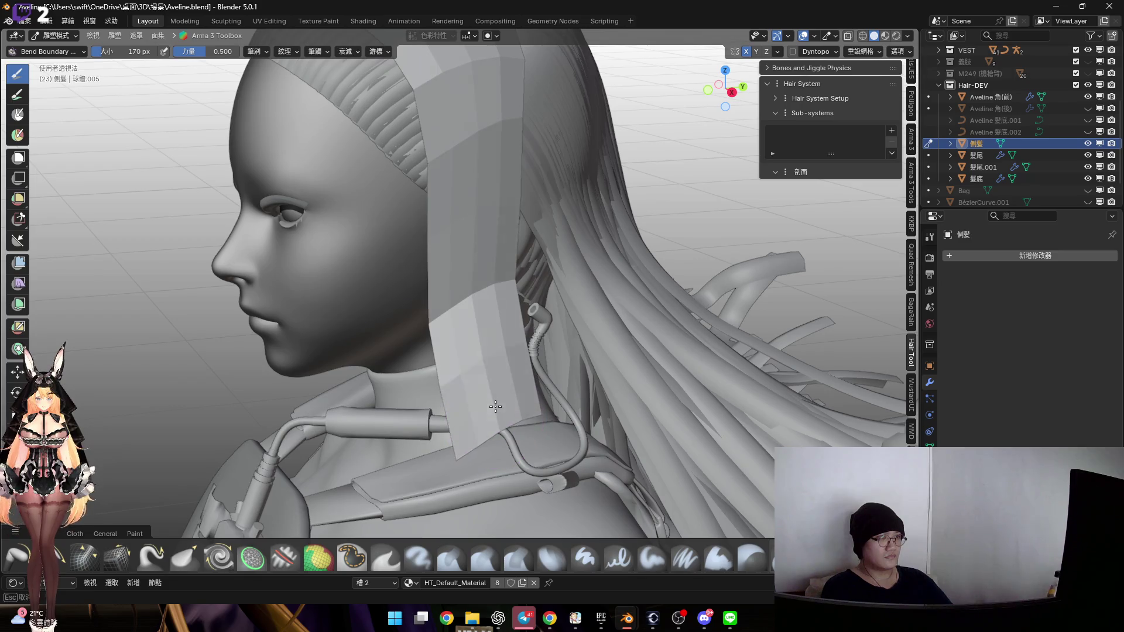
{"action": "left_click_drag", "start_coordinate": [498, 416], "coordinate": [501, 421]}
{"action": "mouse_move", "coordinate": [497, 413]}
{"action": "middle_mouse_down"}
{"action": "mouse_move", "coordinate": [483, 417]}
{"action": "mouse_move", "coordinate": [690, 533]}
{"action": "middle_mouse_up"}
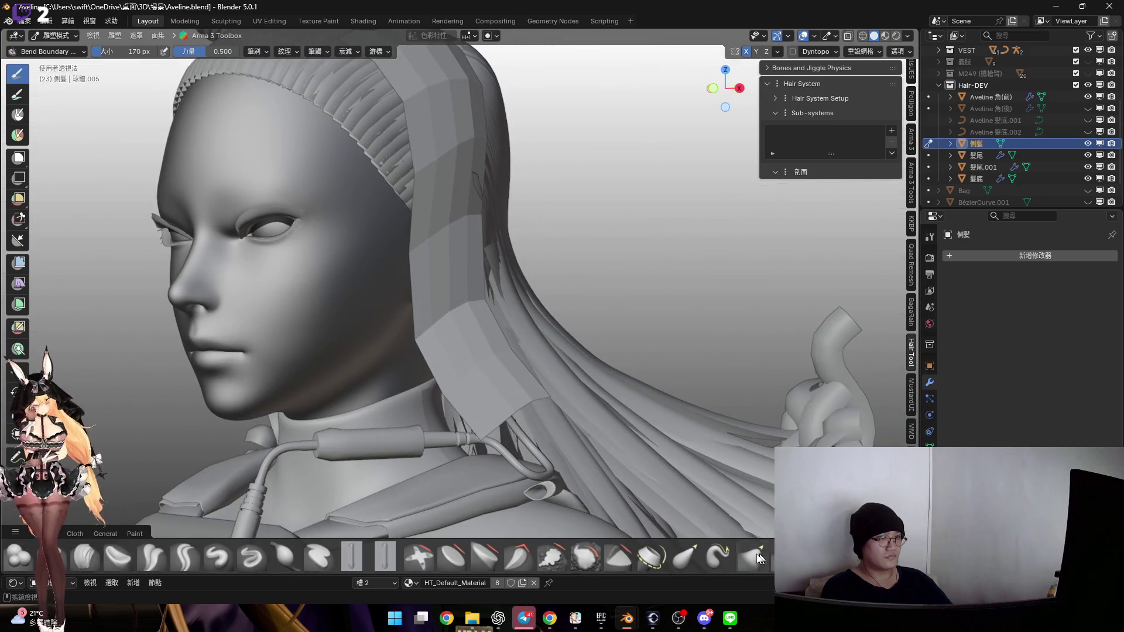
Smooth the hair strip's front edge with the Smooth brush
{"action": "left_click", "coordinate": [585, 556]}
{"action": "mouse_move", "coordinate": [566, 533]}
{"action": "middle_mouse_down"}
{"action": "mouse_move", "coordinate": [465, 368]}
{"action": "mouse_move", "coordinate": [468, 258]}
{"action": "middle_mouse_up"}
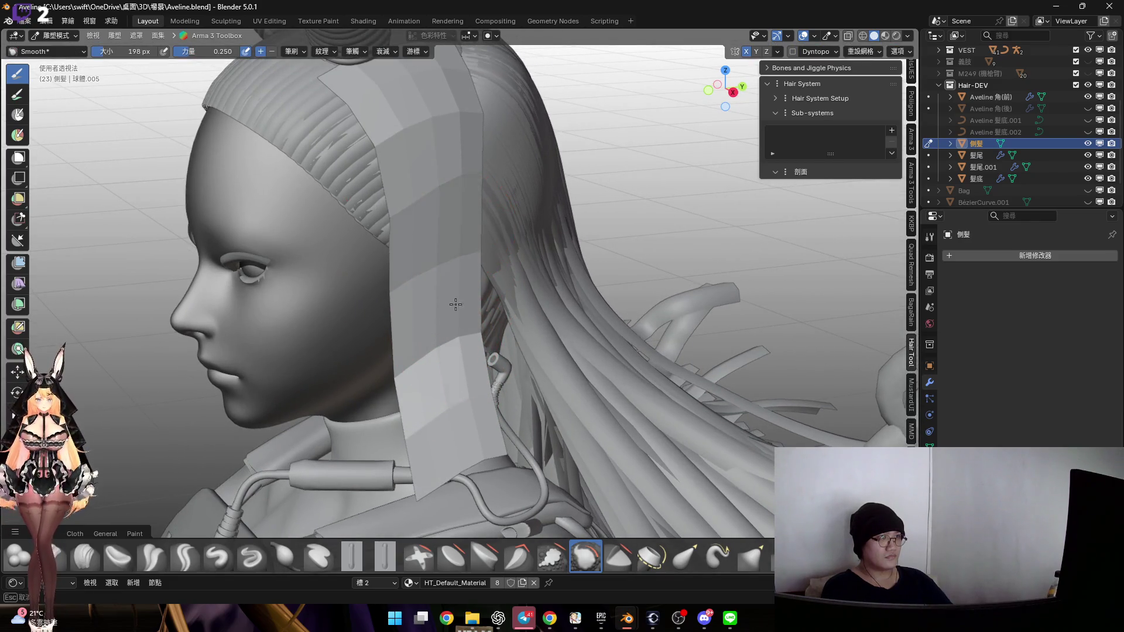
{"action": "left_click_drag", "start_coordinate": [447, 283], "coordinate": [407, 283]}
{"action": "mouse_move", "coordinate": [453, 340]}
{"action": "middle_mouse_down"}
{"action": "mouse_move", "coordinate": [522, 314]}
{"action": "mouse_move", "coordinate": [439, 326]}
{"action": "mouse_move", "coordinate": [462, 350]}
{"action": "mouse_move", "coordinate": [439, 345]}
{"action": "mouse_move", "coordinate": [466, 359]}
{"action": "mouse_move", "coordinate": [466, 321]}
{"action": "mouse_move", "coordinate": [454, 328]}
{"action": "mouse_move", "coordinate": [478, 303]}
{"action": "mouse_move", "coordinate": [451, 394]}
{"action": "mouse_move", "coordinate": [424, 298]}
{"action": "middle_mouse_up"}
{"action": "middle_click_drag", "start_coordinate": [503, 319], "coordinate": [461, 283]}
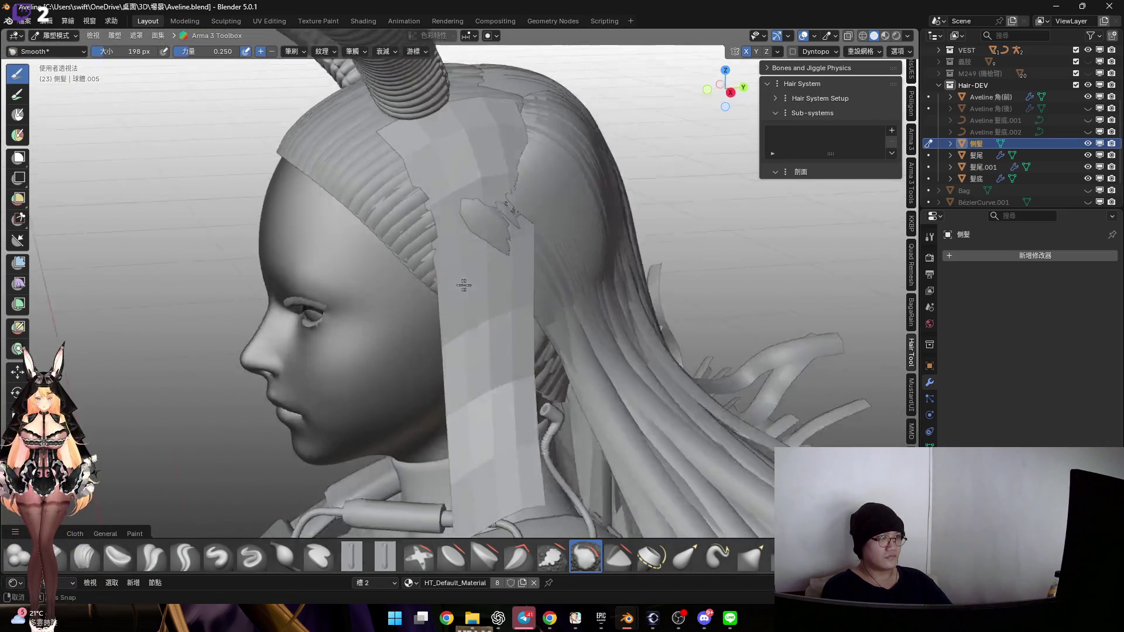
Pull the strip's edge at the temple with Elastic Grab at 294 px
{"action": "left_click", "coordinate": [685, 556]}
{"action": "mouse_move", "coordinate": [655, 410]}
{"action": "middle_mouse_down"}
{"action": "mouse_move", "coordinate": [592, 328]}
{"action": "mouse_move", "coordinate": [502, 286]}
{"action": "mouse_move", "coordinate": [486, 304]}
{"action": "mouse_move", "coordinate": [500, 301]}
{"action": "middle_mouse_up"}
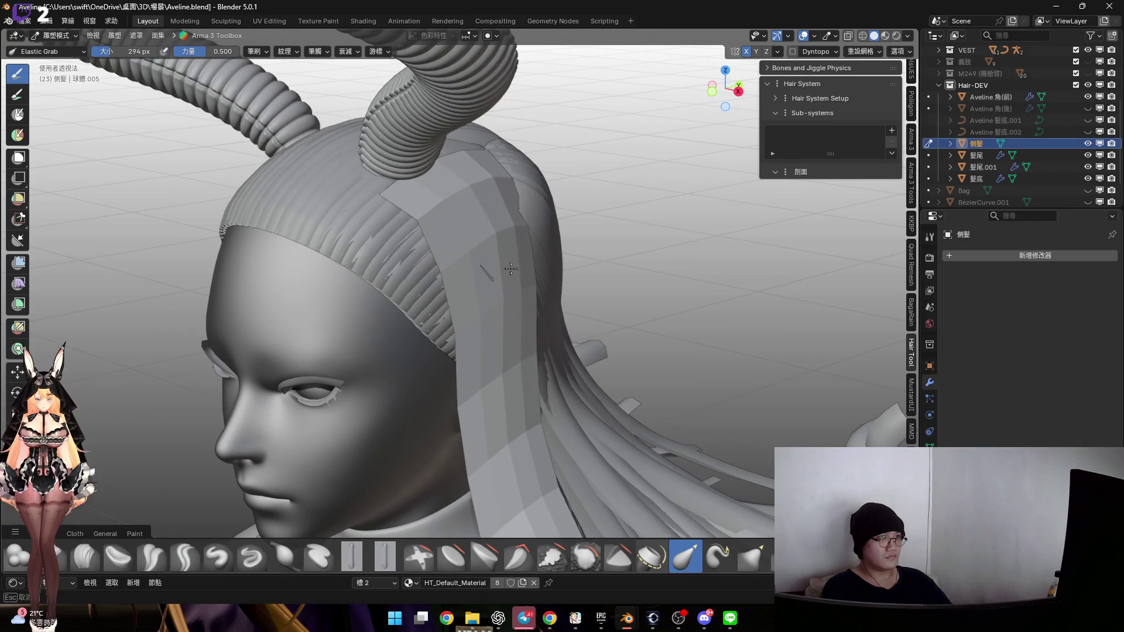
{"action": "mouse_move", "coordinate": [507, 257]}
{"action": "middle_mouse_down"}
{"action": "mouse_move", "coordinate": [518, 244]}
{"action": "mouse_move", "coordinate": [459, 251]}
{"action": "mouse_move", "coordinate": [526, 246]}
{"action": "mouse_move", "coordinate": [492, 251]}
{"action": "middle_mouse_up"}
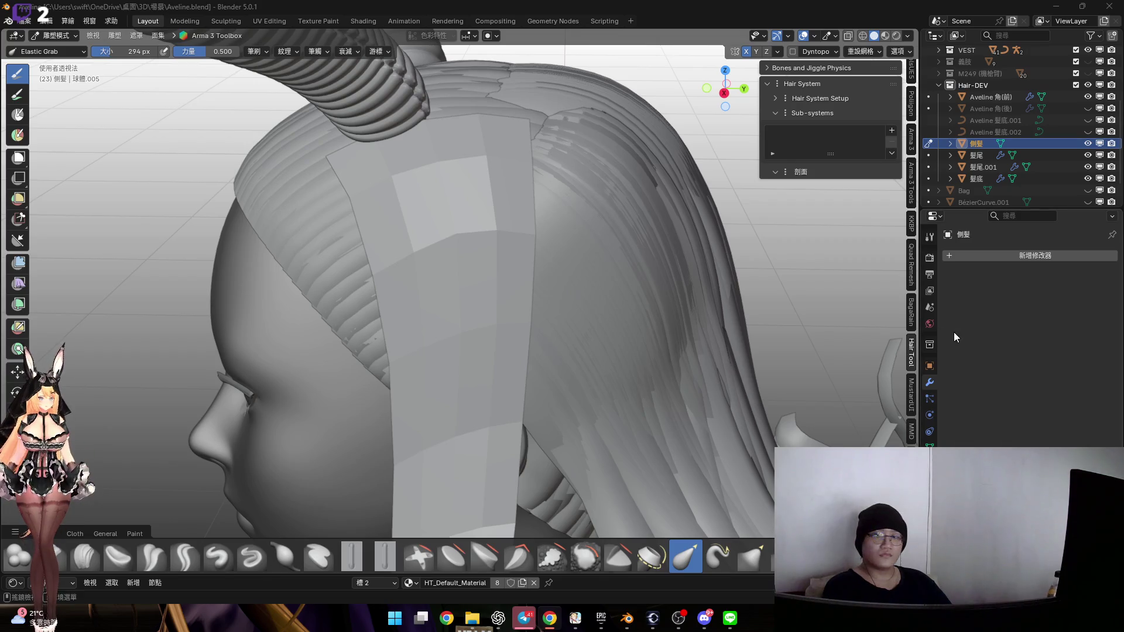
{"action": "mouse_move", "coordinate": [857, 306]}
{"action": "middle_mouse_down"}
{"action": "mouse_move", "coordinate": [556, 281]}
{"action": "mouse_move", "coordinate": [597, 218]}
{"action": "mouse_move", "coordinate": [510, 256]}
{"action": "mouse_move", "coordinate": [459, 213]}
{"action": "middle_mouse_up"}
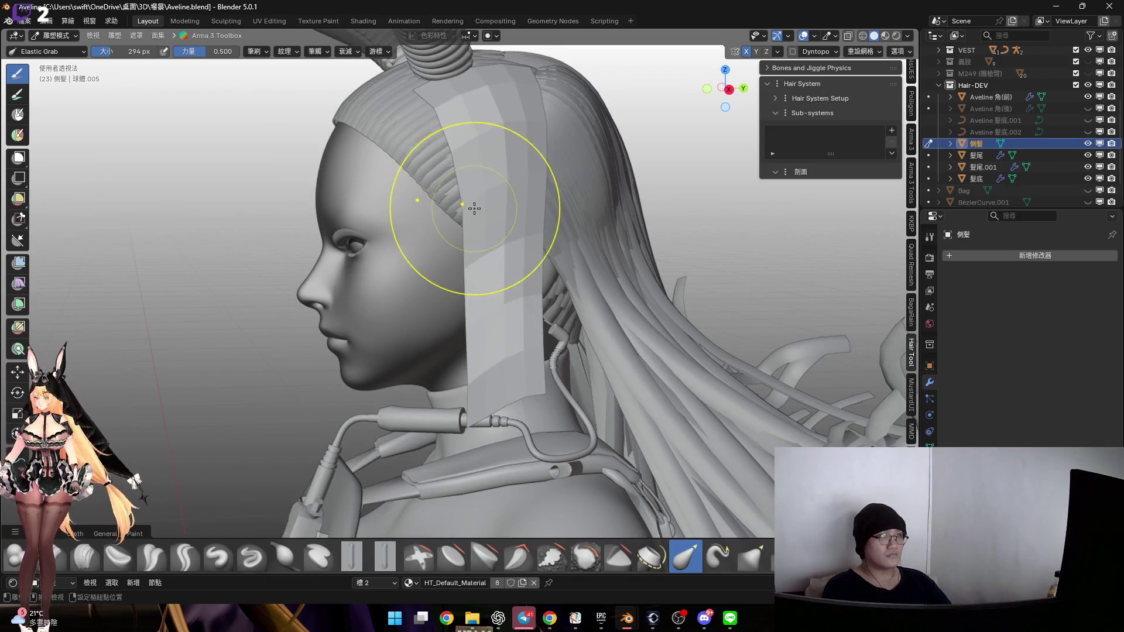
{"action": "left_click_drag", "start_coordinate": [464, 213], "coordinate": [477, 291]}
{"action": "key", "text": "super+a"}
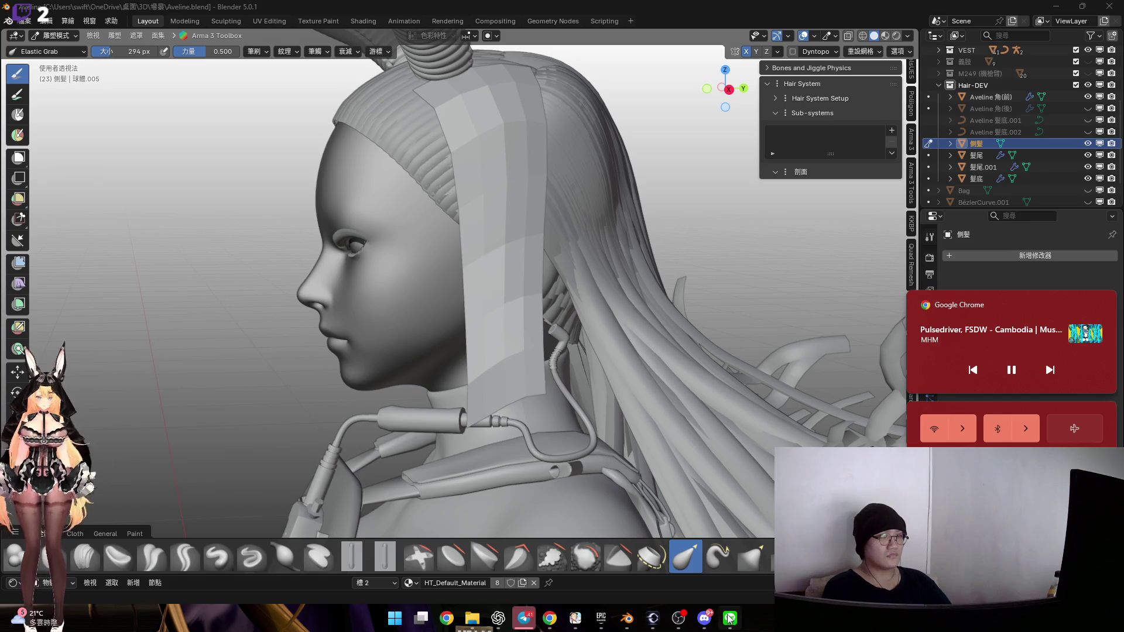
{"action": "key", "text": "Escape"}
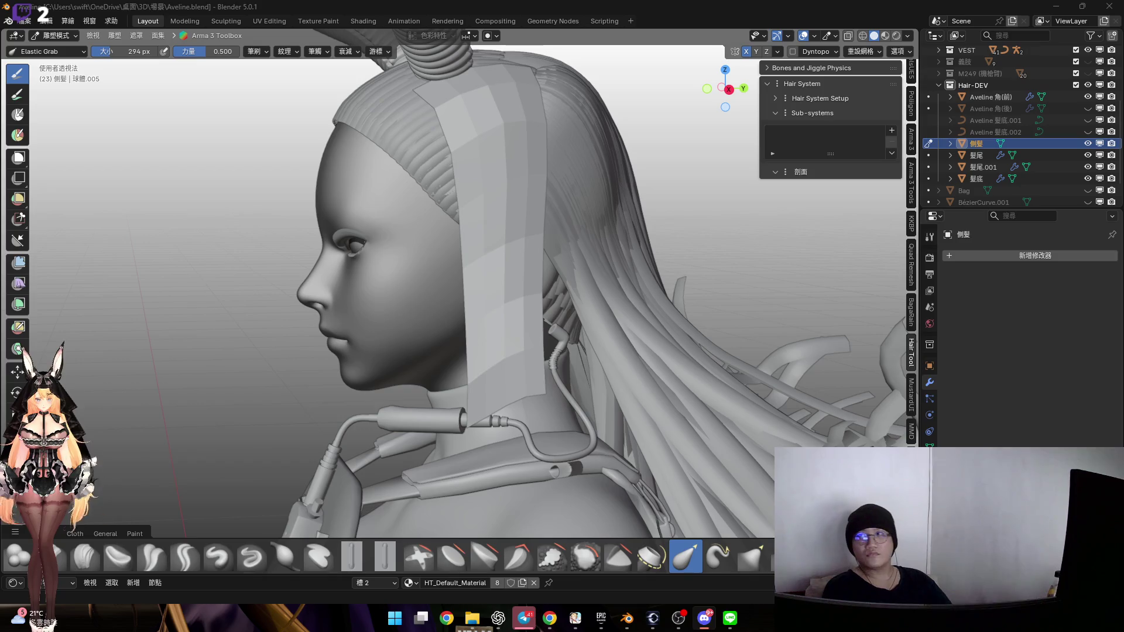
Bend the side strand beside the ear with the Bend/Twist Cloth brush
{"action": "mouse_move", "coordinate": [537, 273]}
{"action": "middle_mouse_down"}
{"action": "mouse_move", "coordinate": [552, 269]}
{"action": "mouse_move", "coordinate": [537, 328]}
{"action": "mouse_move", "coordinate": [562, 293]}
{"action": "mouse_move", "coordinate": [640, 238]}
{"action": "mouse_move", "coordinate": [480, 316]}
{"action": "mouse_move", "coordinate": [410, 316]}
{"action": "mouse_move", "coordinate": [503, 305]}
{"action": "mouse_move", "coordinate": [422, 316]}
{"action": "mouse_move", "coordinate": [526, 305]}
{"action": "mouse_move", "coordinate": [539, 314]}
{"action": "mouse_move", "coordinate": [548, 296]}
{"action": "middle_mouse_up"}
{"action": "scroll", "coordinate": [386, 556], "scroll_direction": "down", "scroll_amount": 2}
{"action": "left_click", "coordinate": [351, 557]}
{"action": "left_click_drag", "start_coordinate": [558, 292], "coordinate": [538, 291]}
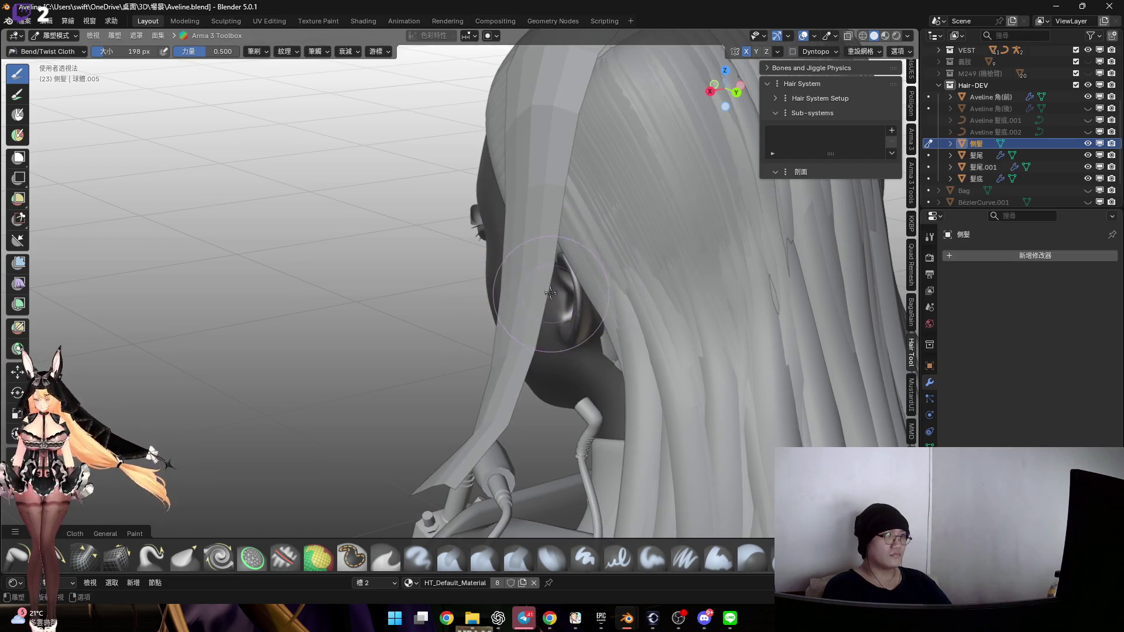
Set the Elastic Grab brush to 214 px over the crown, then switch 側髮 to Edit Mode
{"action": "mouse_move", "coordinate": [547, 329]}
{"action": "middle_mouse_down"}
{"action": "mouse_move", "coordinate": [542, 298]}
{"action": "mouse_move", "coordinate": [553, 343]}
{"action": "mouse_move", "coordinate": [603, 277]}
{"action": "mouse_move", "coordinate": [531, 306]}
{"action": "mouse_move", "coordinate": [545, 332]}
{"action": "mouse_move", "coordinate": [577, 243]}
{"action": "mouse_move", "coordinate": [588, 266]}
{"action": "mouse_move", "coordinate": [567, 296]}
{"action": "mouse_move", "coordinate": [517, 306]}
{"action": "middle_mouse_up"}
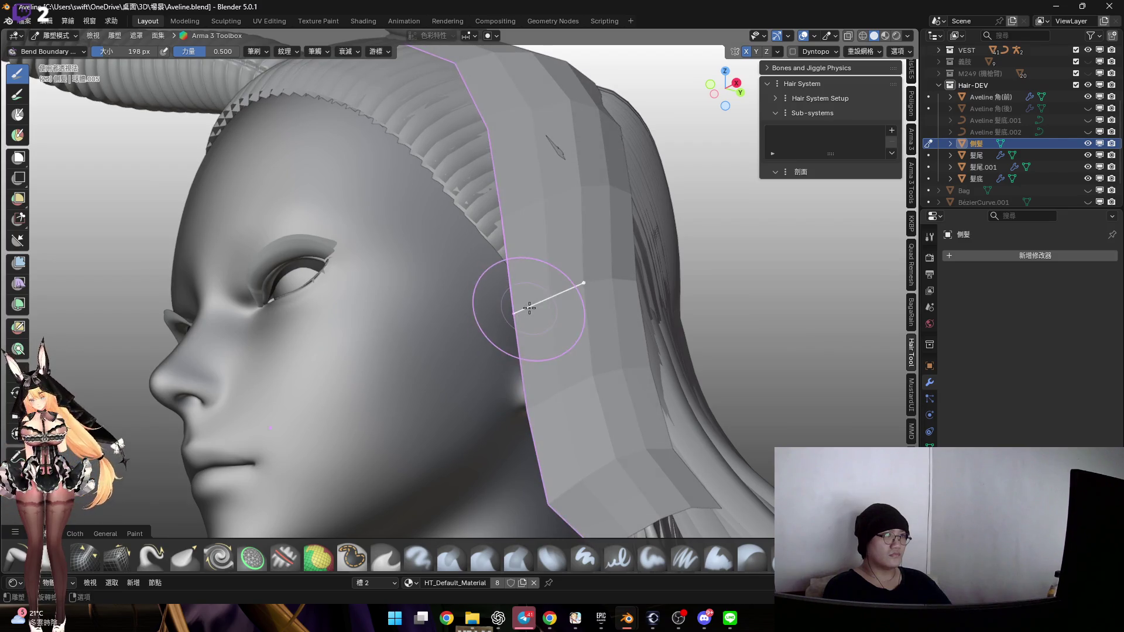
{"action": "mouse_move", "coordinate": [535, 307]}
{"action": "middle_mouse_down"}
{"action": "mouse_move", "coordinate": [541, 268]}
{"action": "mouse_move", "coordinate": [484, 283]}
{"action": "mouse_move", "coordinate": [577, 326]}
{"action": "mouse_move", "coordinate": [582, 362]}
{"action": "mouse_move", "coordinate": [559, 349]}
{"action": "middle_mouse_up"}
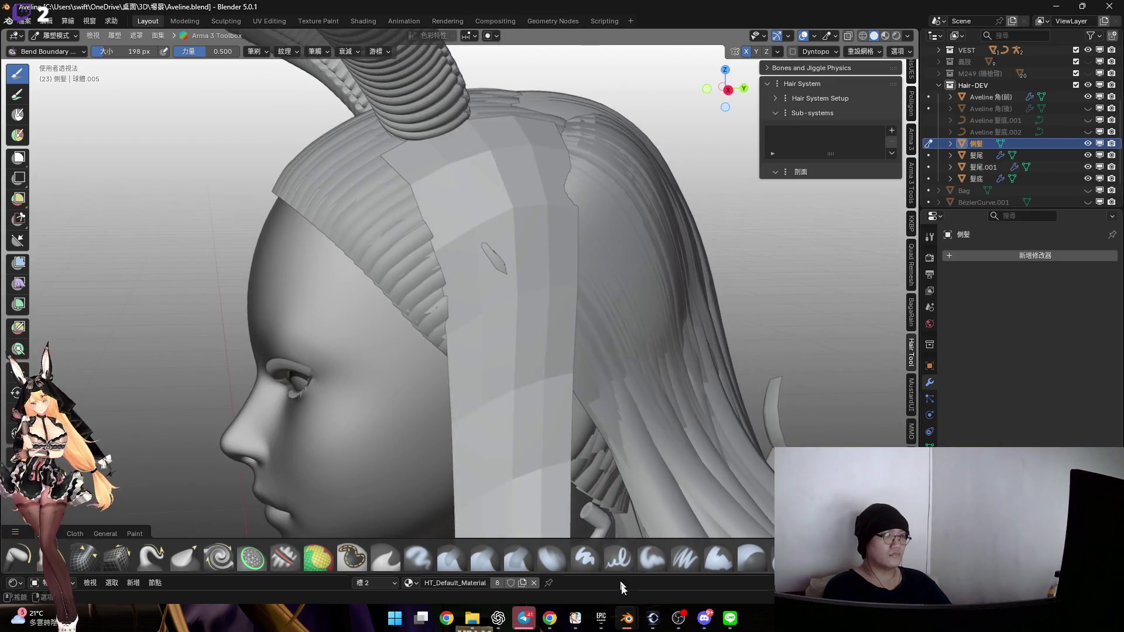
{"action": "mouse_move", "coordinate": [676, 536]}
{"action": "middle_mouse_down"}
{"action": "mouse_move", "coordinate": [644, 363]}
{"action": "mouse_move", "coordinate": [652, 326]}
{"action": "mouse_move", "coordinate": [577, 351]}
{"action": "middle_mouse_up"}
{"action": "key", "text": "f"}
{"action": "left_click", "coordinate": [556, 251]}
{"action": "mouse_move", "coordinate": [557, 251]}
{"action": "middle_mouse_down"}
{"action": "mouse_move", "coordinate": [580, 296]}
{"action": "mouse_move", "coordinate": [567, 251]}
{"action": "mouse_move", "coordinate": [534, 262]}
{"action": "mouse_move", "coordinate": [579, 240]}
{"action": "mouse_move", "coordinate": [527, 276]}
{"action": "mouse_move", "coordinate": [427, 249]}
{"action": "mouse_move", "coordinate": [489, 270]}
{"action": "mouse_move", "coordinate": [560, 256]}
{"action": "mouse_move", "coordinate": [522, 188]}
{"action": "middle_mouse_up"}
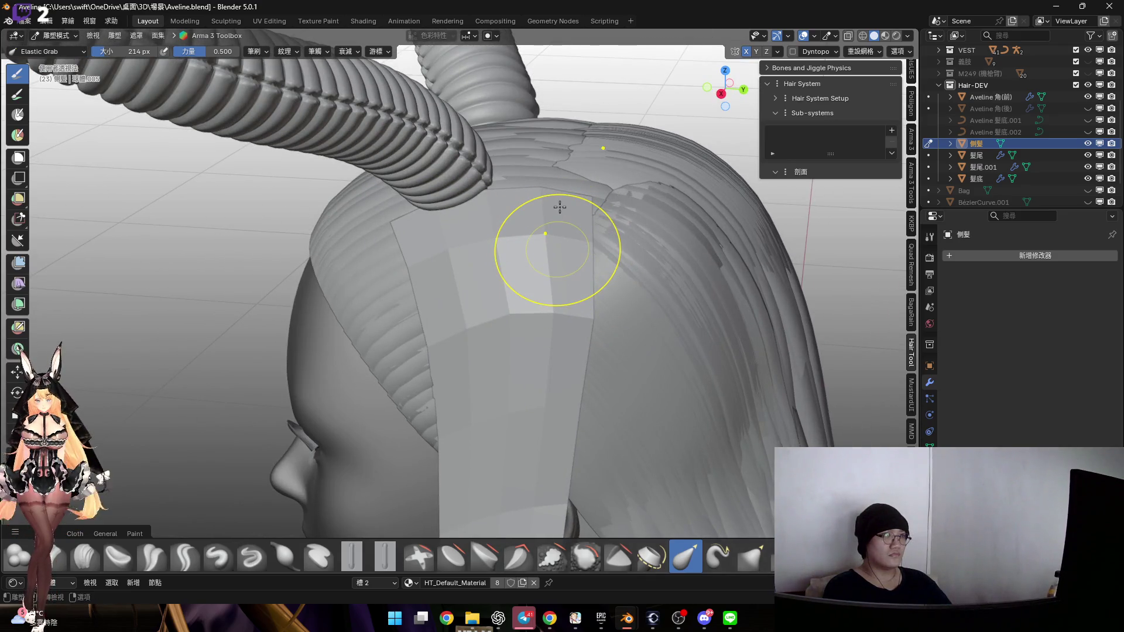
{"action": "key", "text": "Tab"}
{"action": "mouse_move", "coordinate": [552, 206]}
{"action": "middle_mouse_down"}
{"action": "mouse_move", "coordinate": [591, 232]}
{"action": "mouse_move", "coordinate": [572, 237]}
{"action": "middle_mouse_up"}
Turn on X-ray and extend the guide mesh's top edge into a new row
{"action": "scroll", "coordinate": [566, 239], "scroll_direction": "up", "scroll_amount": 2}
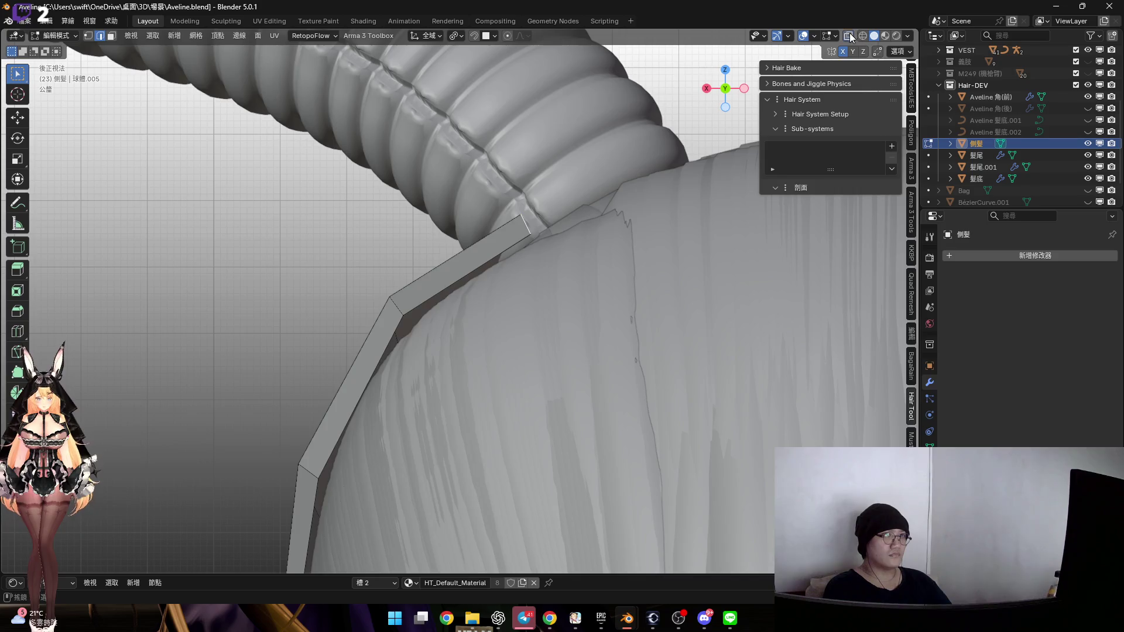
{"action": "left_click", "coordinate": [851, 37]}
{"action": "key", "text": "g"}
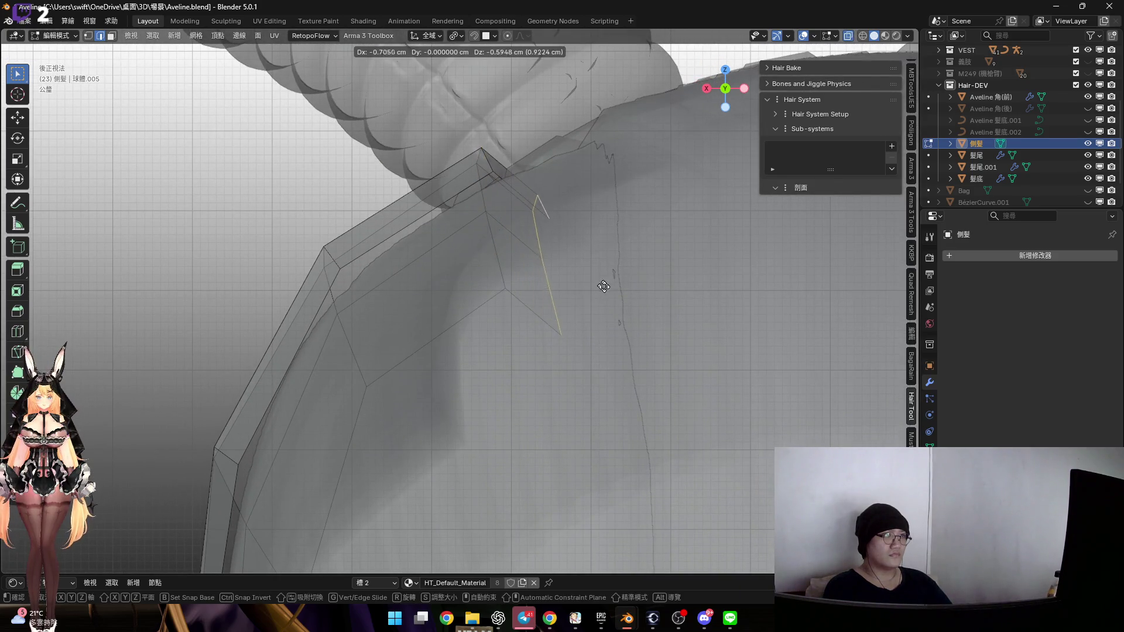
{"action": "left_click", "coordinate": [632, 279]}
{"action": "mouse_move", "coordinate": [632, 279]}
{"action": "middle_mouse_down"}
{"action": "mouse_move", "coordinate": [550, 233]}
{"action": "mouse_move", "coordinate": [449, 200]}
{"action": "mouse_move", "coordinate": [515, 221]}
{"action": "mouse_move", "coordinate": [483, 196]}
{"action": "mouse_move", "coordinate": [507, 195]}
{"action": "mouse_move", "coordinate": [515, 212]}
{"action": "mouse_move", "coordinate": [547, 210]}
{"action": "mouse_move", "coordinate": [544, 193]}
{"action": "mouse_move", "coordinate": [503, 238]}
{"action": "middle_mouse_up"}
{"action": "mouse_move", "coordinate": [614, 211]}
{"action": "middle_mouse_down"}
{"action": "mouse_move", "coordinate": [683, 231]}
{"action": "mouse_move", "coordinate": [562, 225]}
{"action": "middle_mouse_up"}
Bevel the top edge and mark the top edges sharp
{"action": "key", "text": "ctrl+b"}
{"action": "left_click", "coordinate": [697, 242]}
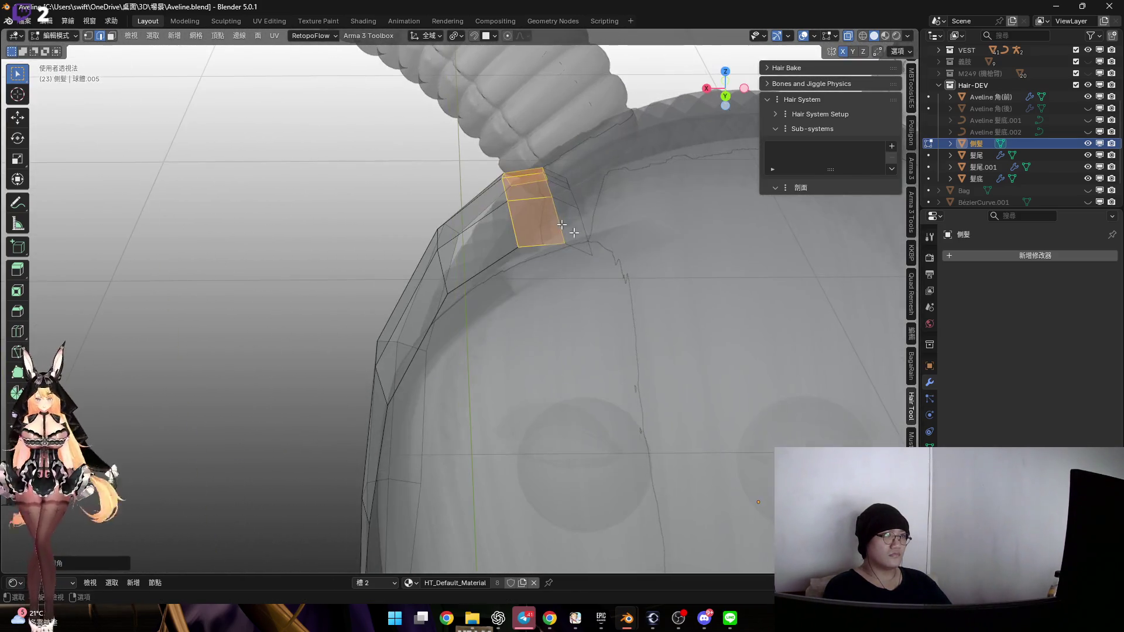
{"action": "right_click", "coordinate": [635, 252]}
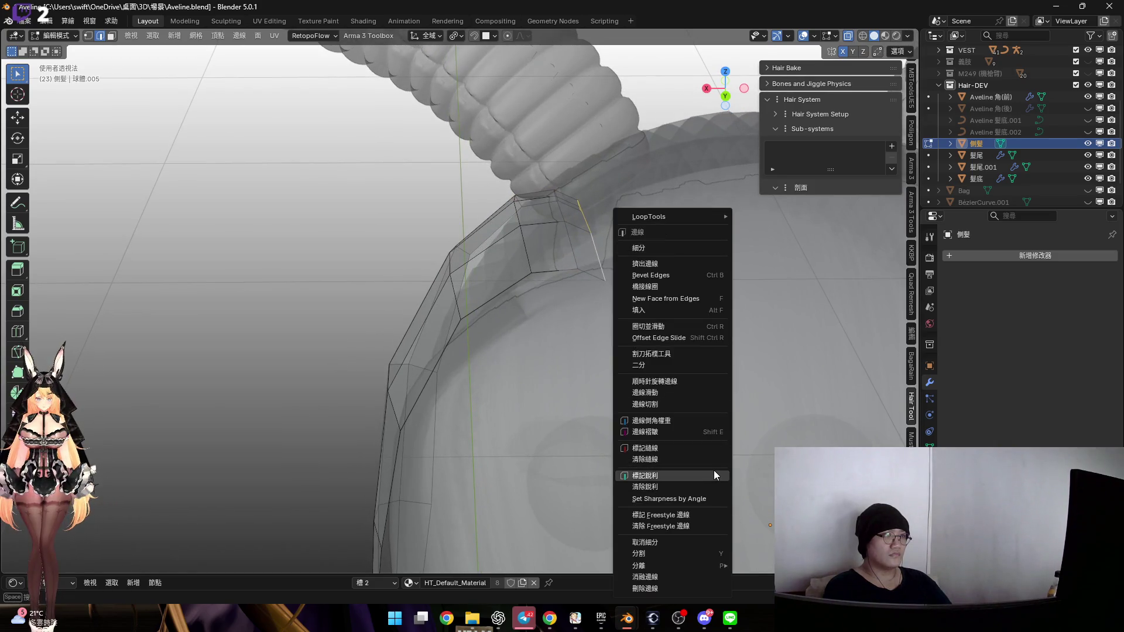
{"action": "left_click", "coordinate": [714, 475]}
{"action": "middle_click_drag", "start_coordinate": [609, 251], "coordinate": [562, 208]}
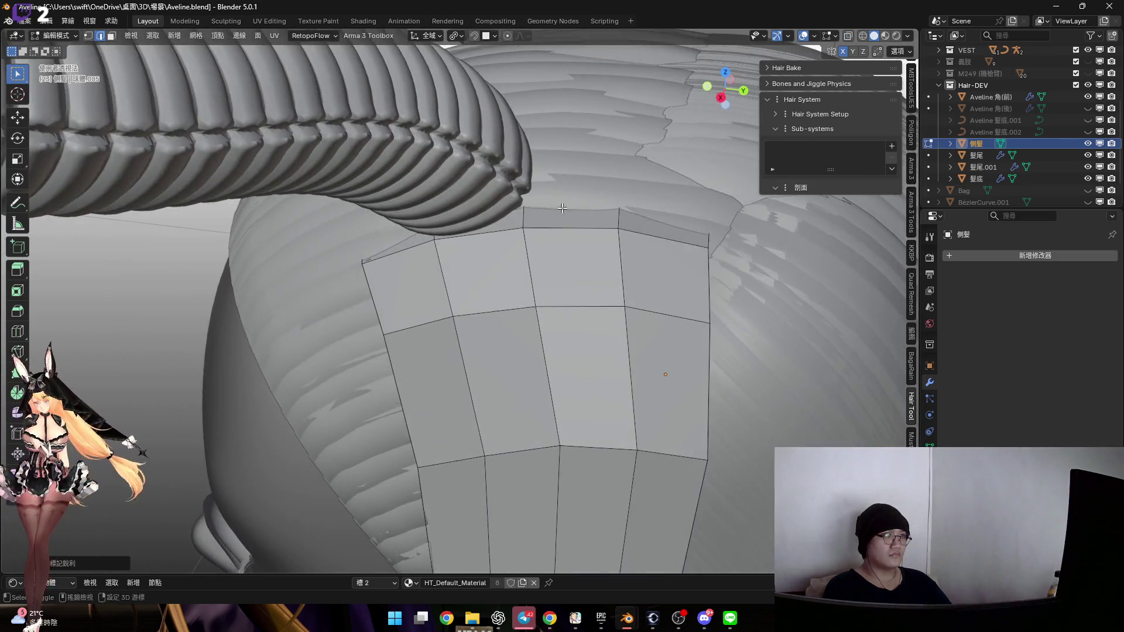
Return to Sculpt Mode and set the brush size to 296 px
{"action": "key", "text": "ctrl+Tab"}
{"action": "left_click", "coordinate": [602, 251]}
{"action": "middle_click_drag", "start_coordinate": [609, 264], "coordinate": [766, 472]}
{"action": "key", "text": "f"}
{"action": "left_click", "coordinate": [563, 230]}
{"action": "mouse_move", "coordinate": [543, 231]}
{"action": "middle_mouse_down", "text": "shift"}
{"action": "mouse_move", "coordinate": [589, 271]}
{"action": "mouse_move", "coordinate": [544, 275]}
{"action": "middle_mouse_up", "text": "shift"}
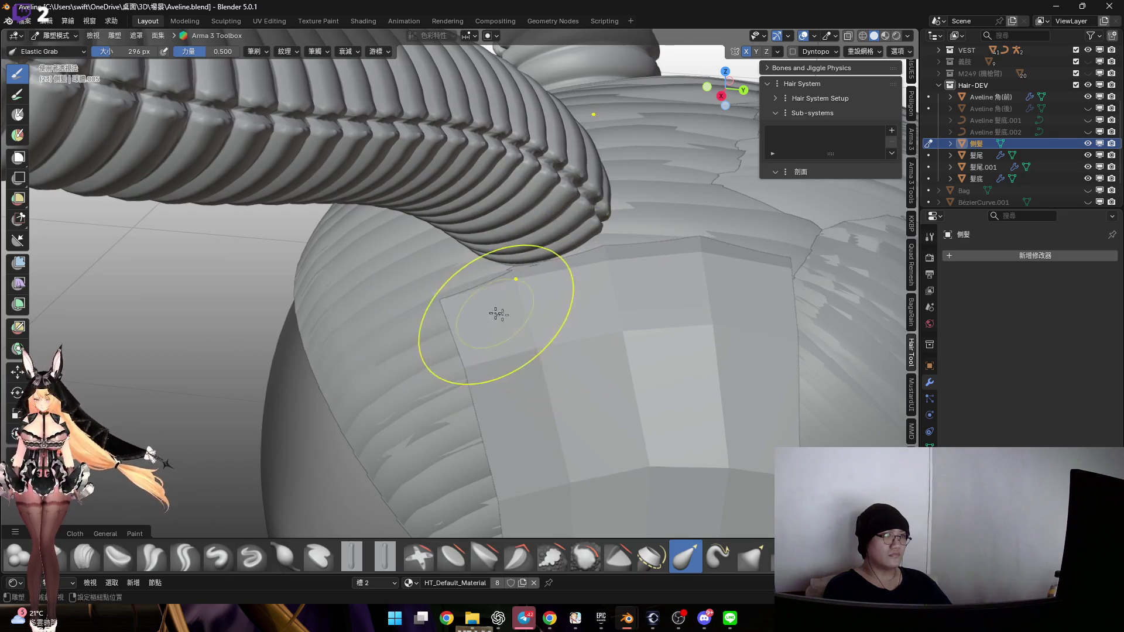
Check the sculpted side patch below the horn in Solid shading from several angles, then return to Material Preview
{"action": "scroll", "coordinate": [497, 311], "scroll_direction": "down", "scroll_amount": 2}
{"action": "mouse_move", "coordinate": [511, 280]}
{"action": "middle_mouse_down"}
{"action": "mouse_move", "coordinate": [549, 304]}
{"action": "mouse_move", "coordinate": [600, 309]}
{"action": "mouse_move", "coordinate": [585, 306]}
{"action": "mouse_move", "coordinate": [635, 291]}
{"action": "mouse_move", "coordinate": [652, 259]}
{"action": "mouse_move", "coordinate": [660, 264]}
{"action": "mouse_move", "coordinate": [597, 258]}
{"action": "mouse_move", "coordinate": [714, 305]}
{"action": "mouse_move", "coordinate": [660, 274]}
{"action": "middle_mouse_up"}
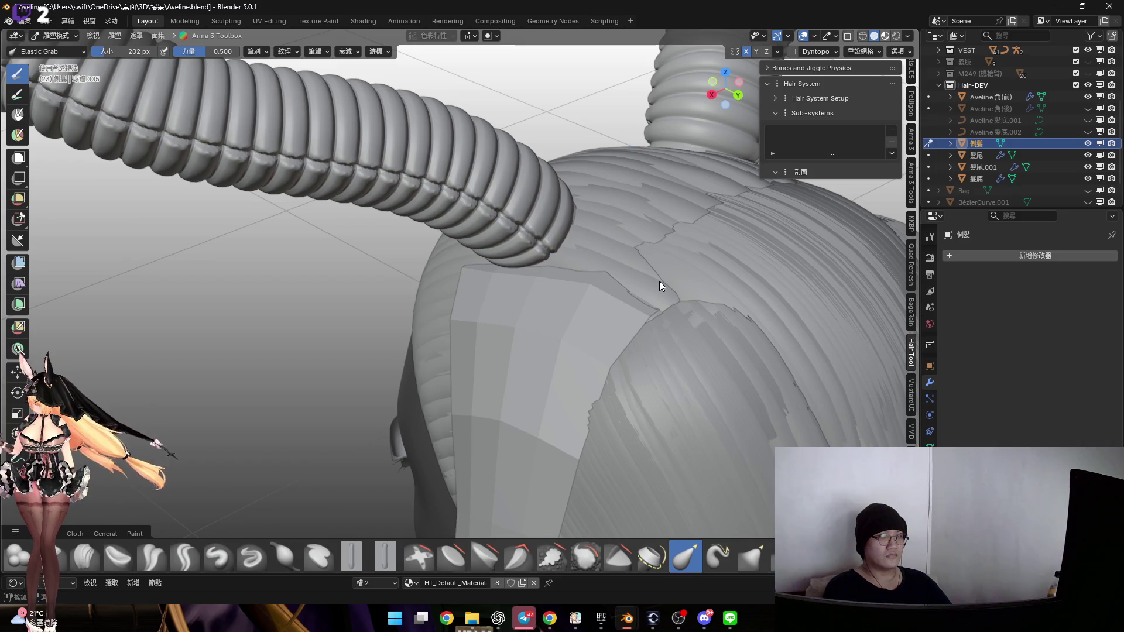
{"action": "left_click", "coordinate": [873, 36]}
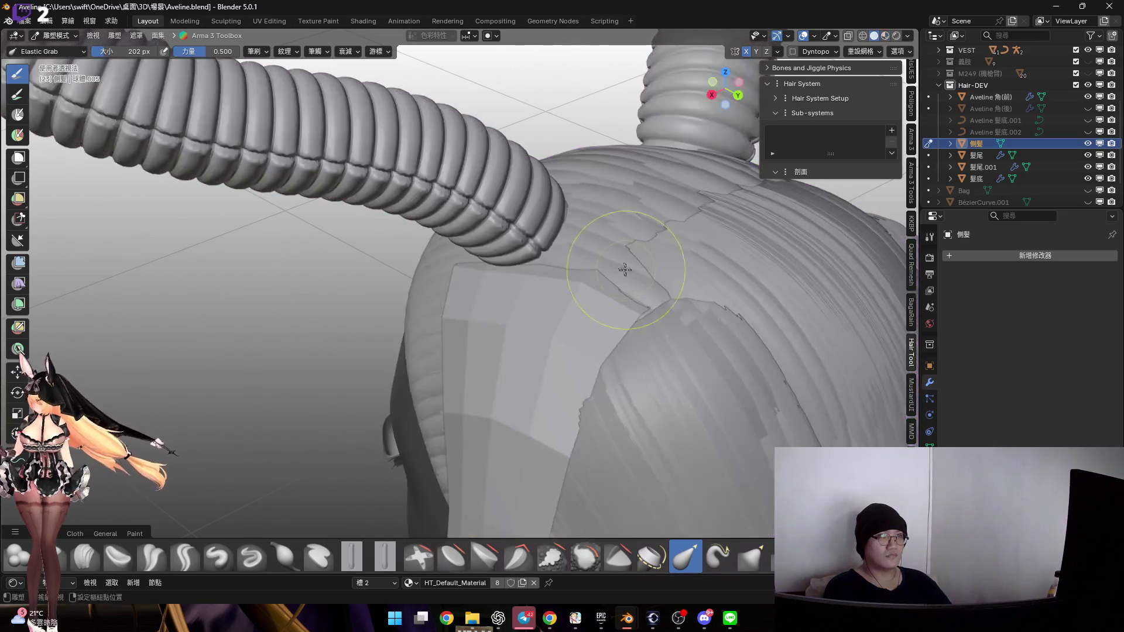
{"action": "middle_click_drag", "start_coordinate": [623, 264], "coordinate": [615, 276]}
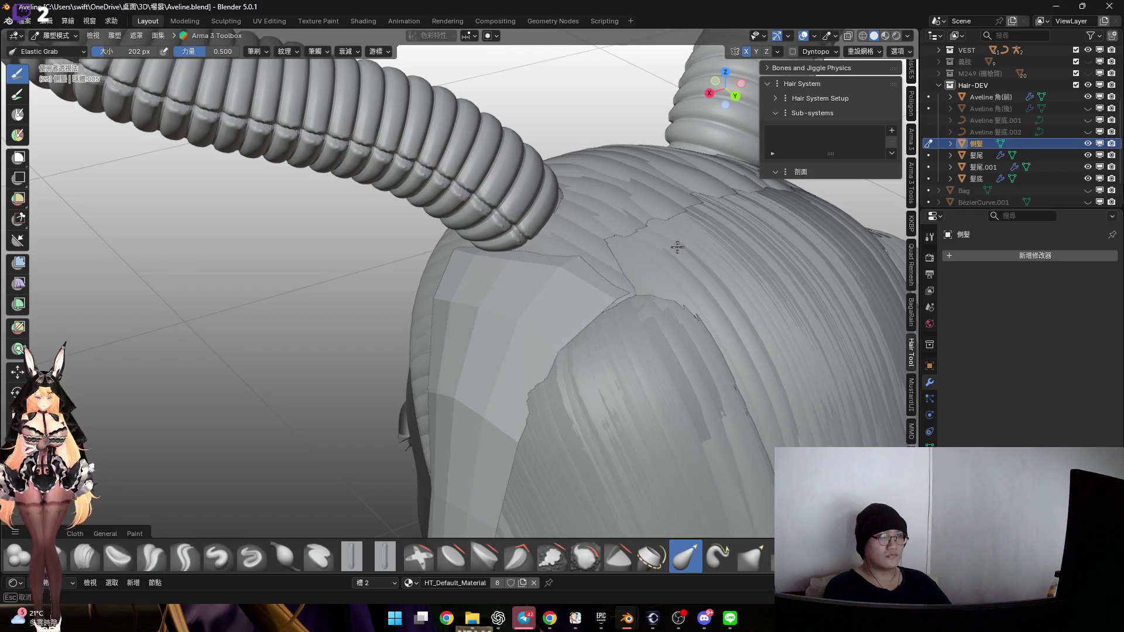
{"action": "mouse_move", "coordinate": [707, 239]}
{"action": "middle_mouse_down"}
{"action": "mouse_move", "coordinate": [615, 220]}
{"action": "mouse_move", "coordinate": [649, 234]}
{"action": "mouse_move", "coordinate": [615, 269]}
{"action": "mouse_move", "coordinate": [630, 195]}
{"action": "mouse_move", "coordinate": [588, 279]}
{"action": "middle_mouse_up"}
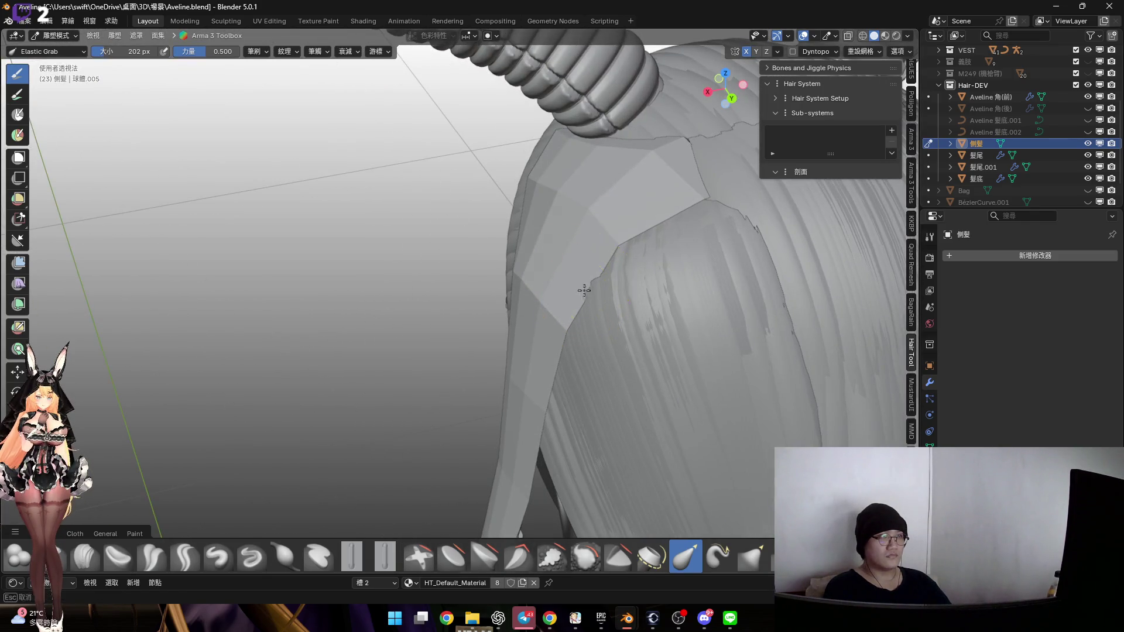
{"action": "scroll", "coordinate": [600, 241], "scroll_direction": "down", "scroll_amount": 3}
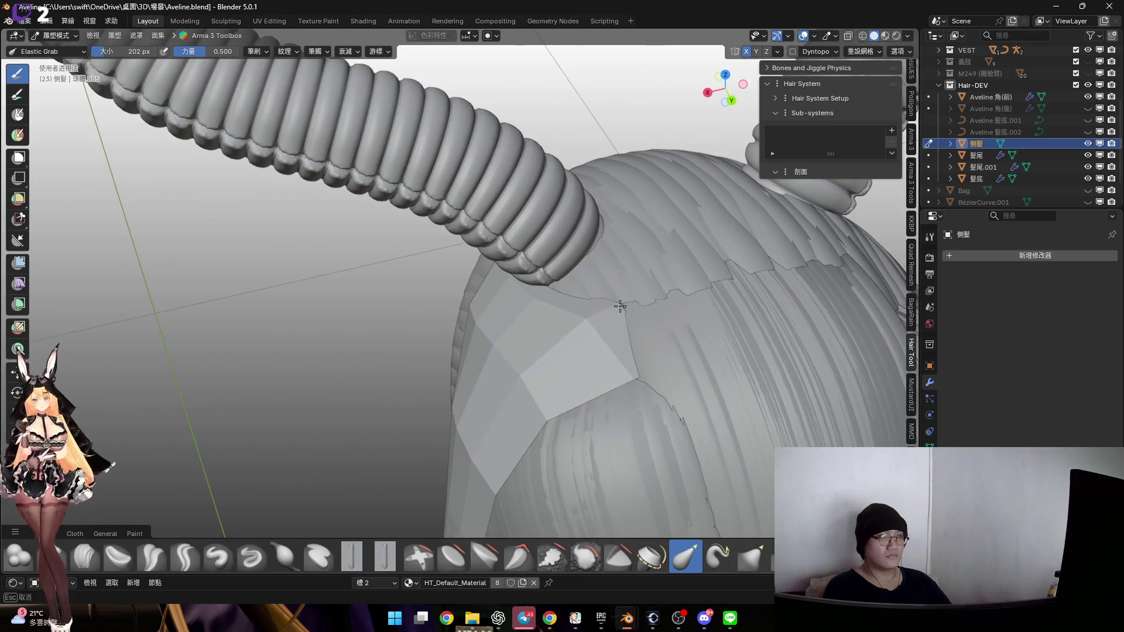
{"action": "scroll", "coordinate": [594, 319], "scroll_direction": "up", "scroll_amount": 1}
{"action": "mouse_move", "coordinate": [600, 313]}
{"action": "middle_mouse_down"}
{"action": "mouse_move", "coordinate": [562, 306]}
{"action": "mouse_move", "coordinate": [847, 116]}
{"action": "middle_mouse_up"}
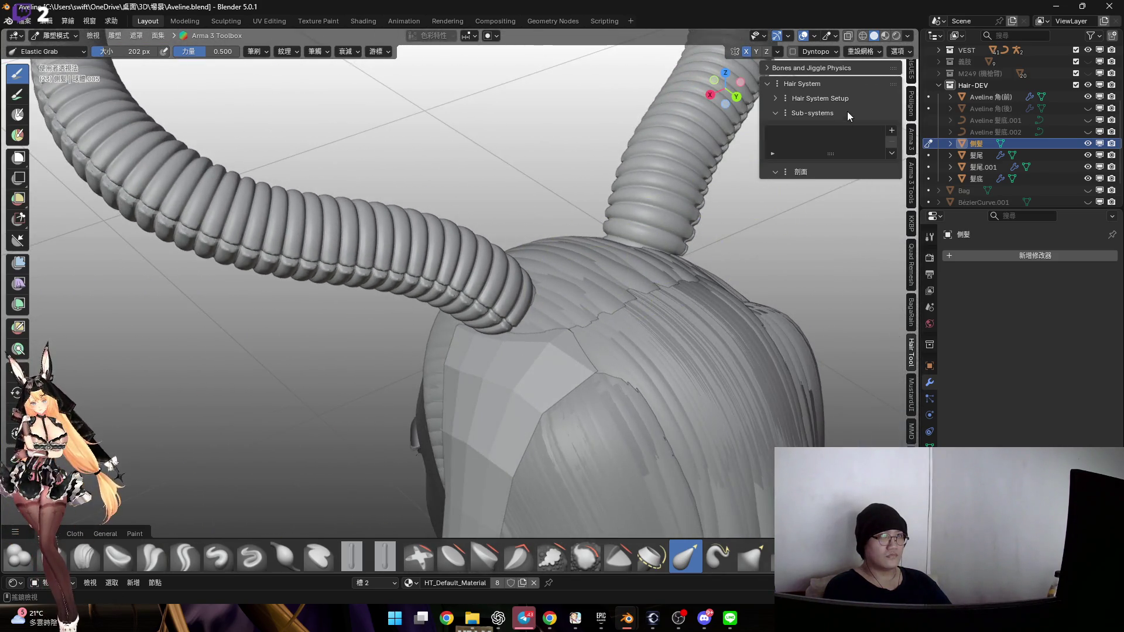
{"action": "left_click", "coordinate": [885, 37]}
Return to Object Mode and briefly show, then hide, the Hair collection
{"action": "key", "text": "ctrl+Tab"}
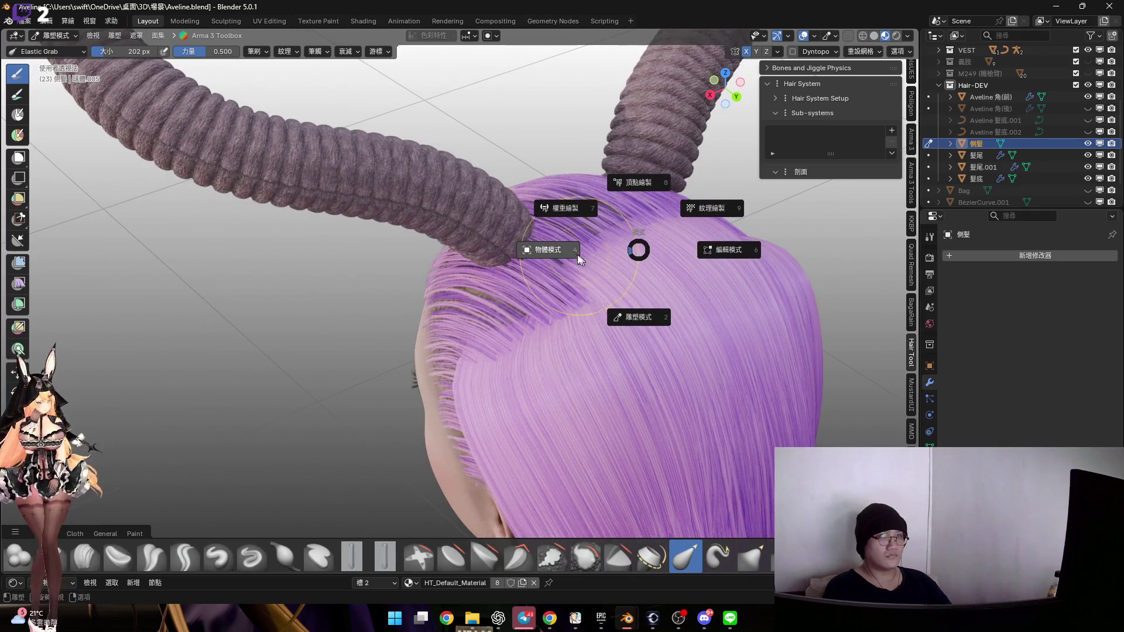
{"action": "left_click", "coordinate": [993, 122]}
{"action": "scroll", "coordinate": [1030, 111], "scroll_direction": "up", "scroll_amount": 3}
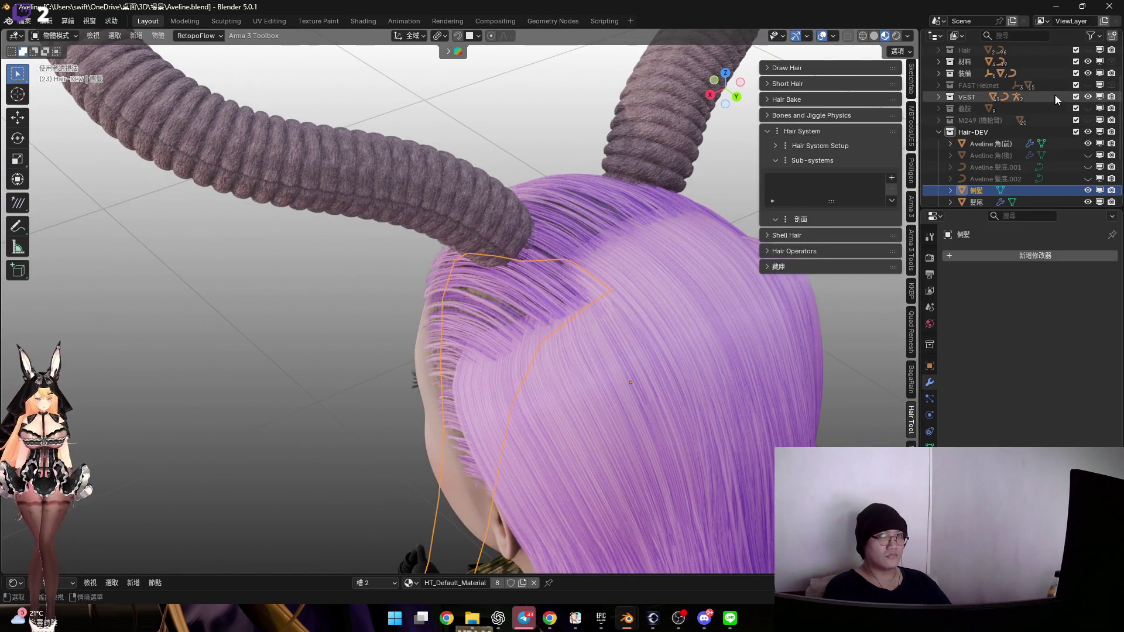
{"action": "scroll", "coordinate": [1025, 103], "scroll_direction": "up", "scroll_amount": 2}
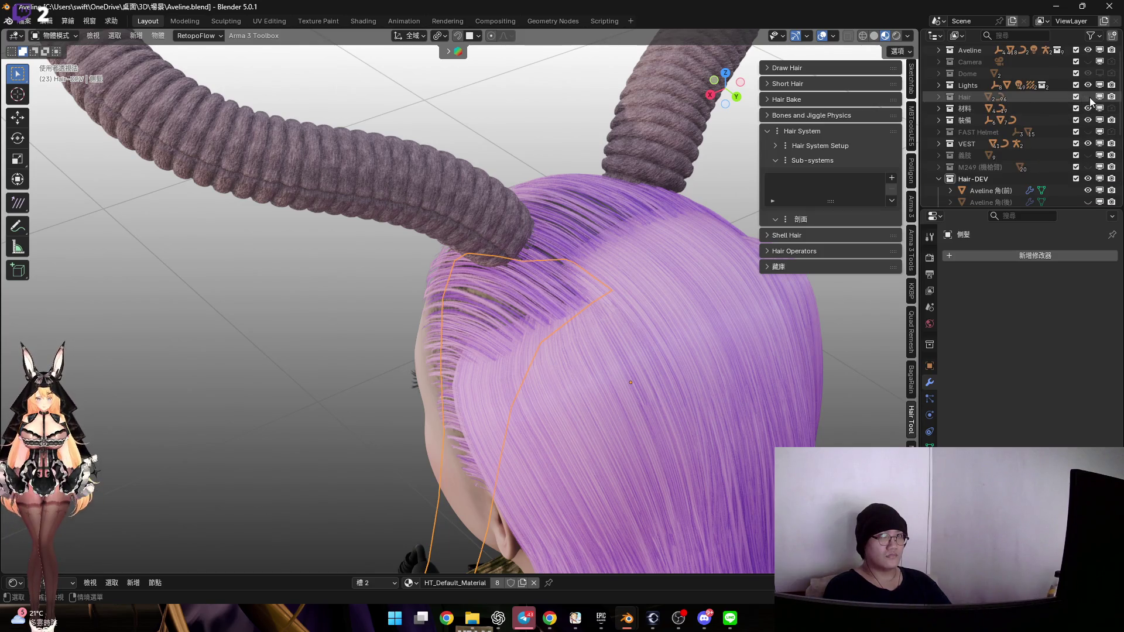
{"action": "left_click", "coordinate": [1089, 97]}
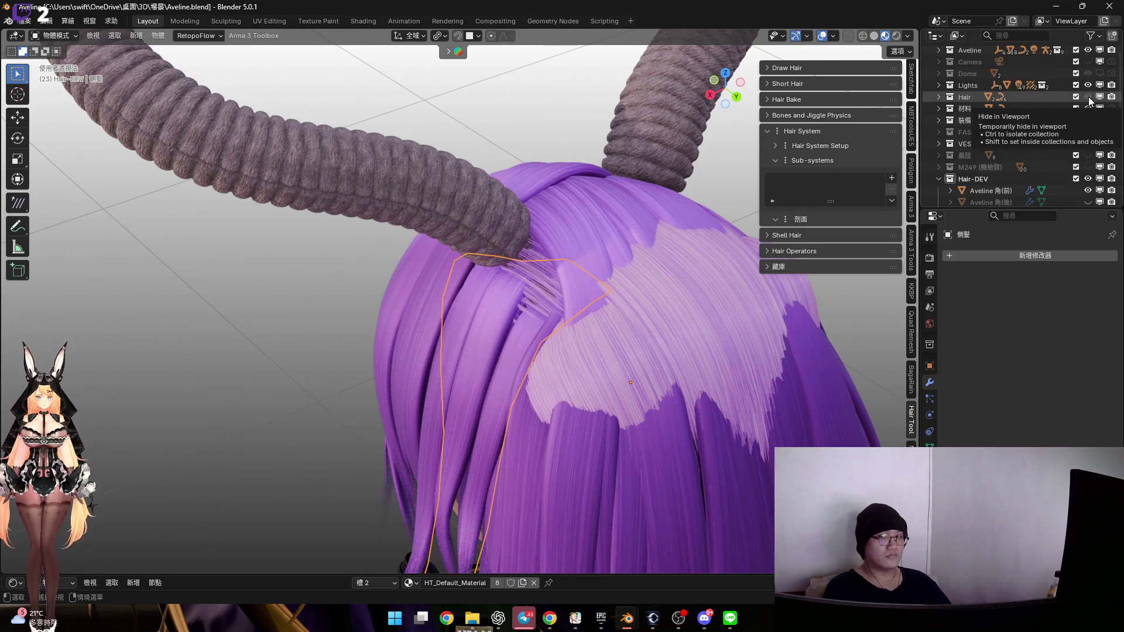
{"action": "left_click", "coordinate": [1089, 97]}
Apply all transforms to the side hair guide with Ctrl+A and open the sub-system generators list
{"action": "mouse_move", "coordinate": [579, 210]}
{"action": "middle_mouse_down"}
{"action": "mouse_move", "coordinate": [613, 160]}
{"action": "mouse_move", "coordinate": [632, 164]}
{"action": "middle_mouse_up"}
{"action": "key", "text": "ctrl+a"}
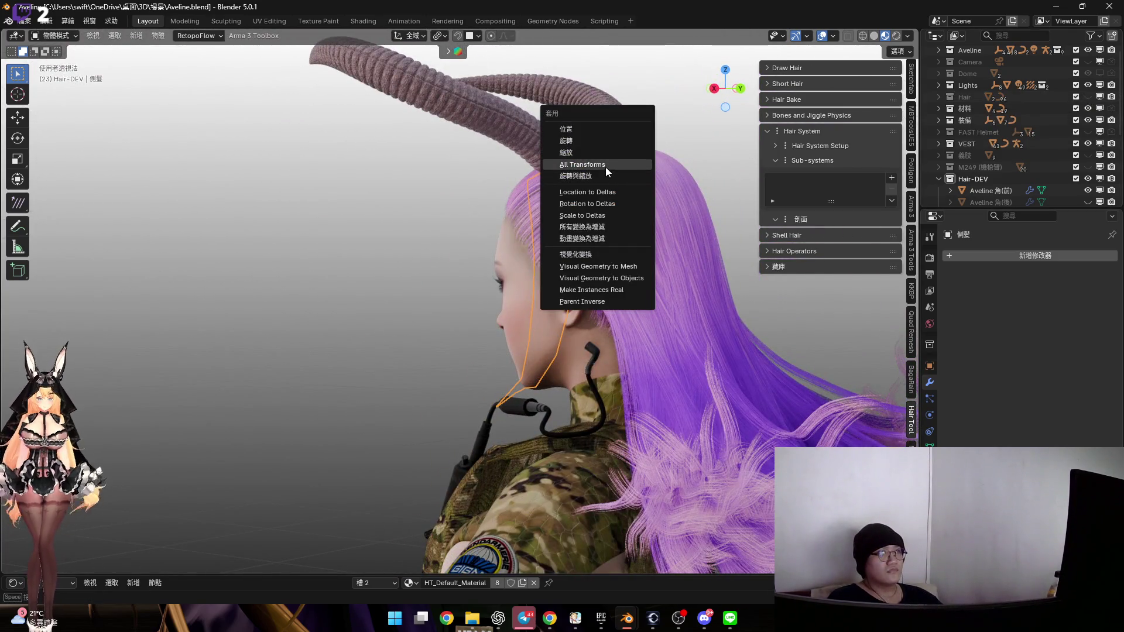
{"action": "key", "text": "Return"}
{"action": "mouse_move", "coordinate": [571, 326]}
{"action": "middle_mouse_down"}
{"action": "mouse_move", "coordinate": [631, 334]}
{"action": "mouse_move", "coordinate": [673, 316]}
{"action": "middle_mouse_up"}
{"action": "left_click", "coordinate": [891, 178]}
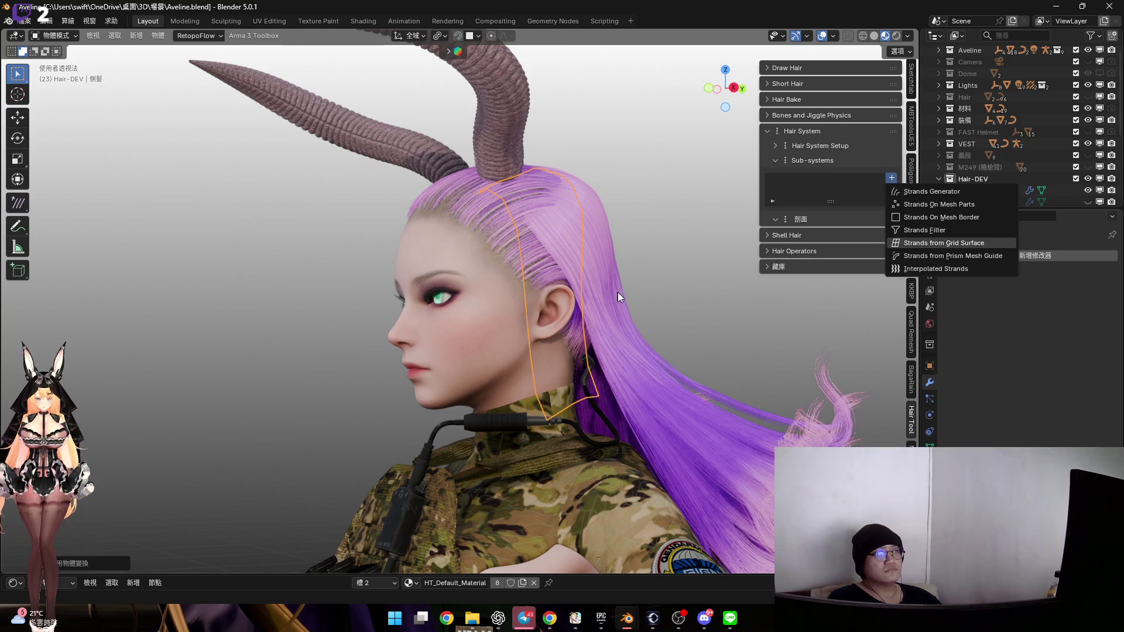
Grow Strands from Grid Surface on the side hair guide
{"action": "key", "text": "Return"}
{"action": "middle_click_drag", "start_coordinate": [580, 286], "coordinate": [562, 286]}
{"action": "scroll", "coordinate": [570, 300], "scroll_direction": "up", "scroll_amount": 3}
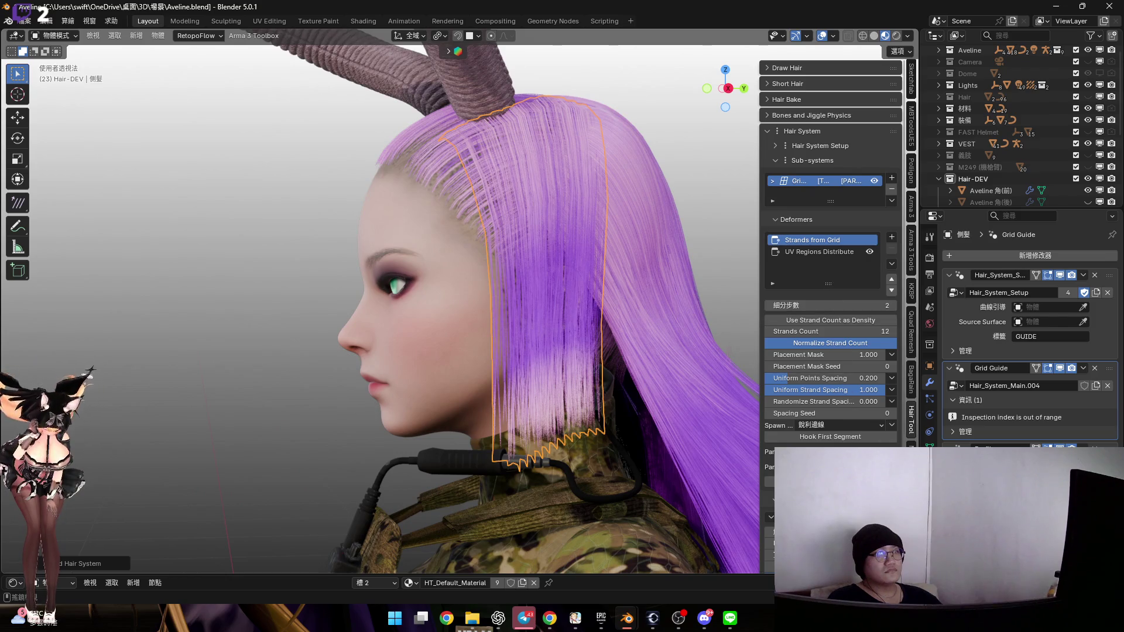
{"action": "middle_click_drag", "start_coordinate": [582, 447], "coordinate": [581, 389]}
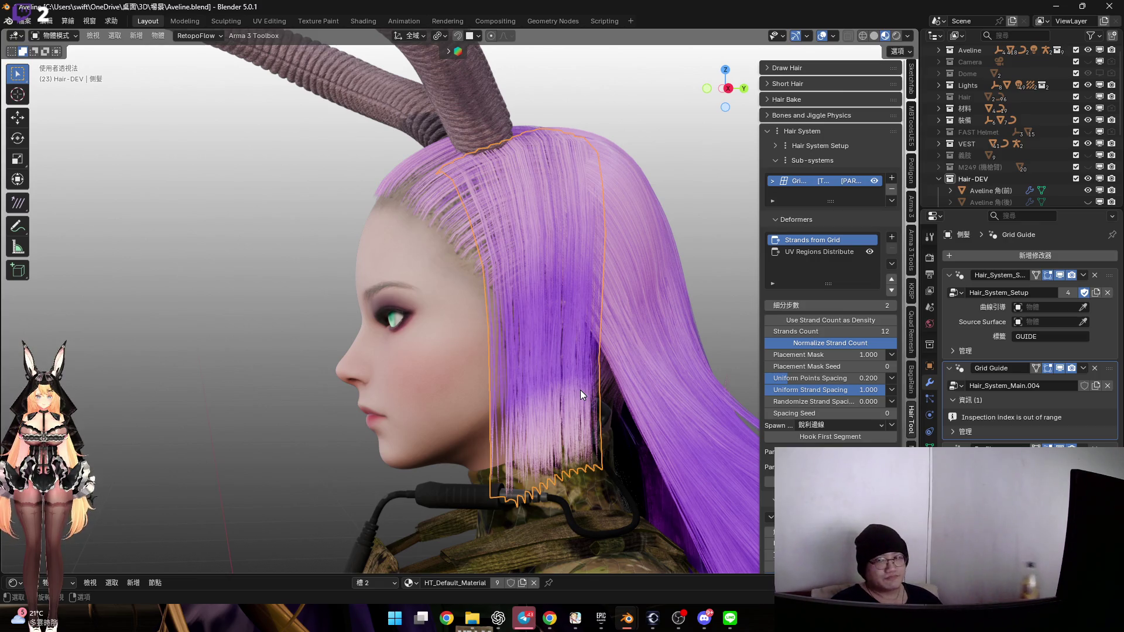
Set subdivision steps to 5 and raise the strand count from 12 to 30
{"action": "scroll", "coordinate": [613, 286], "scroll_direction": "up", "scroll_amount": 1}
{"action": "left_click_drag", "start_coordinate": [832, 305], "coordinate": [848, 308]}
{"action": "mouse_move", "coordinate": [717, 262]}
{"action": "middle_mouse_down"}
{"action": "mouse_move", "coordinate": [570, 267]}
{"action": "mouse_move", "coordinate": [591, 266]}
{"action": "middle_mouse_up"}
{"action": "left_click_drag", "start_coordinate": [826, 329], "coordinate": [849, 330]}
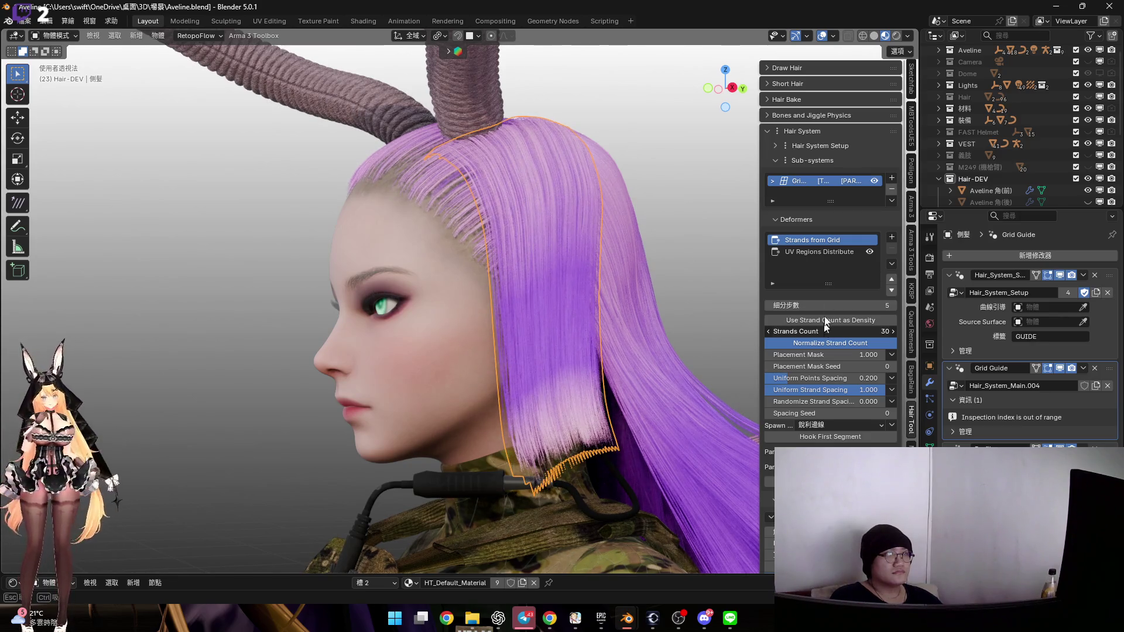
Open the UV Regions Distribute deformer and make a first pass picking UV regions 3 and 1
{"action": "left_click", "coordinate": [825, 250]}
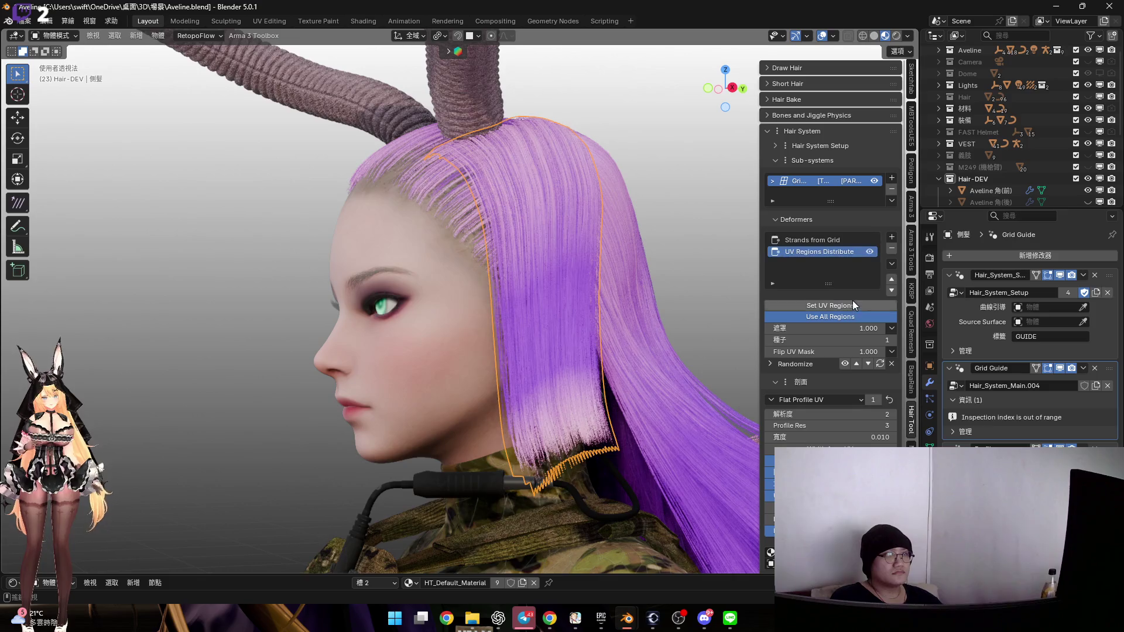
{"action": "left_click", "coordinate": [831, 305]}
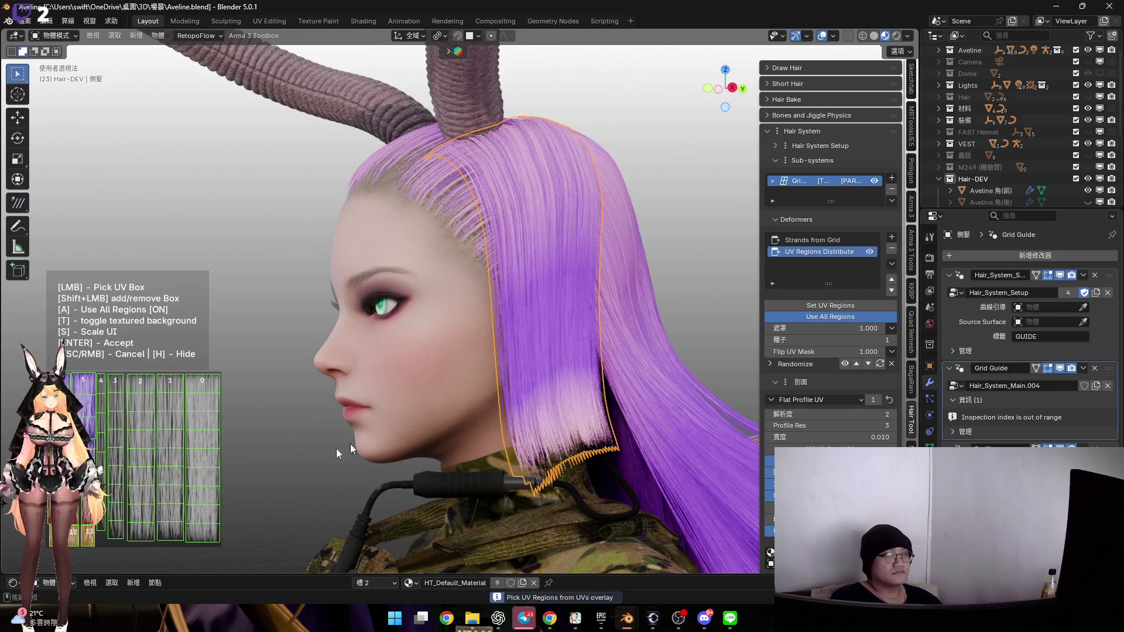
{"action": "left_click", "coordinate": [116, 475]}
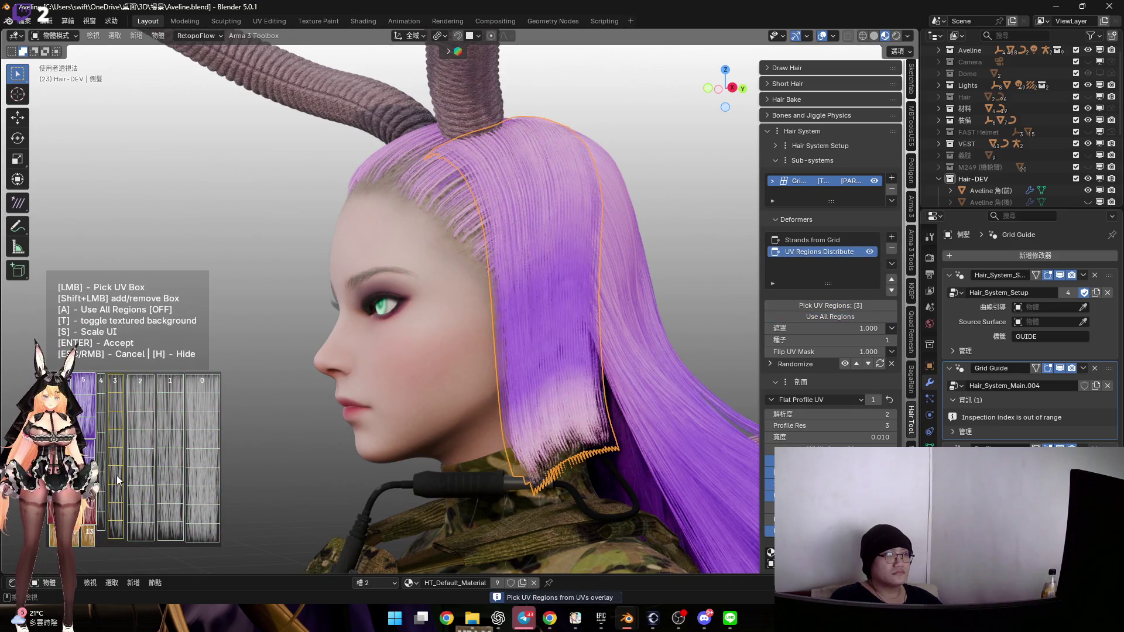
{"action": "left_click", "coordinate": [173, 472]}
{"action": "scroll", "coordinate": [485, 353], "scroll_direction": "up", "scroll_amount": 2}
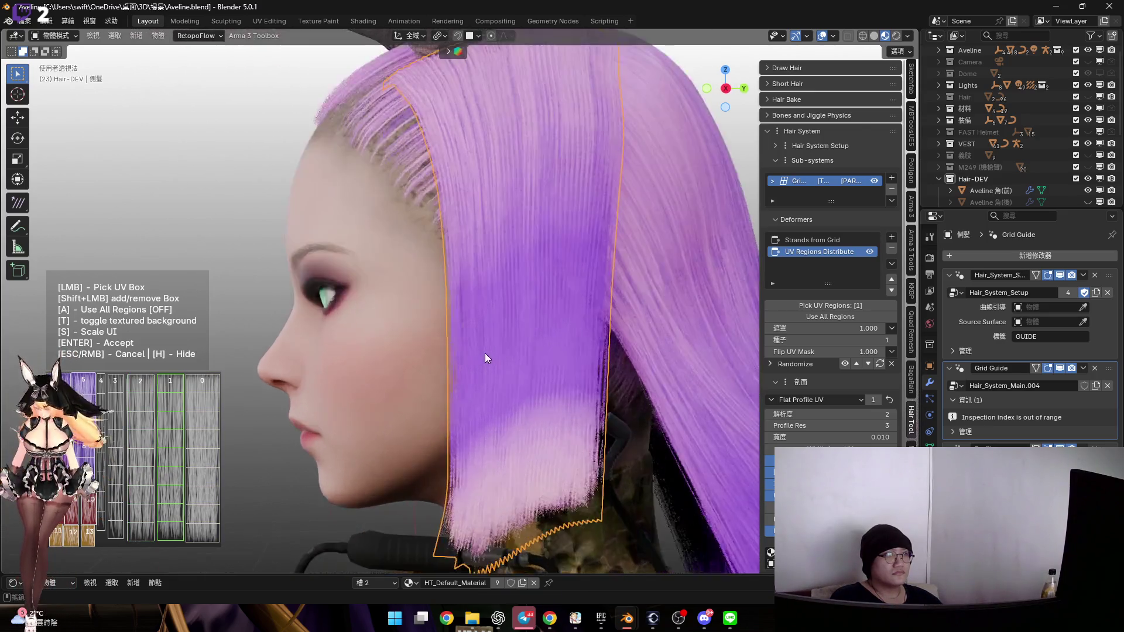
{"action": "middle_click_drag", "start_coordinate": [498, 350], "coordinate": [455, 414], "text": "shift"}
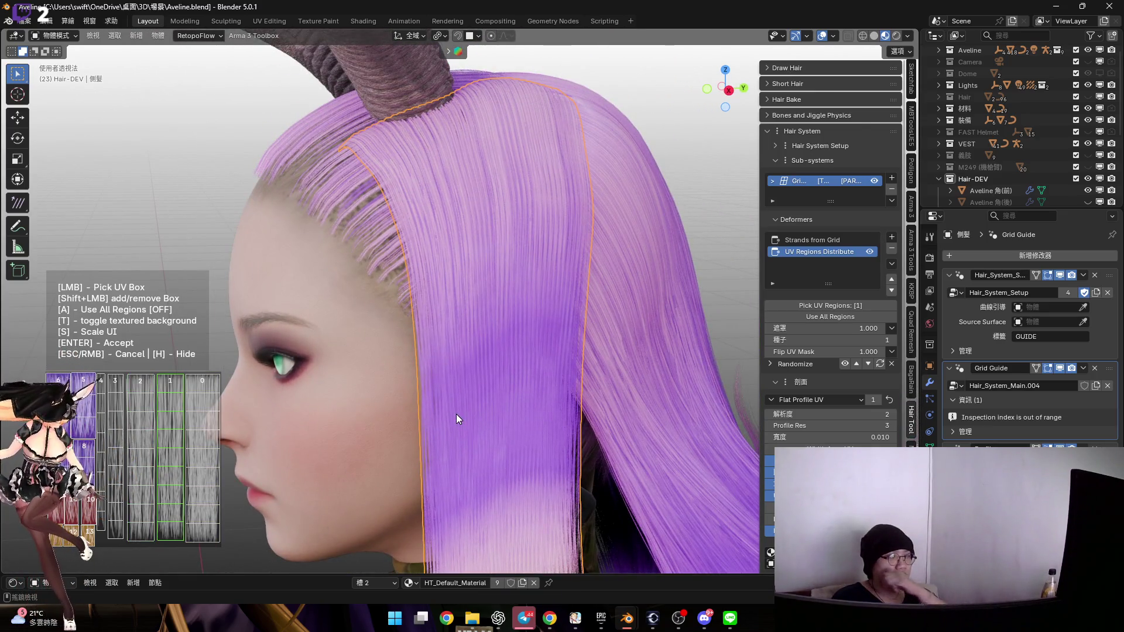
{"action": "key", "text": "Return"}
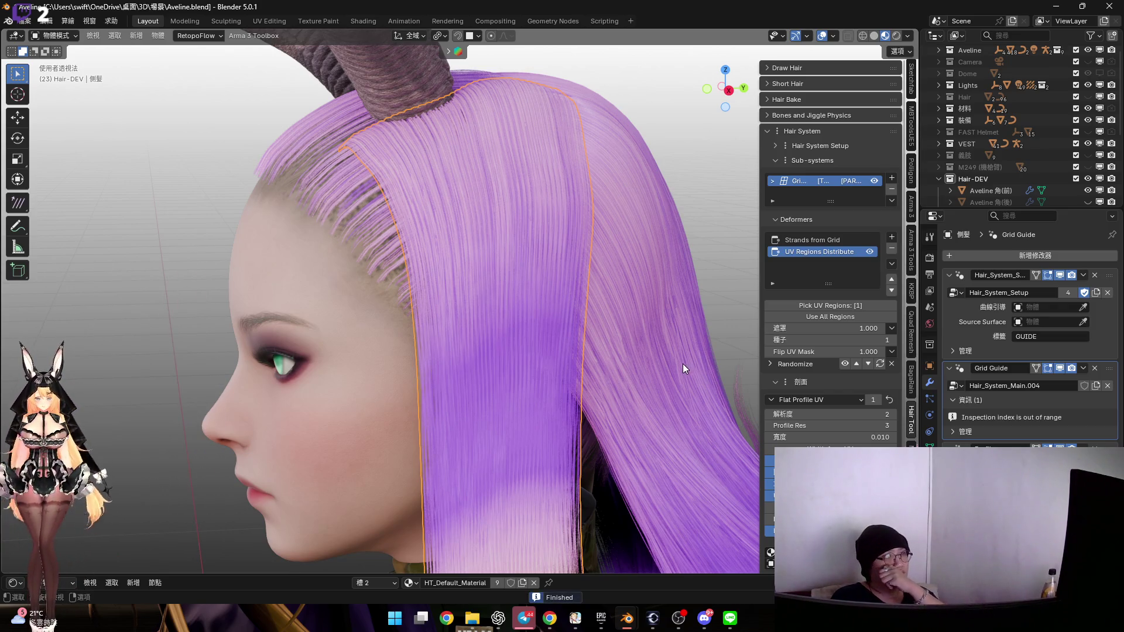
{"action": "scroll", "coordinate": [682, 363], "scroll_direction": "down", "scroll_amount": 3}
{"action": "scroll", "coordinate": [512, 511], "scroll_direction": "up", "scroll_amount": 1}
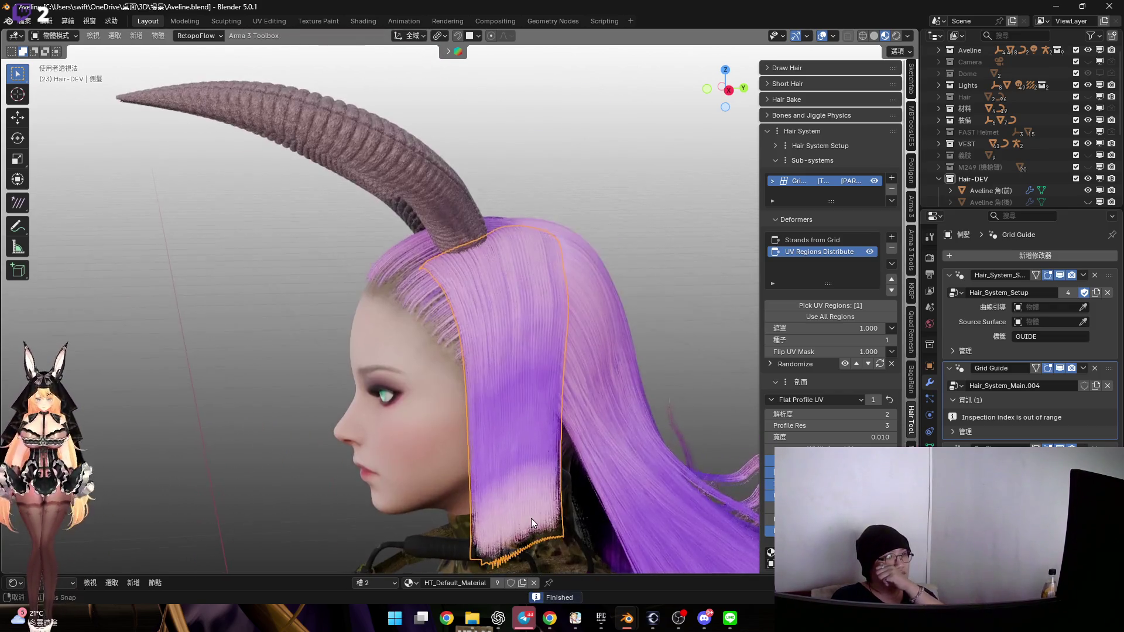
Re-pick the UV regions, trying tiles 4, 5 and 3, accept, and reselect Strands from Grid
{"action": "left_click", "coordinate": [841, 308]}
{"action": "left_click", "coordinate": [103, 391]}
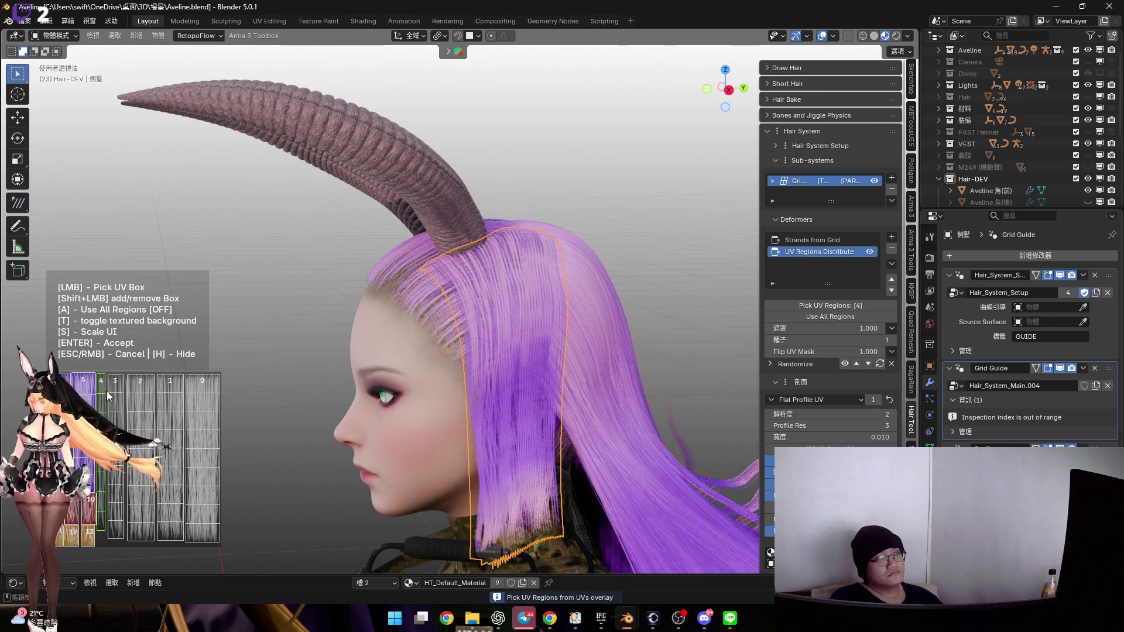
{"action": "left_click", "coordinate": [118, 392]}
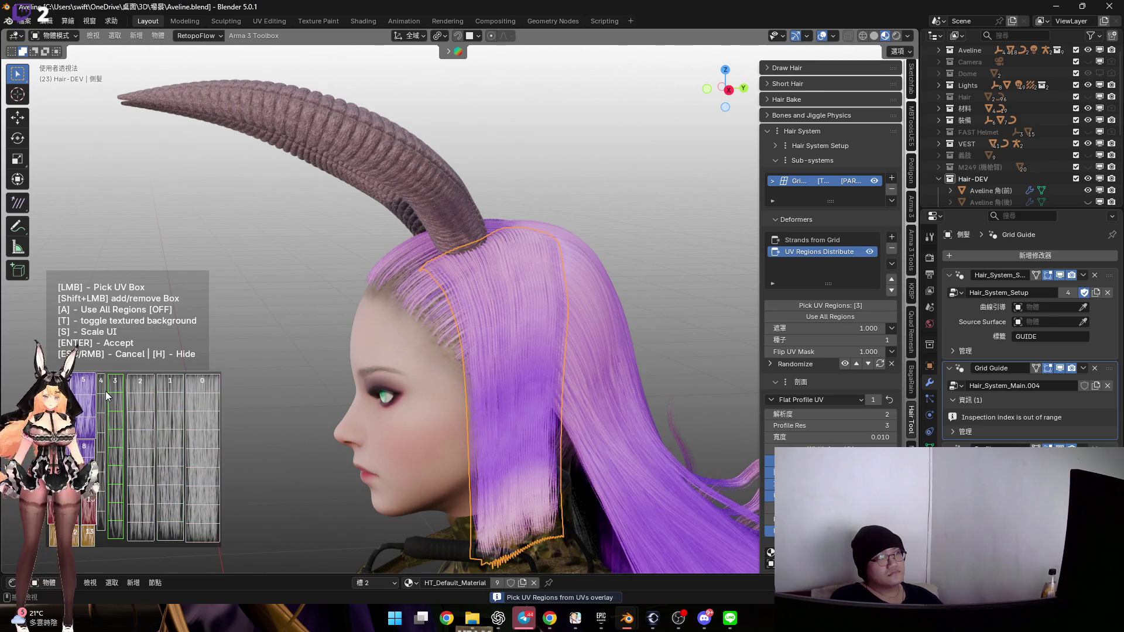
{"action": "left_click", "coordinate": [103, 391]}
{"action": "left_click", "coordinate": [92, 388]}
{"action": "left_click", "coordinate": [103, 392]}
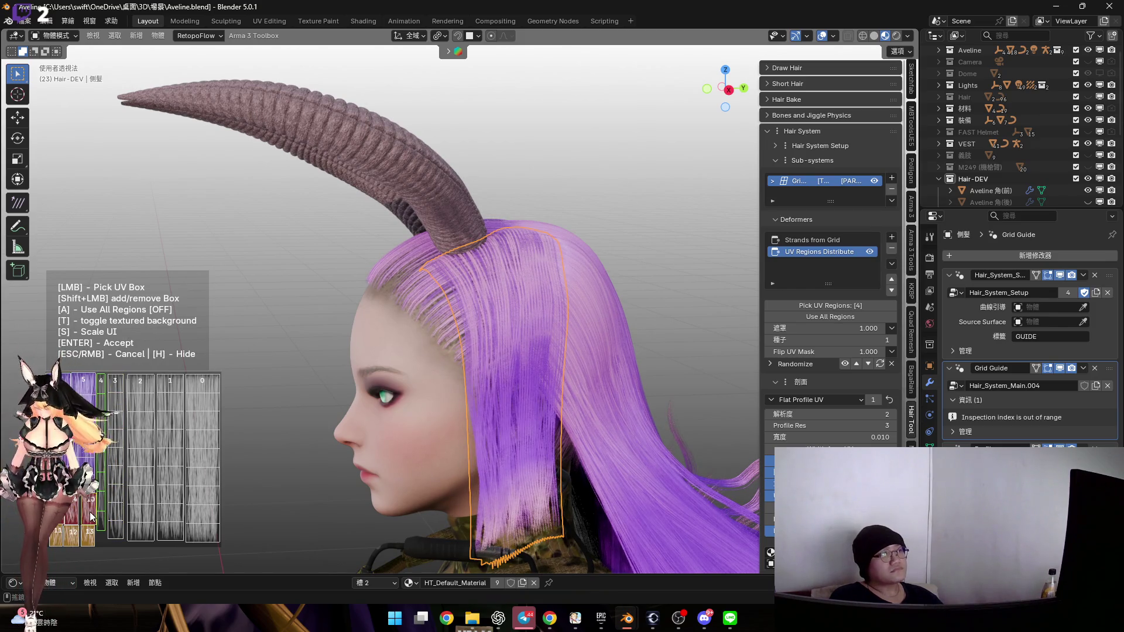
{"action": "left_click", "coordinate": [85, 391]}
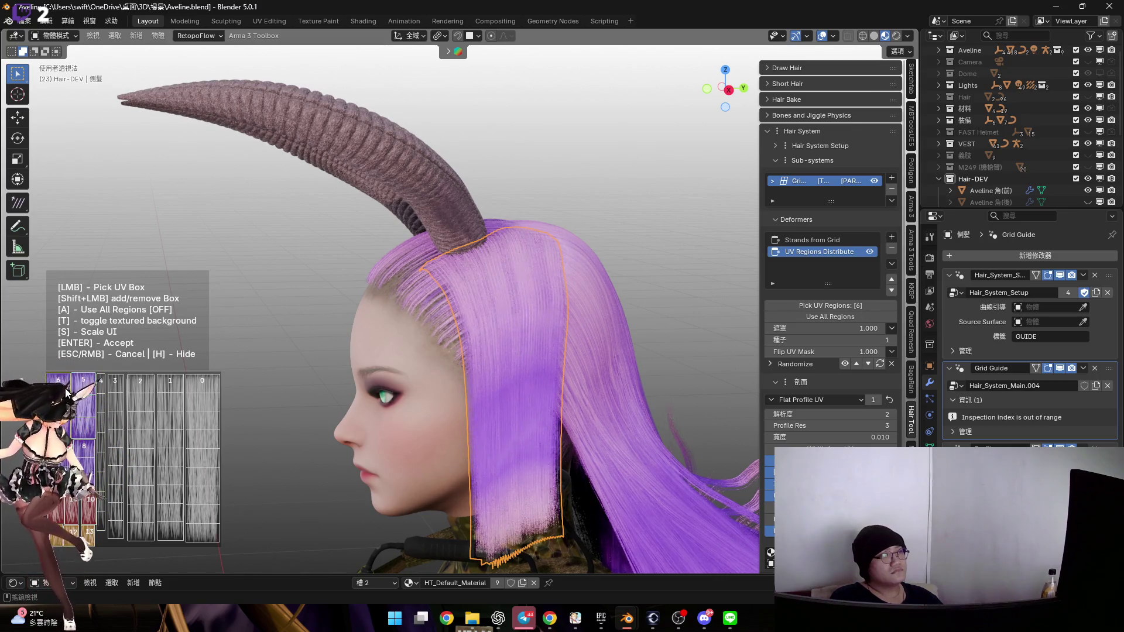
{"action": "left_click", "coordinate": [101, 391]}
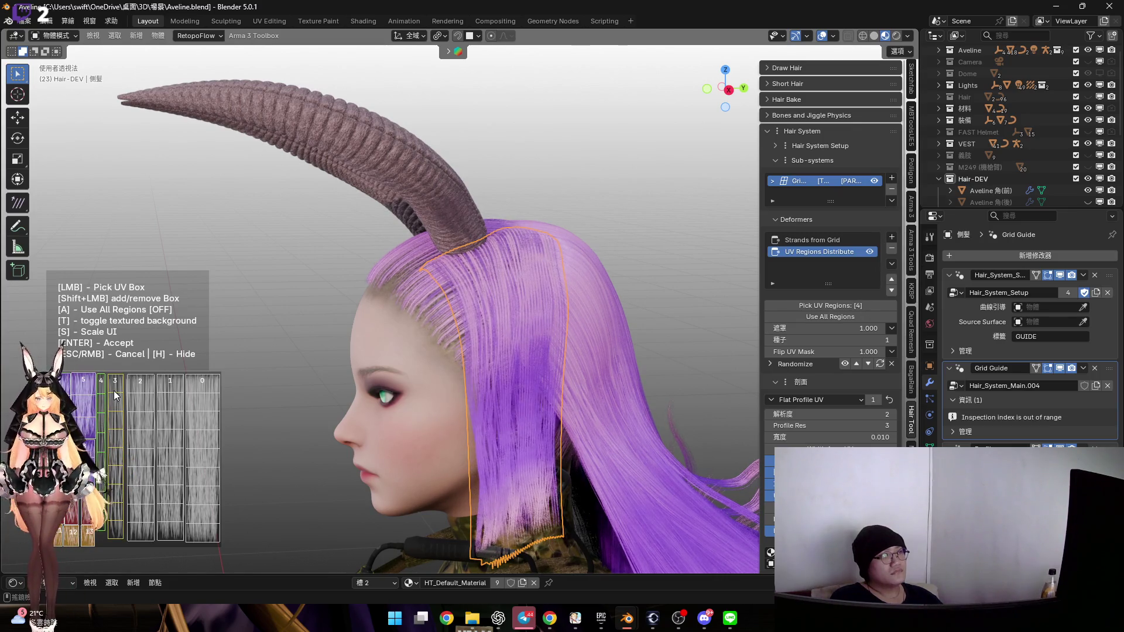
{"action": "left_click", "coordinate": [114, 391]}
{"action": "scroll", "coordinate": [393, 395], "scroll_direction": "up", "scroll_amount": 5}
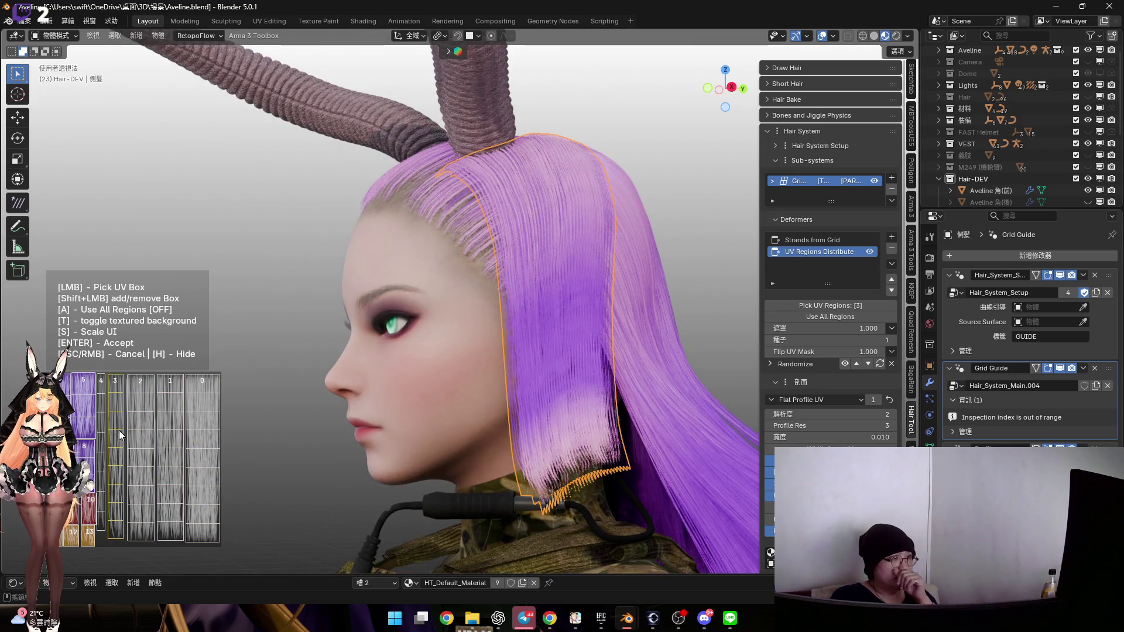
{"action": "key", "text": "Return"}
{"action": "scroll", "coordinate": [567, 265], "scroll_direction": "up", "scroll_amount": 4}
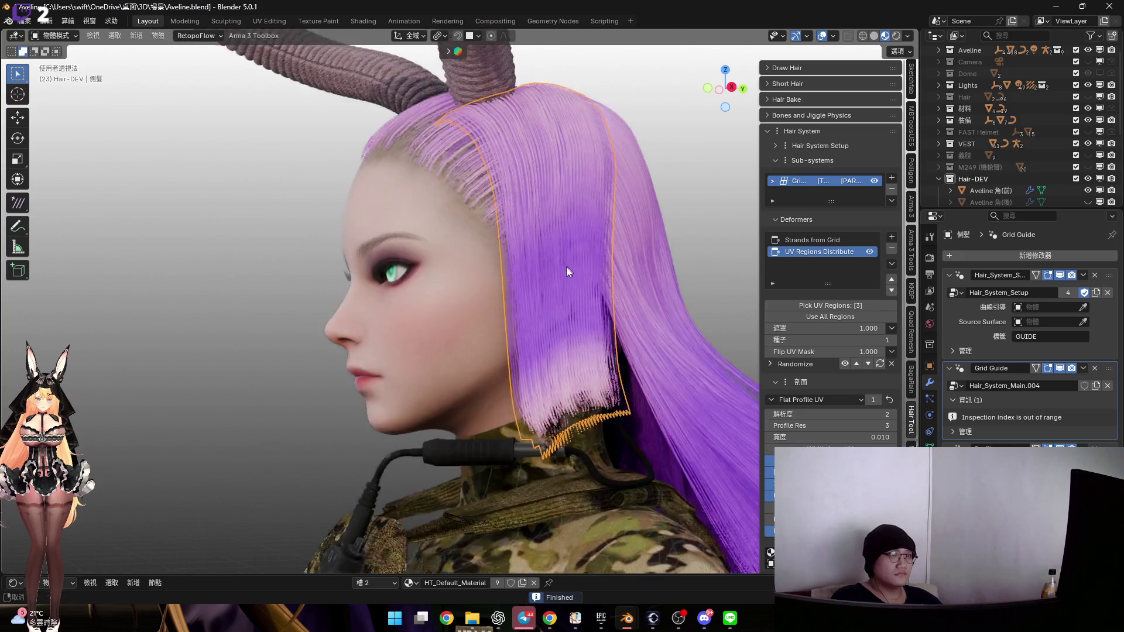
{"action": "left_click", "coordinate": [843, 240]}
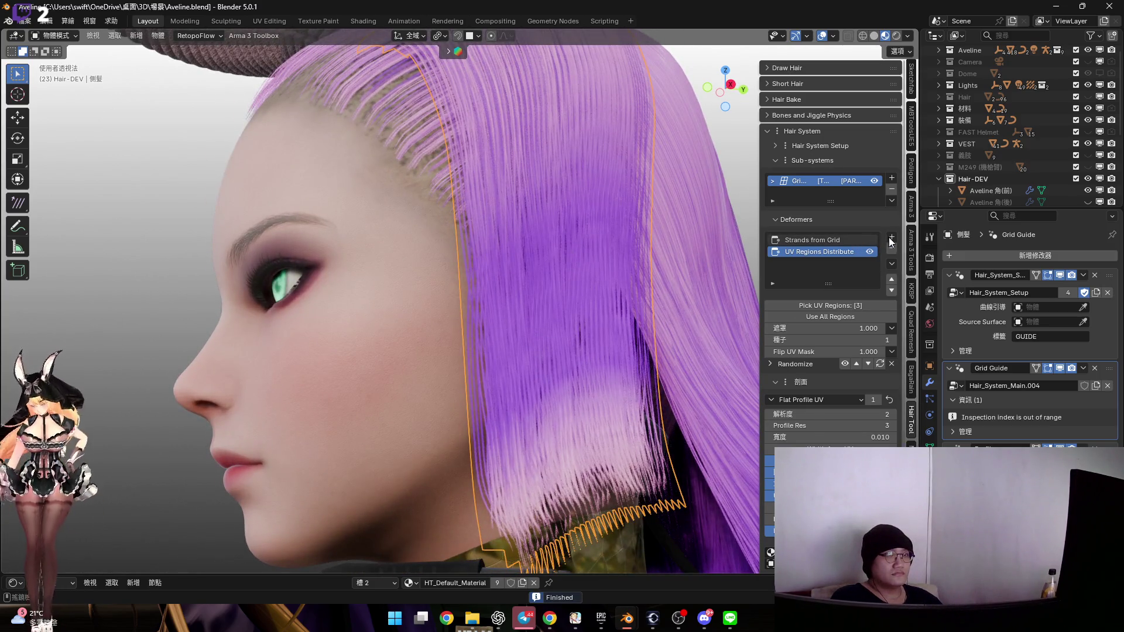
Add Align Tilt to Source Surface between Strands from Grid and UV Regions Distribute
{"action": "left_click", "coordinate": [891, 237]}
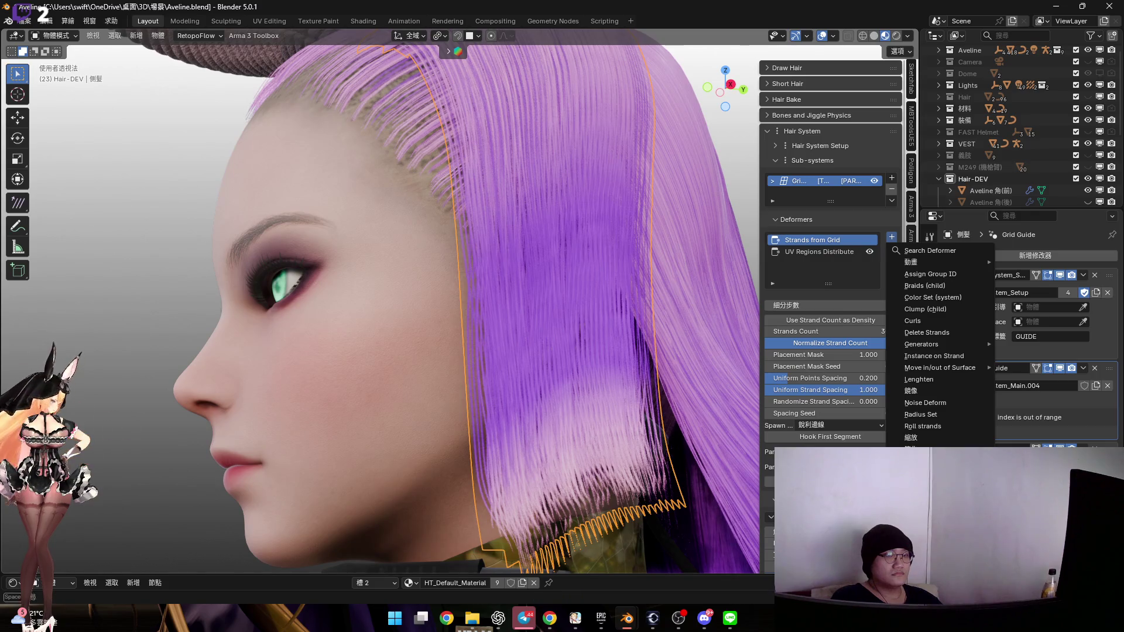
{"action": "mouse_move", "coordinate": [936, 496]}
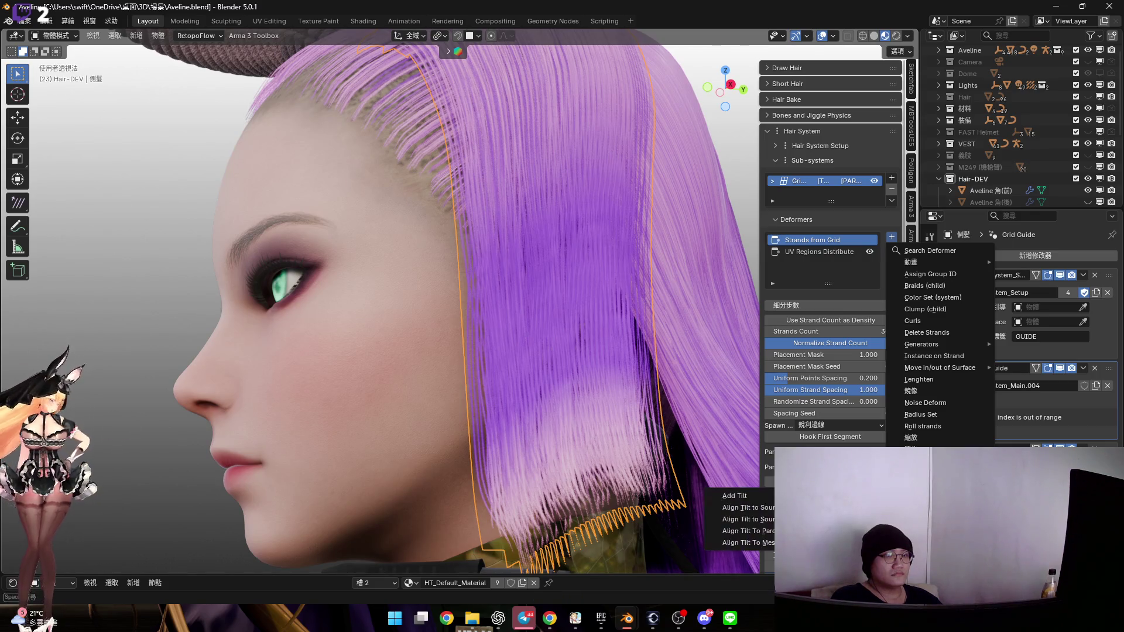
{"action": "key", "text": "Return"}
{"action": "scroll", "coordinate": [687, 309], "scroll_direction": "down", "scroll_amount": 3}
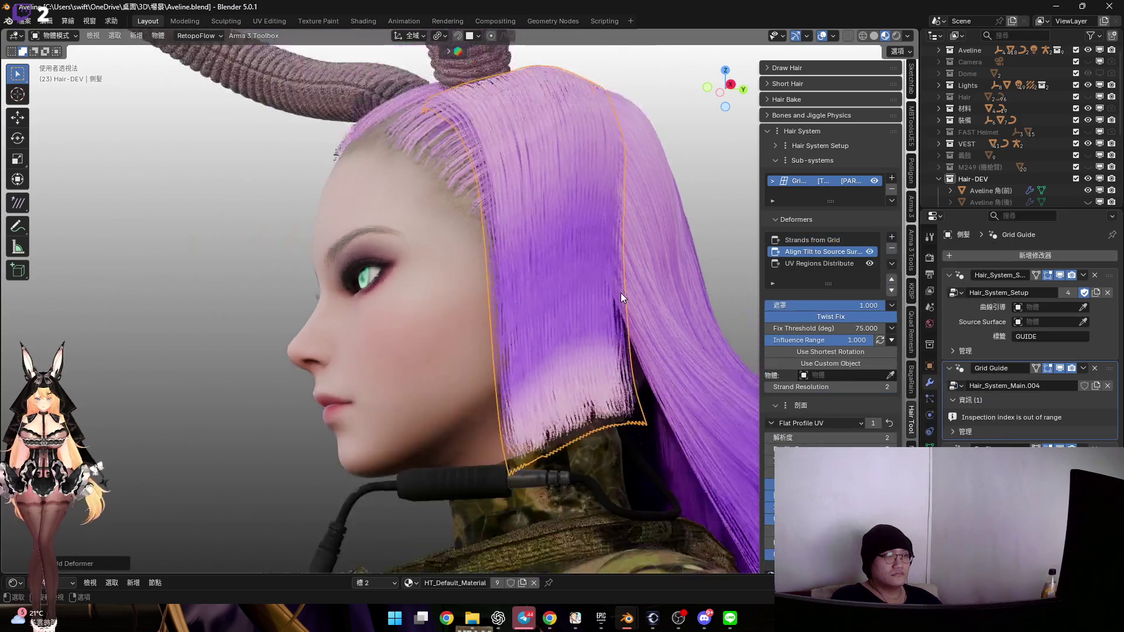
{"action": "scroll", "coordinate": [575, 303], "scroll_direction": "up", "scroll_amount": 4}
{"action": "middle_click_drag", "start_coordinate": [530, 358], "coordinate": [536, 310], "text": "shift"}
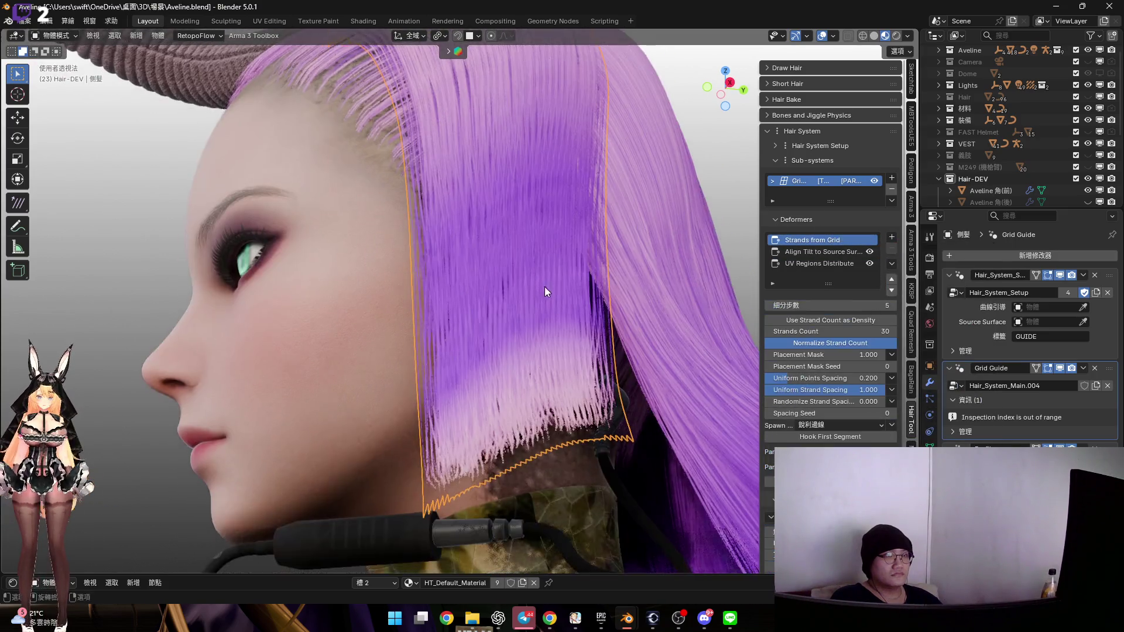
Lower the Strands from Grid count from 30 to 20
{"action": "left_click", "coordinate": [813, 240]}
{"action": "scroll", "coordinate": [865, 352], "scroll_direction": "down", "scroll_amount": 4}
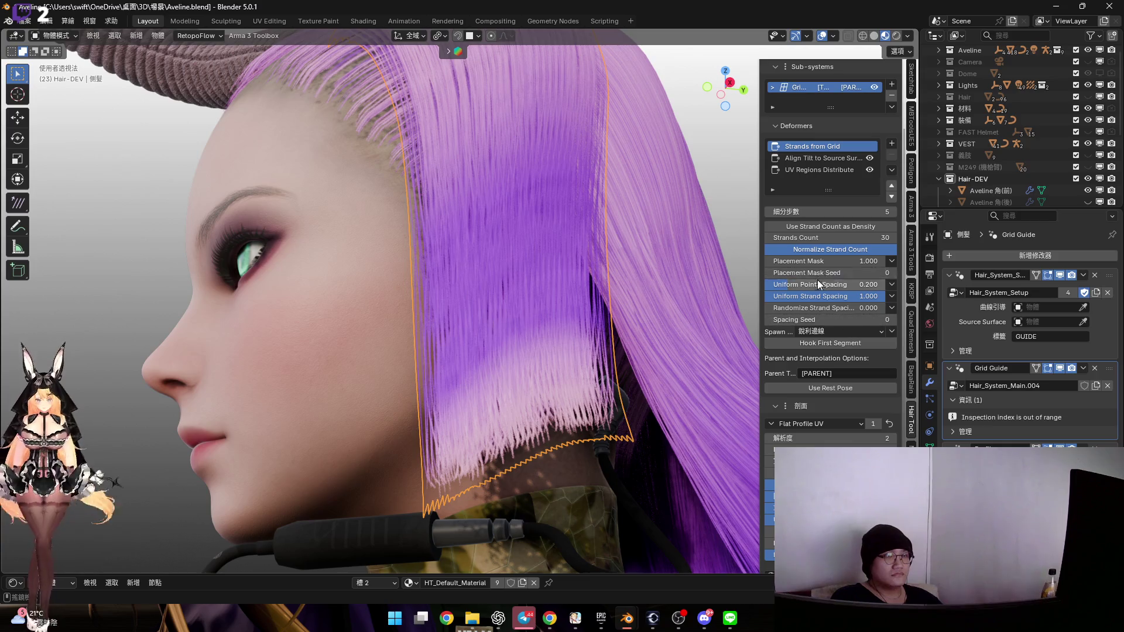
{"action": "left_click_drag", "start_coordinate": [842, 238], "coordinate": [814, 239]}
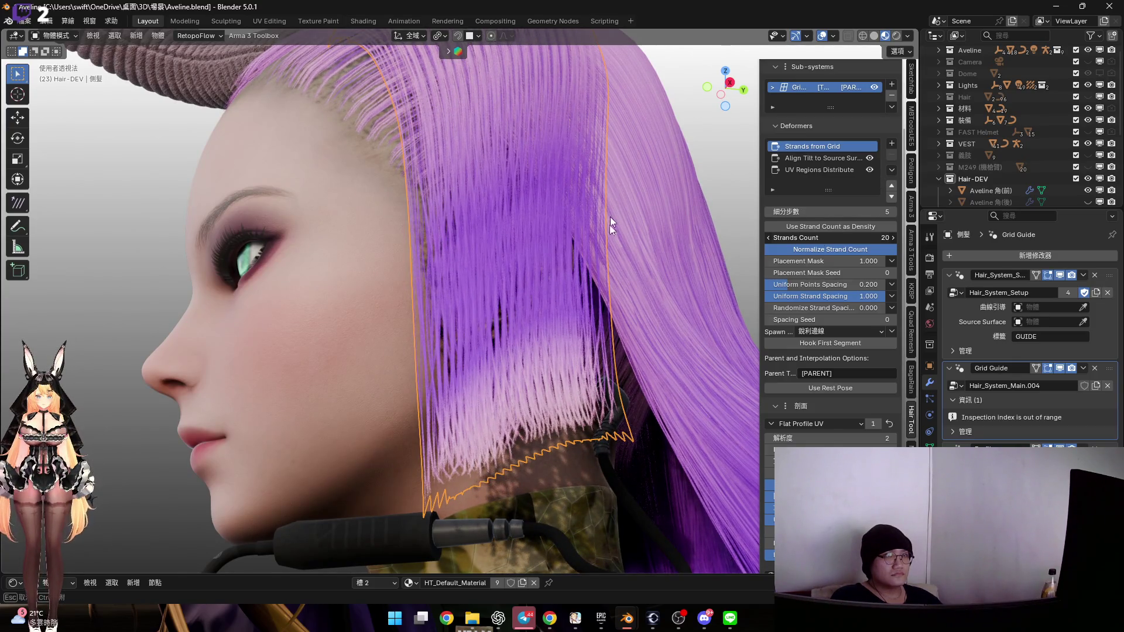
Review the Align Tilt settings and orbit to inspect the strands lying along the temple
{"action": "left_click", "coordinate": [830, 157]}
{"action": "scroll", "coordinate": [568, 281], "scroll_direction": "down", "scroll_amount": 3}
{"action": "mouse_move", "coordinate": [567, 279]}
{"action": "middle_mouse_down"}
{"action": "mouse_move", "coordinate": [621, 276]}
{"action": "mouse_move", "coordinate": [579, 282]}
{"action": "mouse_move", "coordinate": [509, 230]}
{"action": "mouse_move", "coordinate": [567, 196]}
{"action": "mouse_move", "coordinate": [502, 206]}
{"action": "mouse_move", "coordinate": [526, 176]}
{"action": "mouse_move", "coordinate": [598, 151]}
{"action": "mouse_move", "coordinate": [587, 146]}
{"action": "mouse_move", "coordinate": [593, 238]}
{"action": "mouse_move", "coordinate": [509, 234]}
{"action": "mouse_move", "coordinate": [542, 275]}
{"action": "middle_mouse_up"}
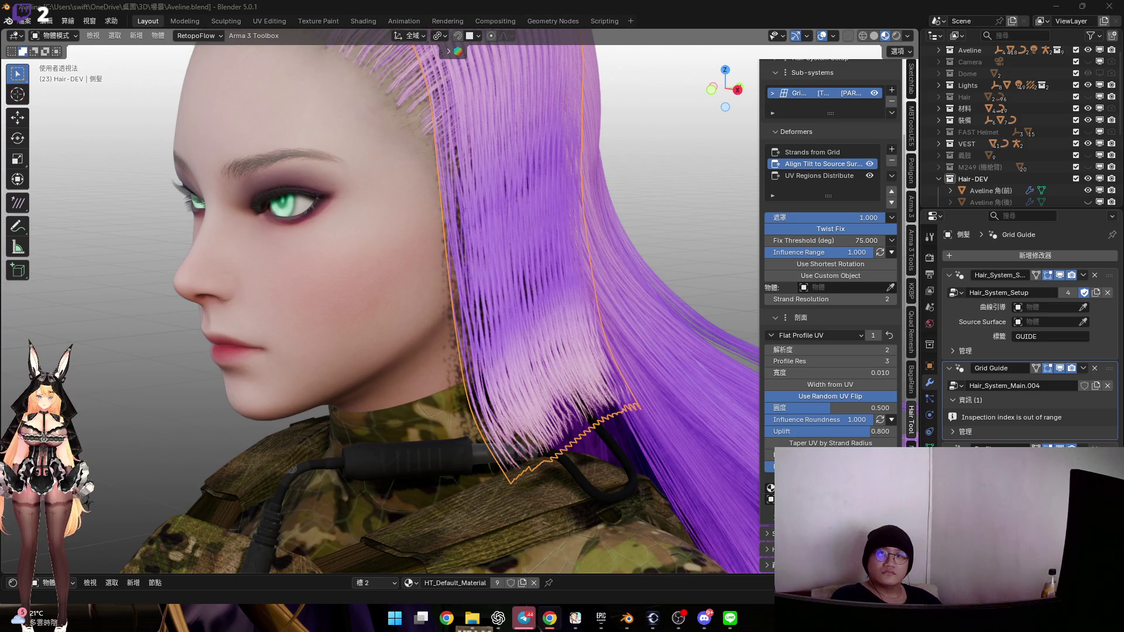
{"action": "middle_click_drag", "start_coordinate": [509, 319], "coordinate": [570, 330]}
{"action": "left_click", "coordinate": [892, 150]}
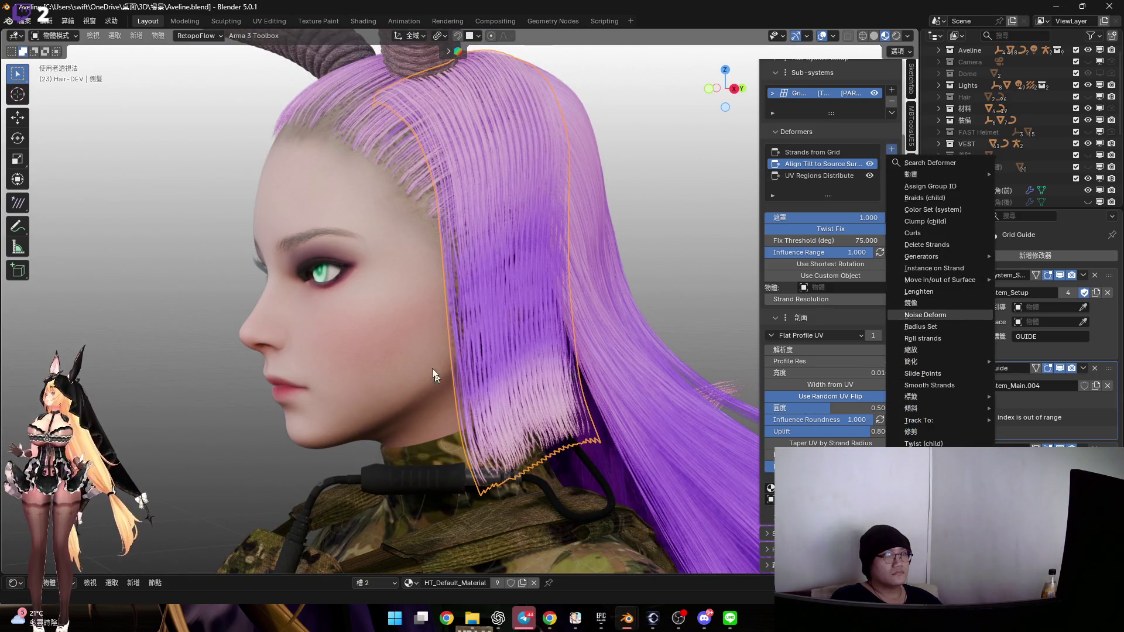
Add a Noise Deform, view the head from the right, and lower Global Scale to 0.200
{"action": "left_click", "coordinate": [943, 316]}
{"action": "middle_click_drag", "start_coordinate": [549, 346], "coordinate": [480, 296]}
{"action": "left_click", "coordinate": [730, 89]}
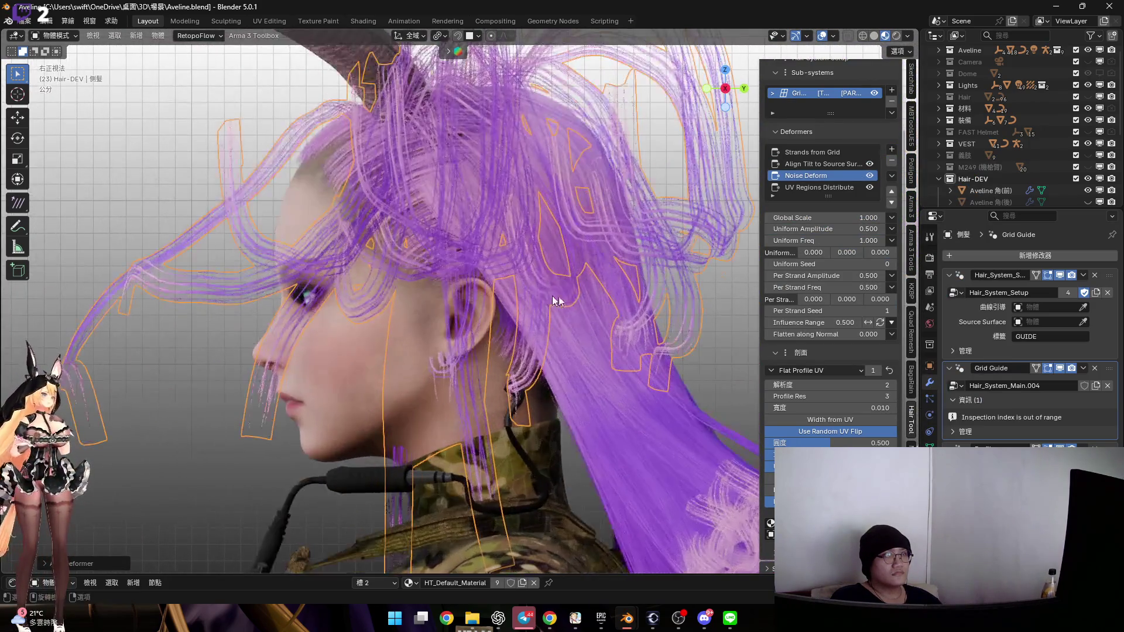
{"action": "mouse_move", "coordinate": [825, 218]}
{"action": "left_mouse_down"}
{"action": "mouse_move", "coordinate": [779, 218]}
{"action": "mouse_move", "coordinate": [796, 218]}
{"action": "left_mouse_up"}
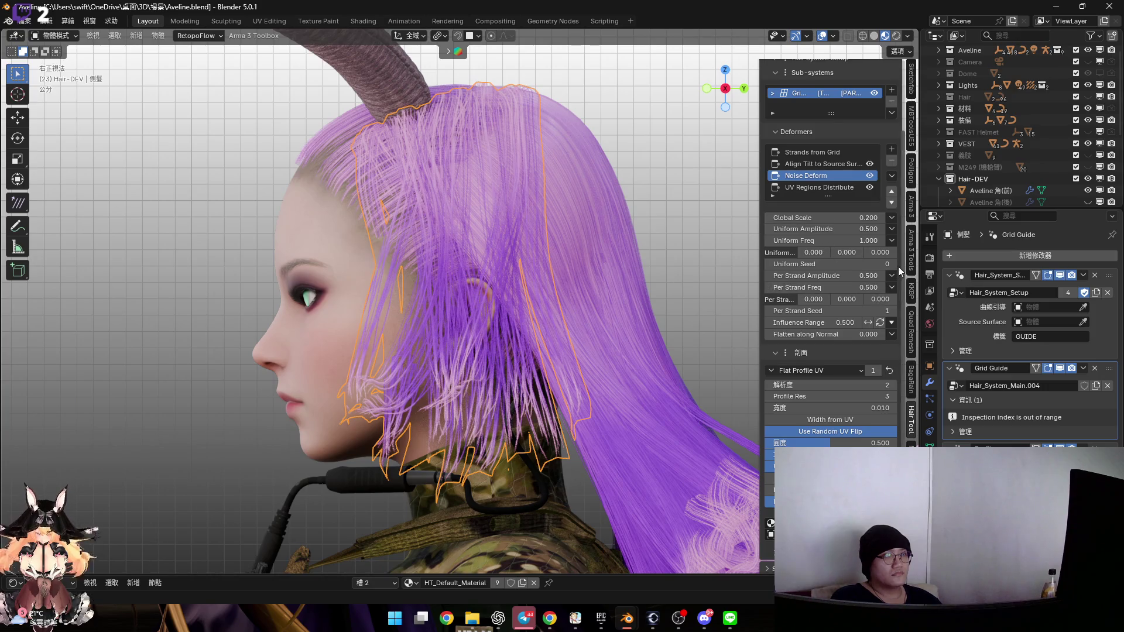
{"action": "left_click", "coordinate": [892, 322]}
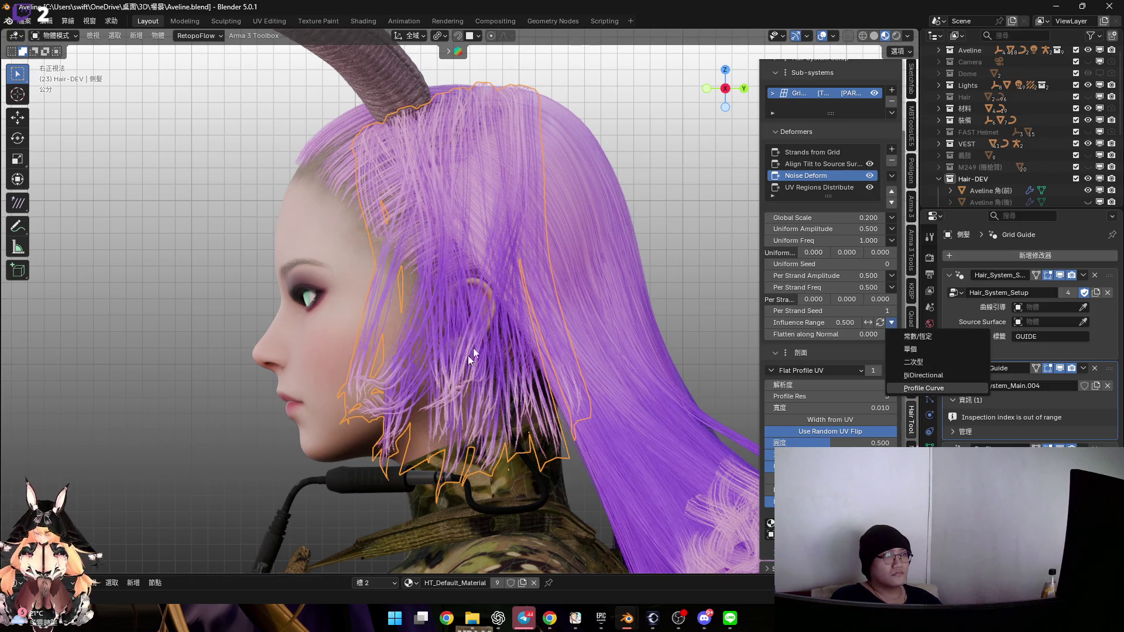
Make the noise influence a straight-ramp Profile Curve starting at 0, then select back hair 髮尾.001
{"action": "key", "text": "Return"}
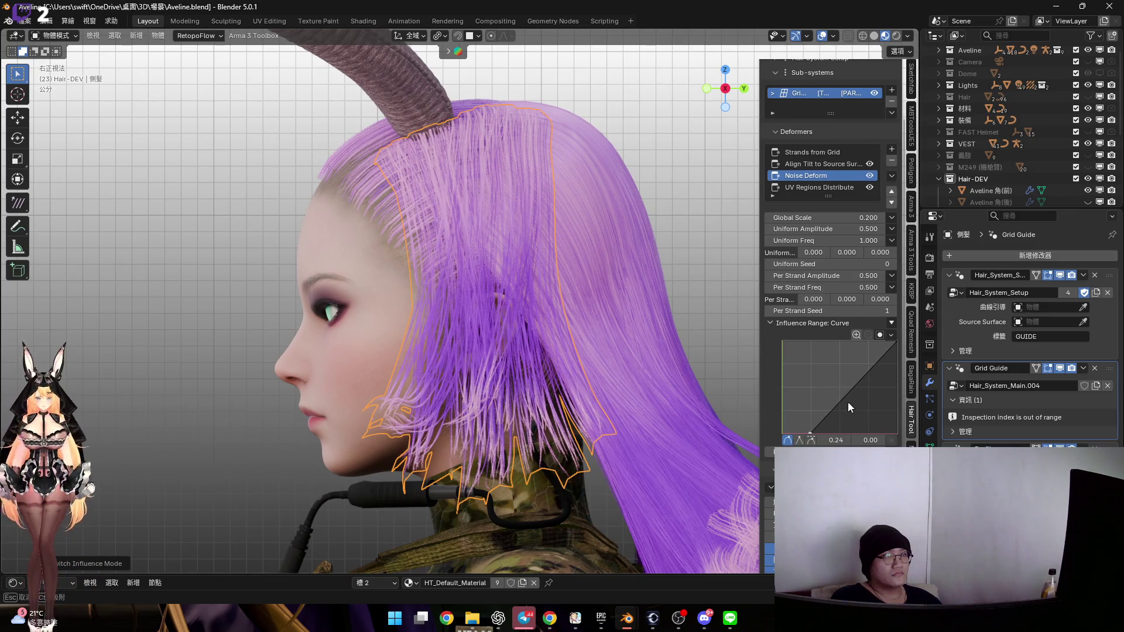
{"action": "left_click_drag", "start_coordinate": [848, 401], "coordinate": [840, 402]}
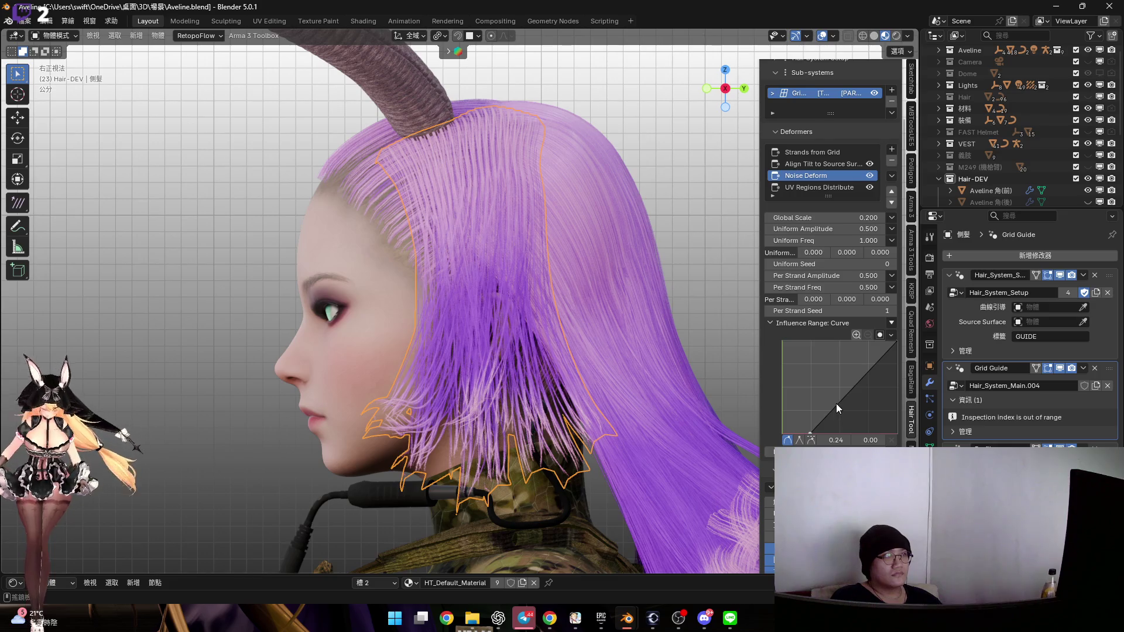
{"action": "mouse_move", "coordinate": [810, 433]}
{"action": "left_mouse_down"}
{"action": "mouse_move", "coordinate": [782, 433]}
{"action": "mouse_move", "coordinate": [858, 405]}
{"action": "left_mouse_up"}
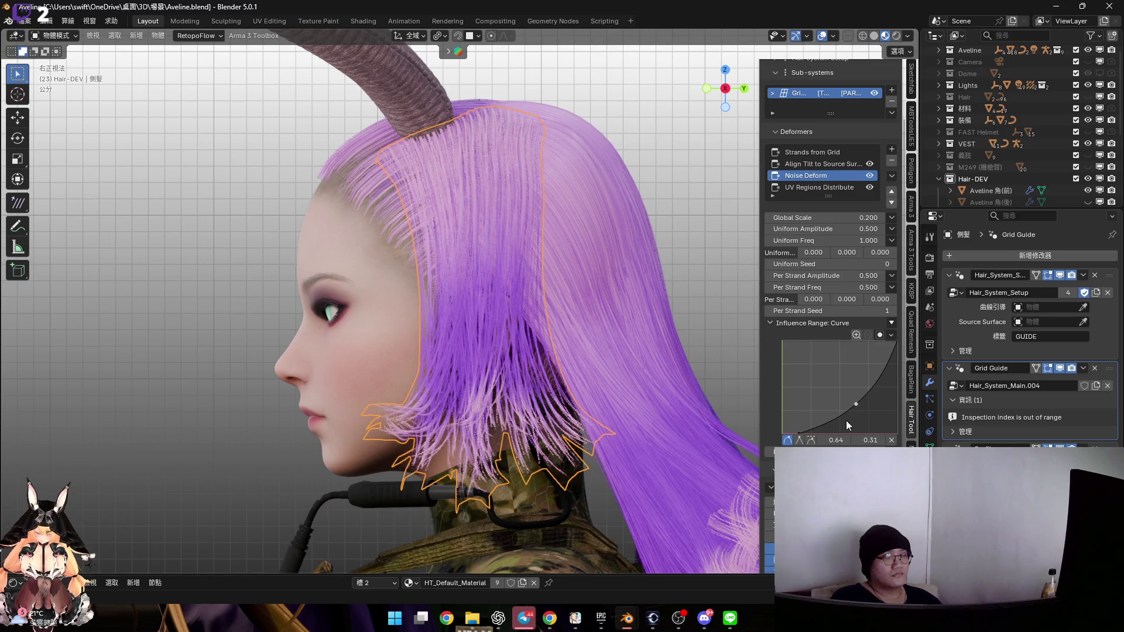
{"action": "left_click", "coordinate": [892, 440]}
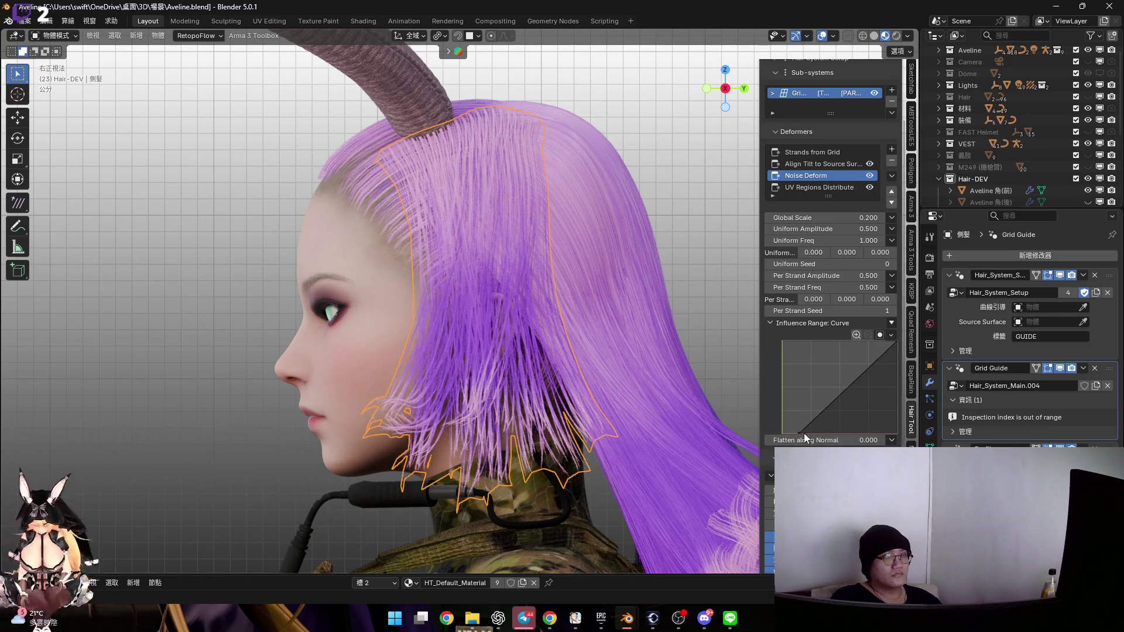
{"action": "left_click", "coordinate": [644, 326]}
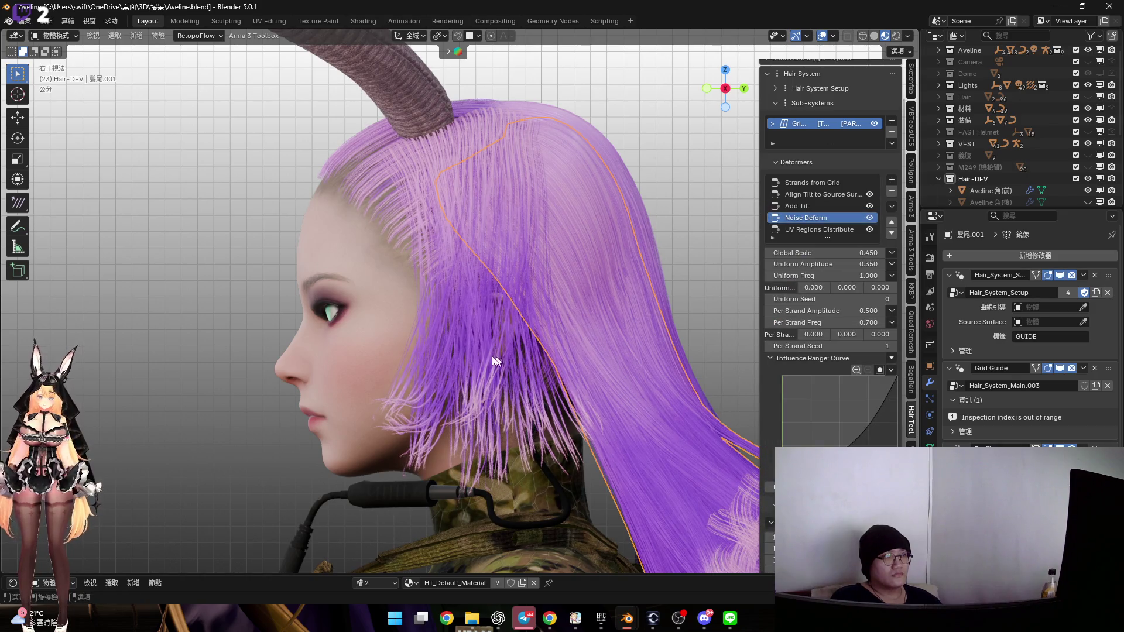
Return to 側髮 with an exponential noise falloff; set per-strand amplitude 0.3 and frequency 0.85
{"action": "key", "text": "ctrl+z"}
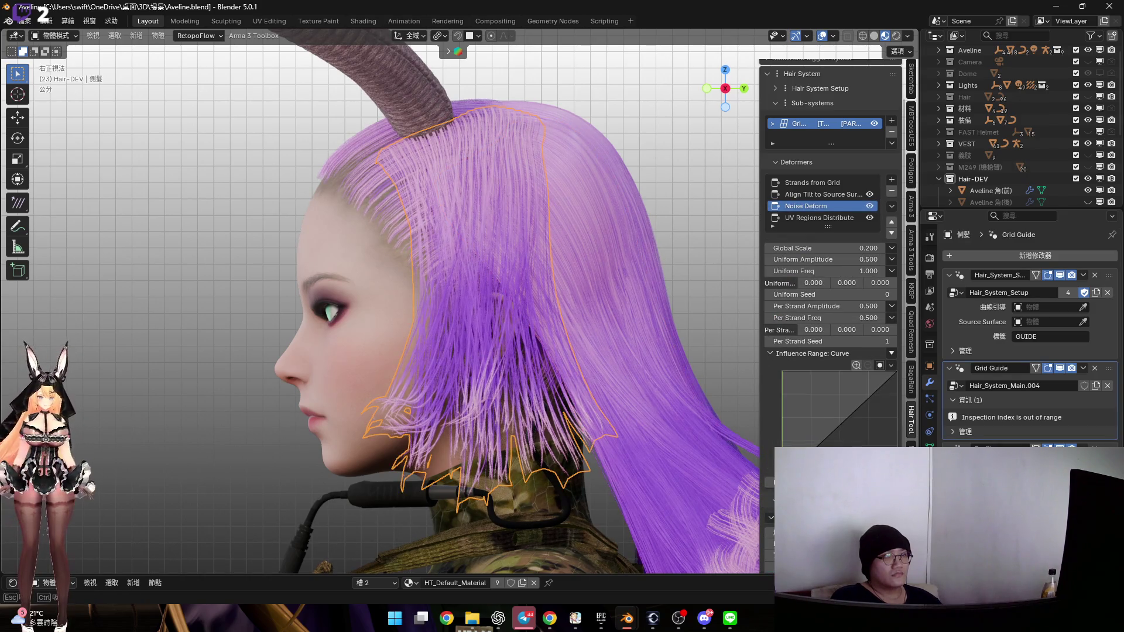
{"action": "key", "text": "ctrl+z"}
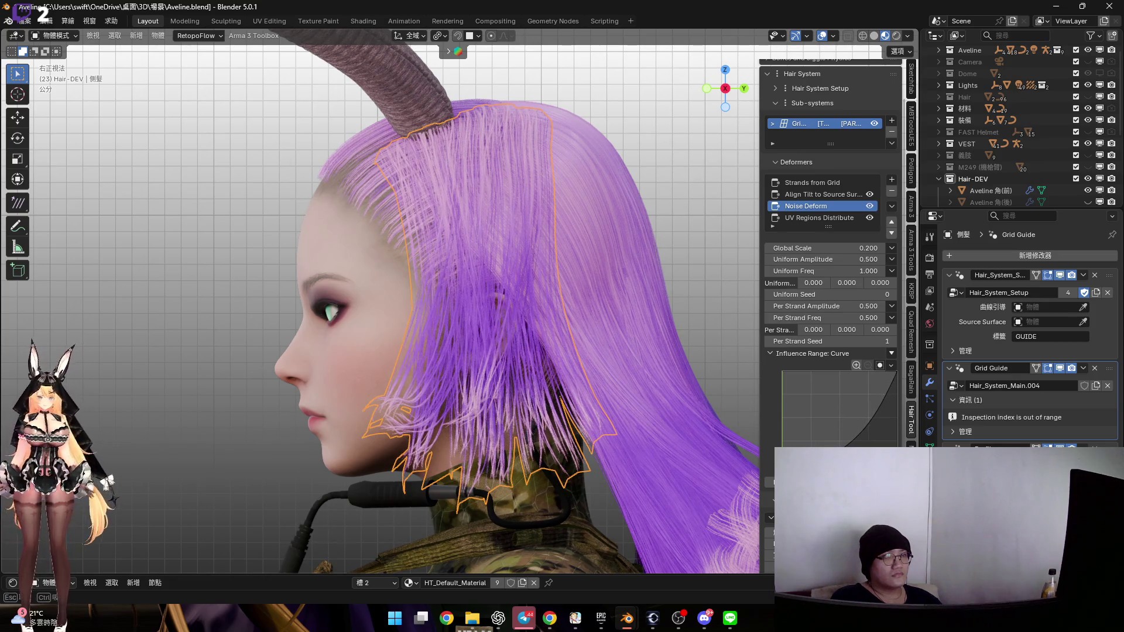
{"action": "middle_click_drag", "start_coordinate": [573, 334], "coordinate": [616, 341]}
{"action": "scroll", "coordinate": [616, 341], "scroll_direction": "up", "scroll_amount": 3}
{"action": "mouse_move", "coordinate": [583, 295]}
{"action": "middle_mouse_down"}
{"action": "mouse_move", "coordinate": [581, 237]}
{"action": "mouse_move", "coordinate": [592, 262]}
{"action": "mouse_move", "coordinate": [618, 272]}
{"action": "middle_mouse_up"}
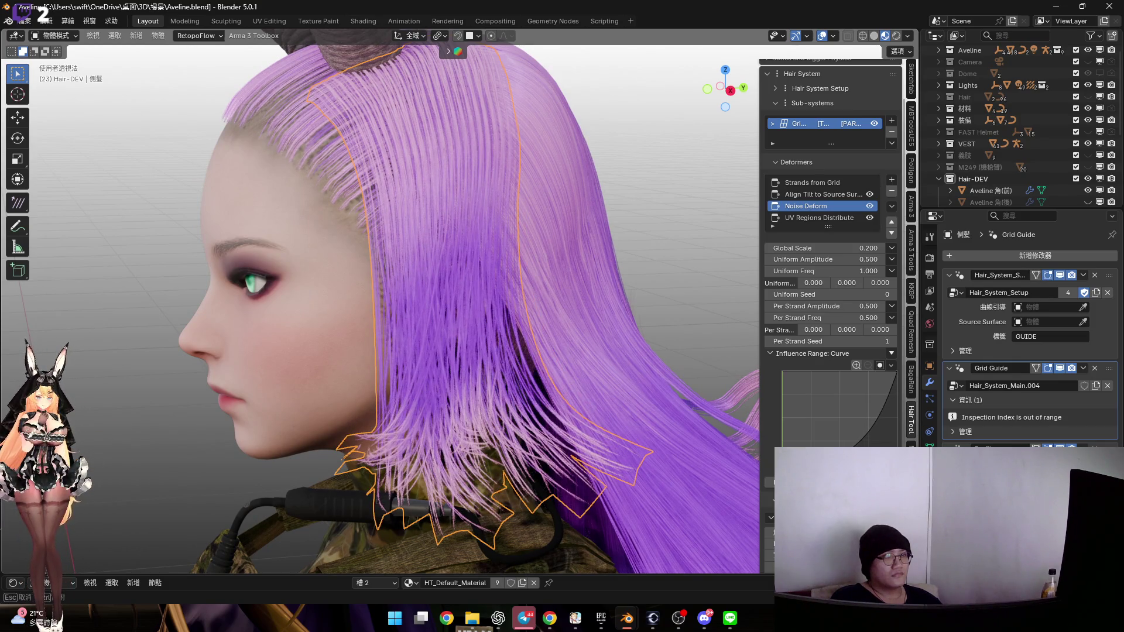
{"action": "mouse_move", "coordinate": [826, 306]}
{"action": "left_mouse_down"}
{"action": "mouse_move", "coordinate": [790, 306]}
{"action": "mouse_move", "coordinate": [838, 318]}
{"action": "left_mouse_up"}
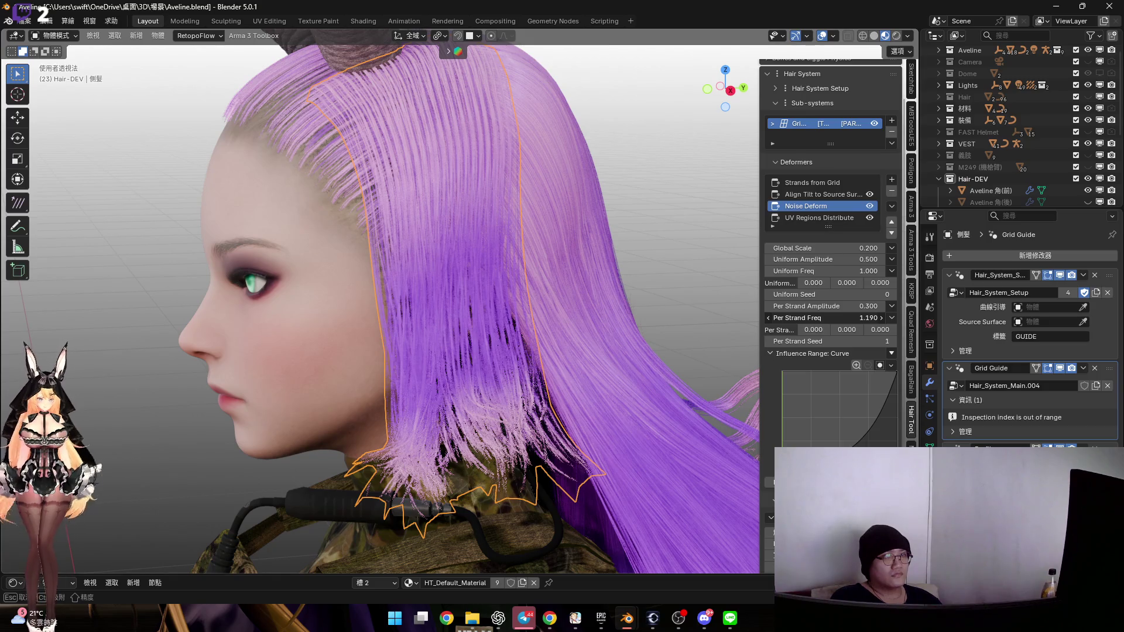
{"action": "left_click_drag", "start_coordinate": [826, 317], "coordinate": [790, 318]}
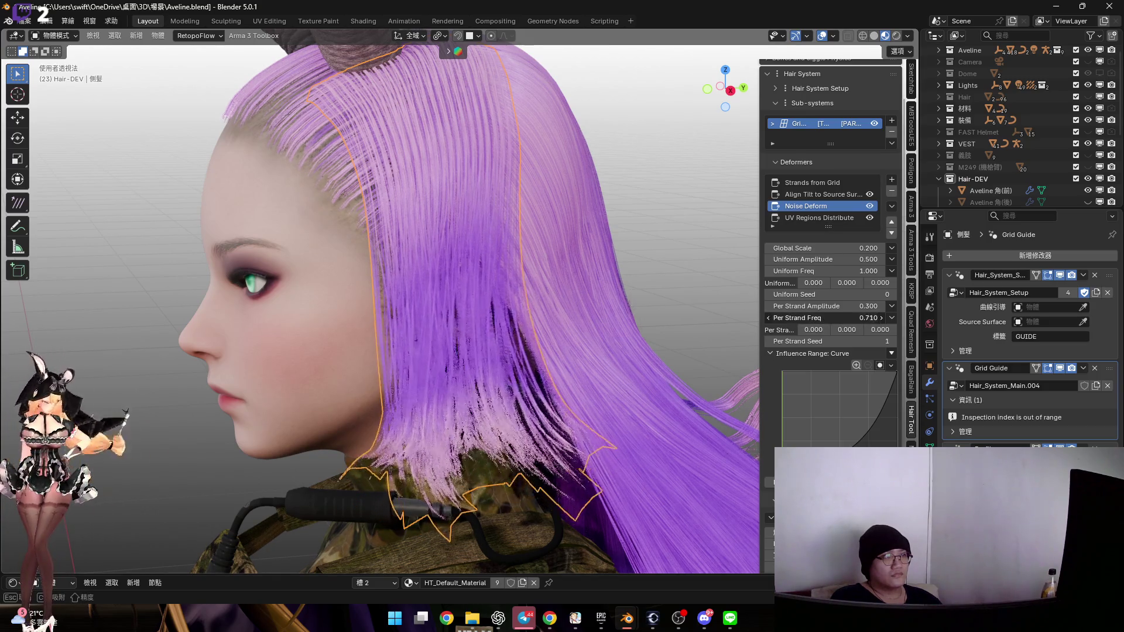
From the right view with overlays hidden, settle the noise Global Scale at 0.27
{"action": "mouse_move", "coordinate": [622, 228]}
{"action": "middle_mouse_down"}
{"action": "mouse_move", "coordinate": [605, 228]}
{"action": "mouse_move", "coordinate": [667, 171]}
{"action": "middle_mouse_up"}
{"action": "left_click", "coordinate": [730, 91]}
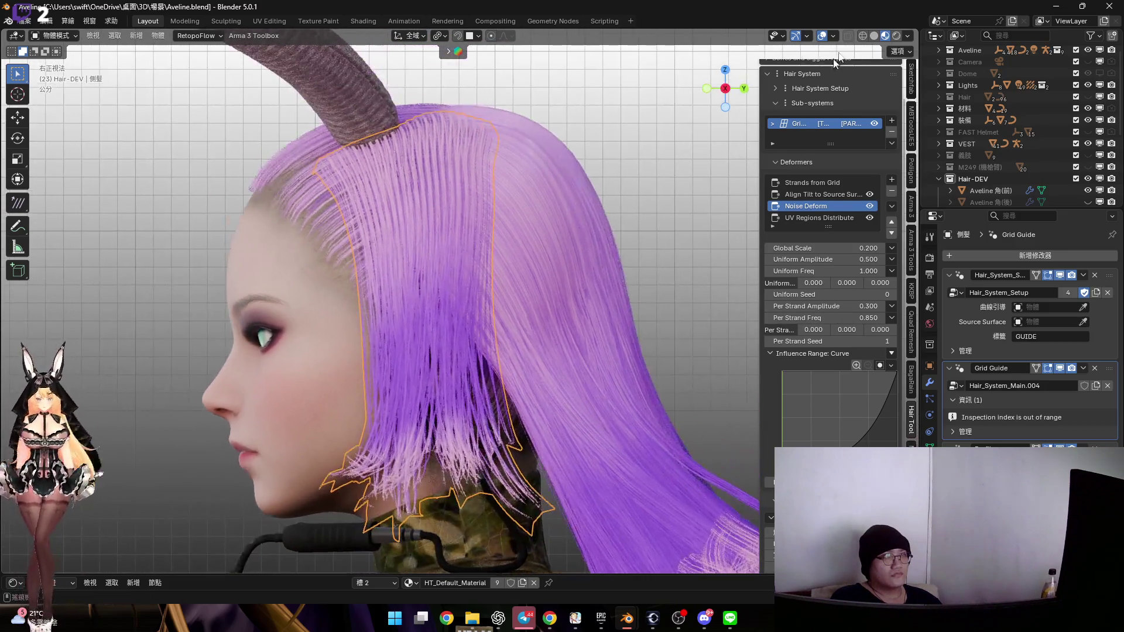
{"action": "left_click", "coordinate": [822, 36]}
{"action": "scroll", "coordinate": [634, 263], "scroll_direction": "up", "scroll_amount": 2}
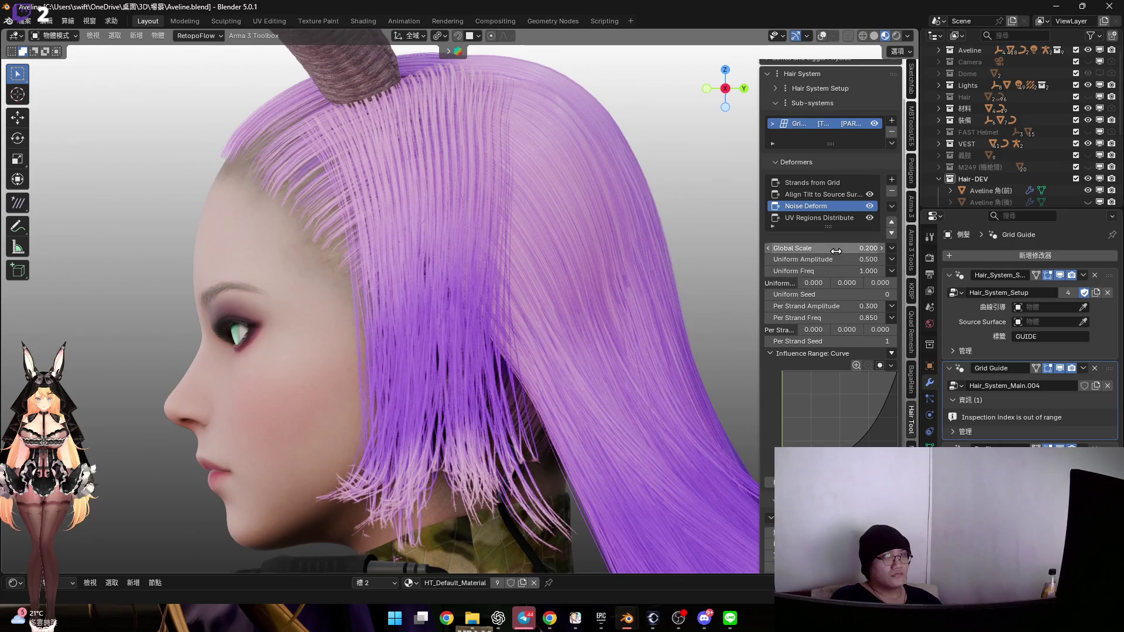
{"action": "left_click_drag", "start_coordinate": [831, 248], "coordinate": [845, 248]}
{"action": "key", "text": "Escape"}
{"action": "middle_click_drag", "start_coordinate": [510, 246], "coordinate": [682, 263]}
{"action": "mouse_move", "coordinate": [831, 249]}
{"action": "left_mouse_down"}
{"action": "mouse_move", "coordinate": [907, 249]}
{"action": "mouse_move", "coordinate": [866, 249]}
{"action": "left_mouse_up"}
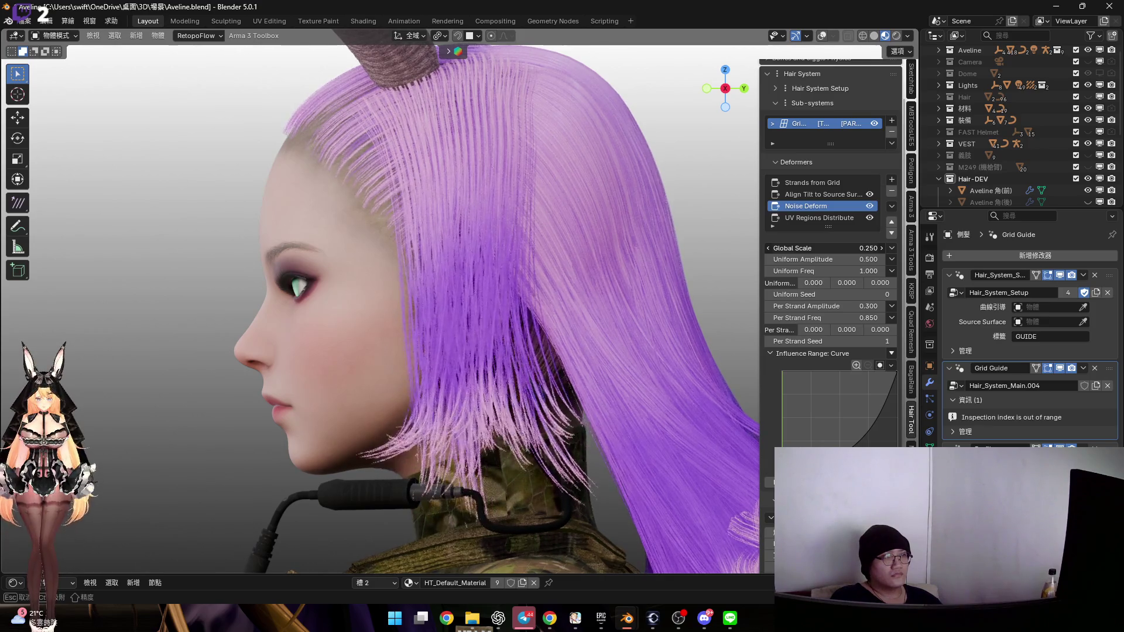
{"action": "left_click_drag", "start_coordinate": [694, 275], "coordinate": [673, 277]}
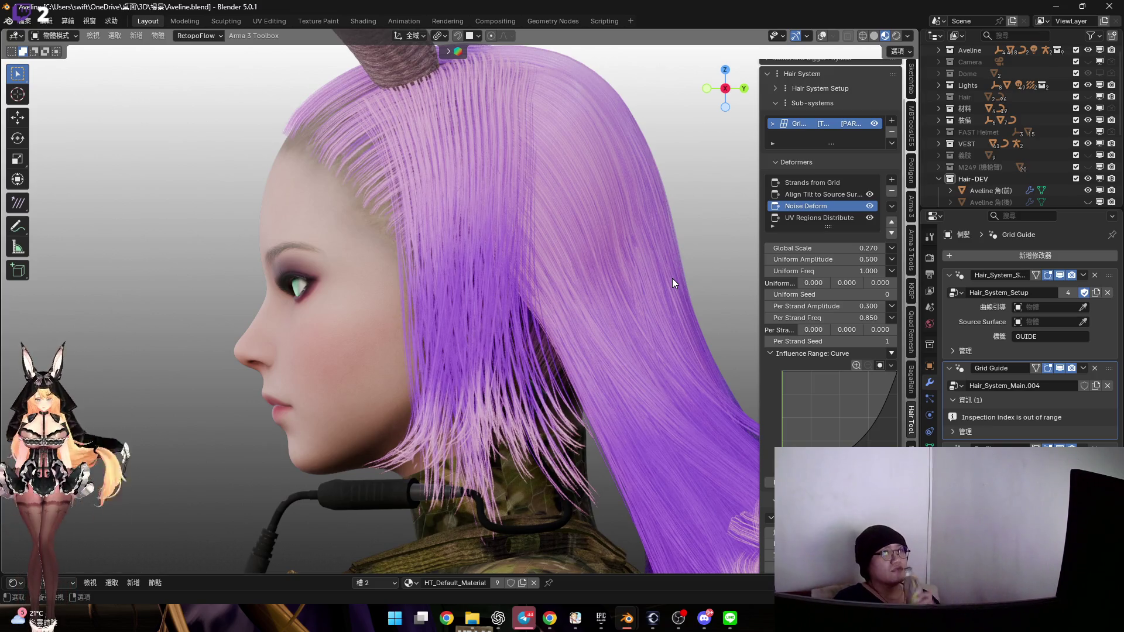
{"action": "left_click", "coordinate": [831, 183]}
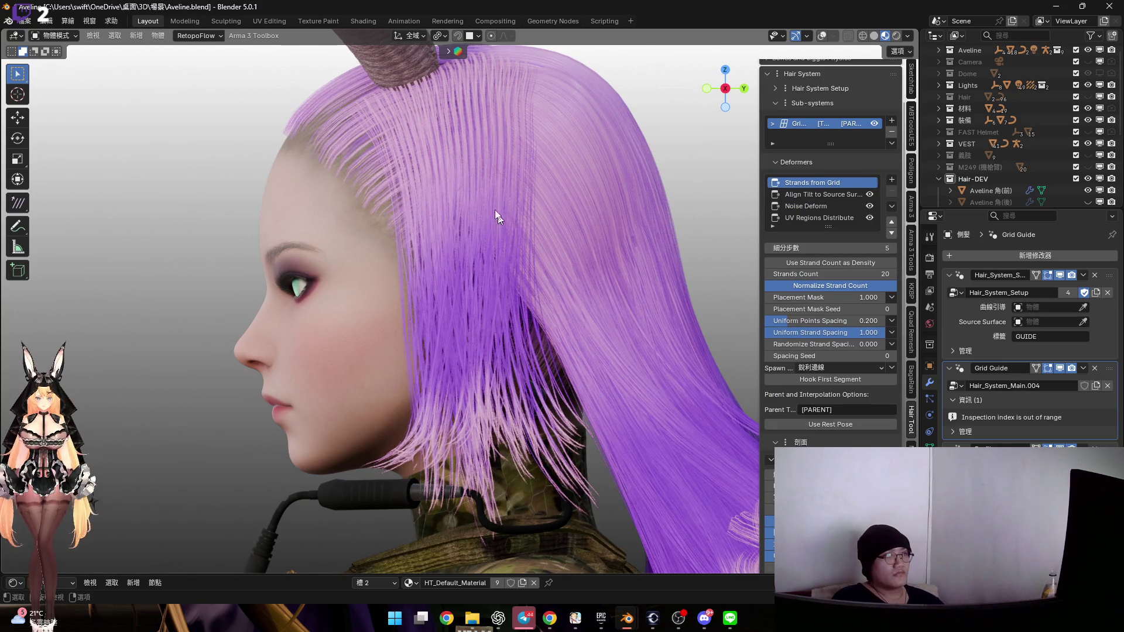
Bring up the Strands from Grid settings and snap to a straight side profile of the head
{"action": "scroll", "coordinate": [496, 219], "scroll_direction": "up", "scroll_amount": 3}
{"action": "middle_click_drag", "start_coordinate": [517, 236], "coordinate": [505, 181]}
{"action": "scroll", "coordinate": [502, 176], "scroll_direction": "down", "scroll_amount": 4}
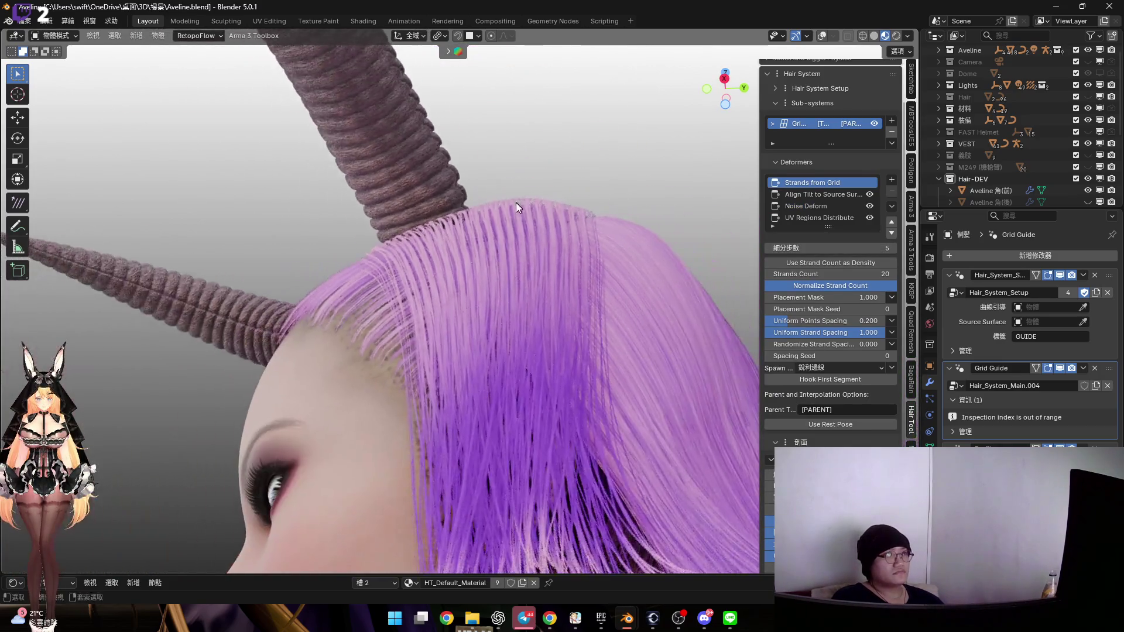
{"action": "scroll", "coordinate": [509, 193], "scroll_direction": "up", "scroll_amount": 4}
{"action": "scroll", "coordinate": [509, 187], "scroll_direction": "up", "scroll_amount": 2}
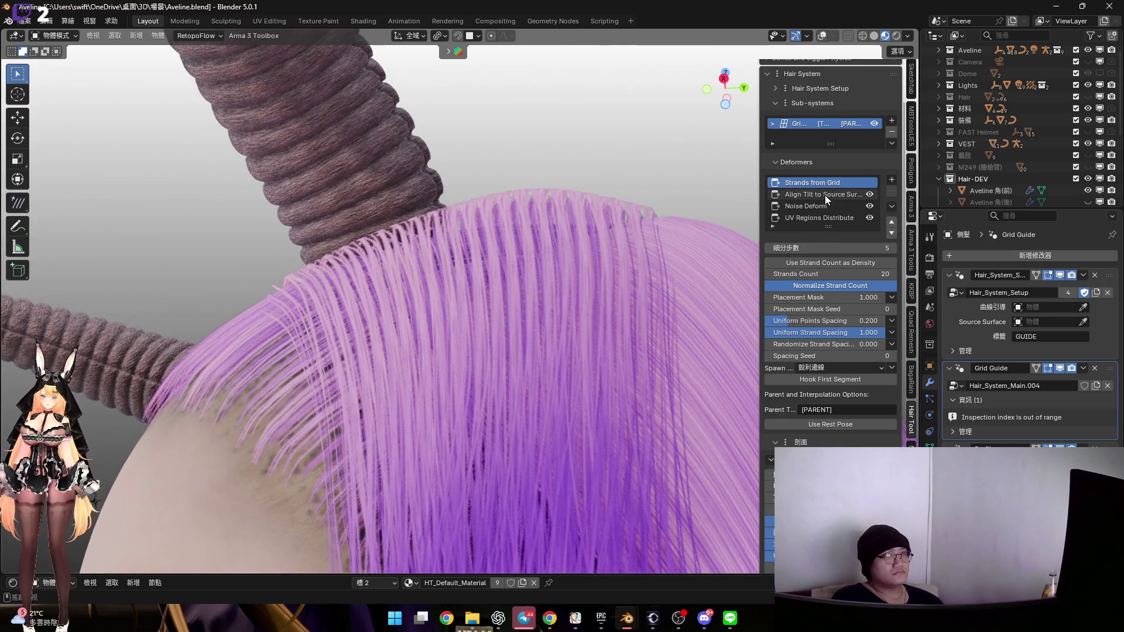
{"action": "left_click", "coordinate": [871, 191]}
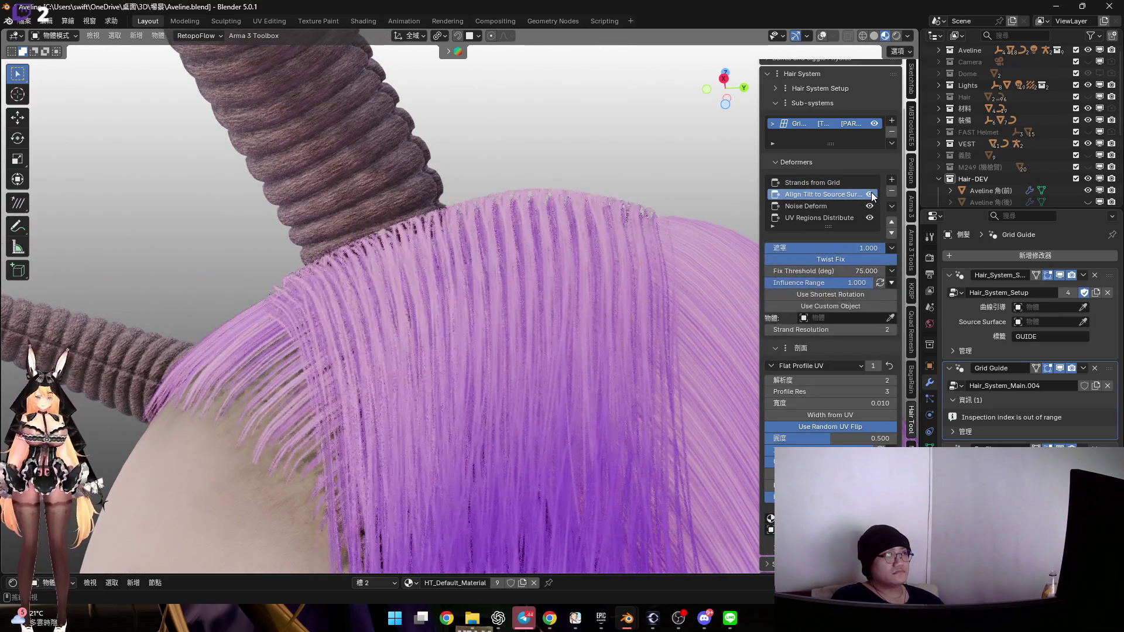
{"action": "left_click", "coordinate": [823, 182]}
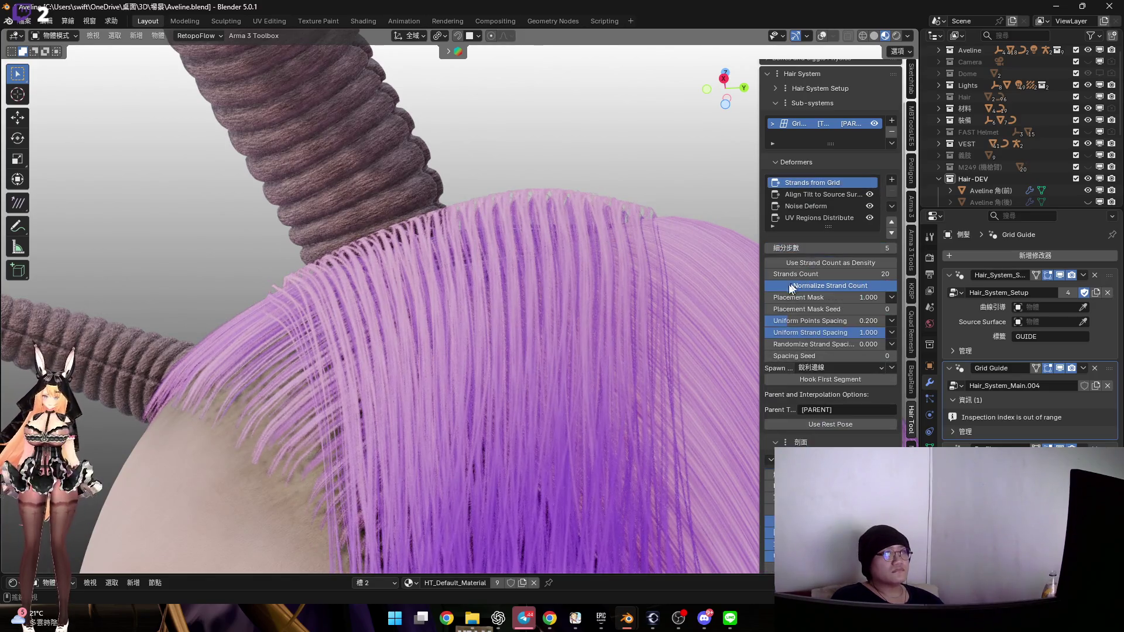
{"action": "middle_click_drag", "start_coordinate": [552, 253], "coordinate": [673, 147]}
{"action": "left_click", "coordinate": [724, 86]}
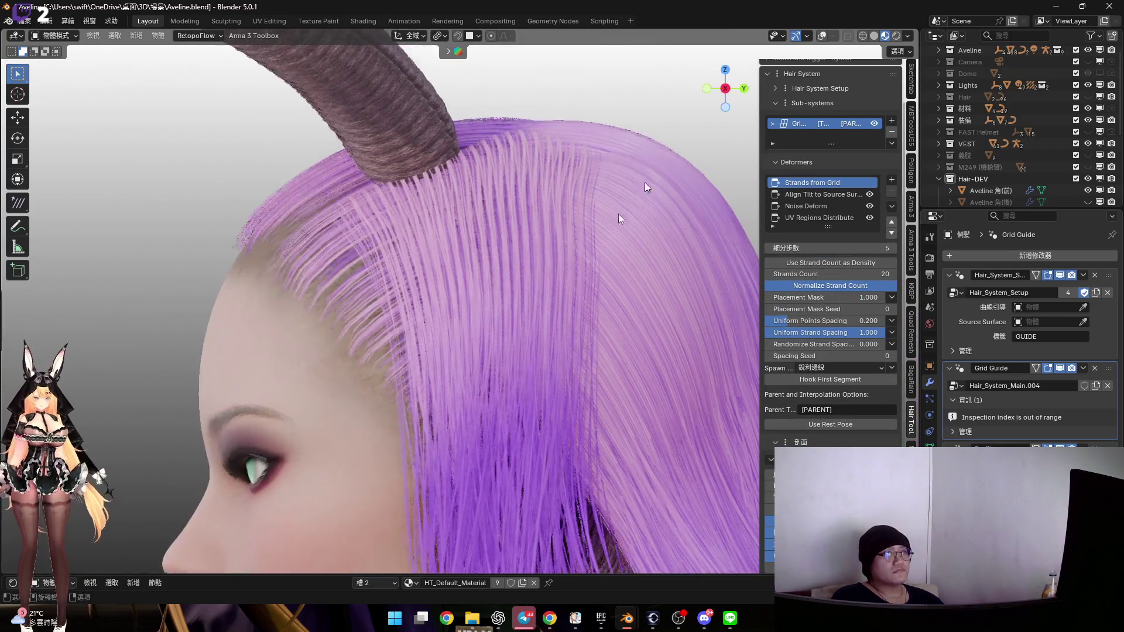
{"action": "scroll", "coordinate": [539, 264], "scroll_direction": "up", "scroll_amount": 2}
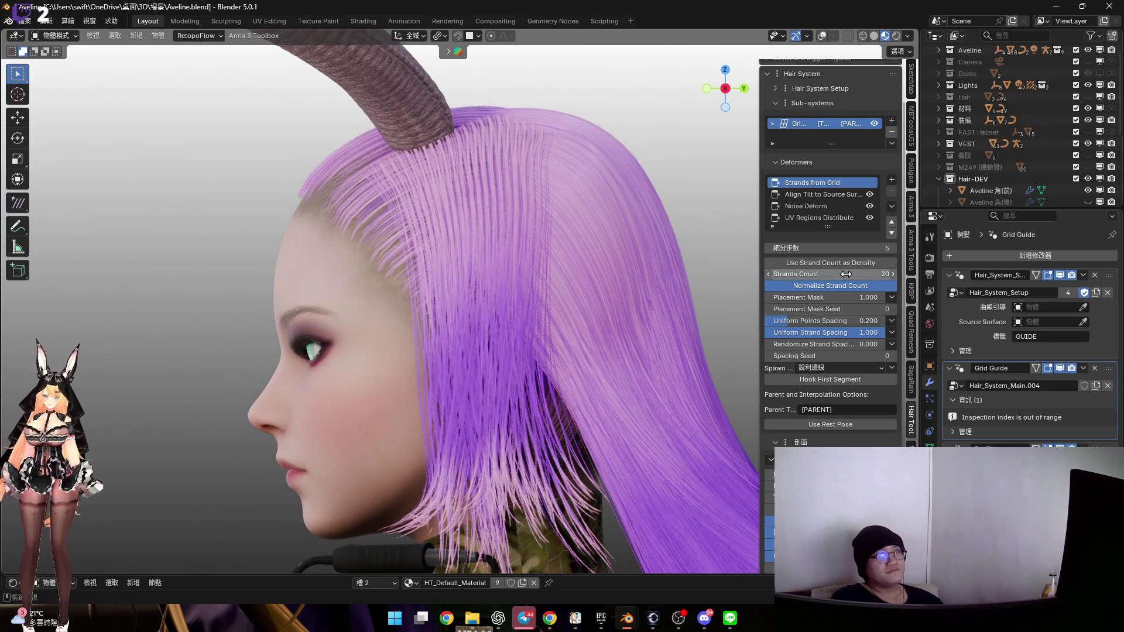
Try a strand count of 50, then type 25 instead
{"action": "left_click_drag", "start_coordinate": [823, 273], "coordinate": [866, 273]}
{"action": "mouse_move", "coordinate": [491, 272]}
{"action": "middle_mouse_down"}
{"action": "mouse_move", "coordinate": [532, 285]}
{"action": "mouse_move", "coordinate": [556, 254]}
{"action": "mouse_move", "coordinate": [479, 261]}
{"action": "middle_mouse_up"}
{"action": "left_click", "coordinate": [834, 273]}
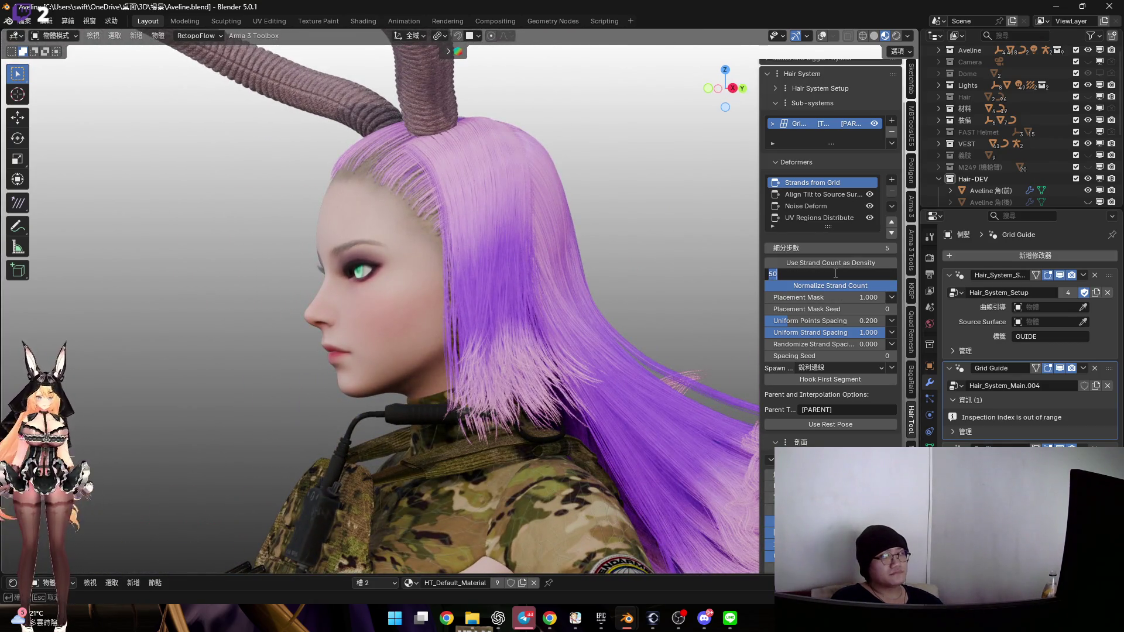
{"action": "type", "text": "25"}
{"action": "key", "text": "Return"}
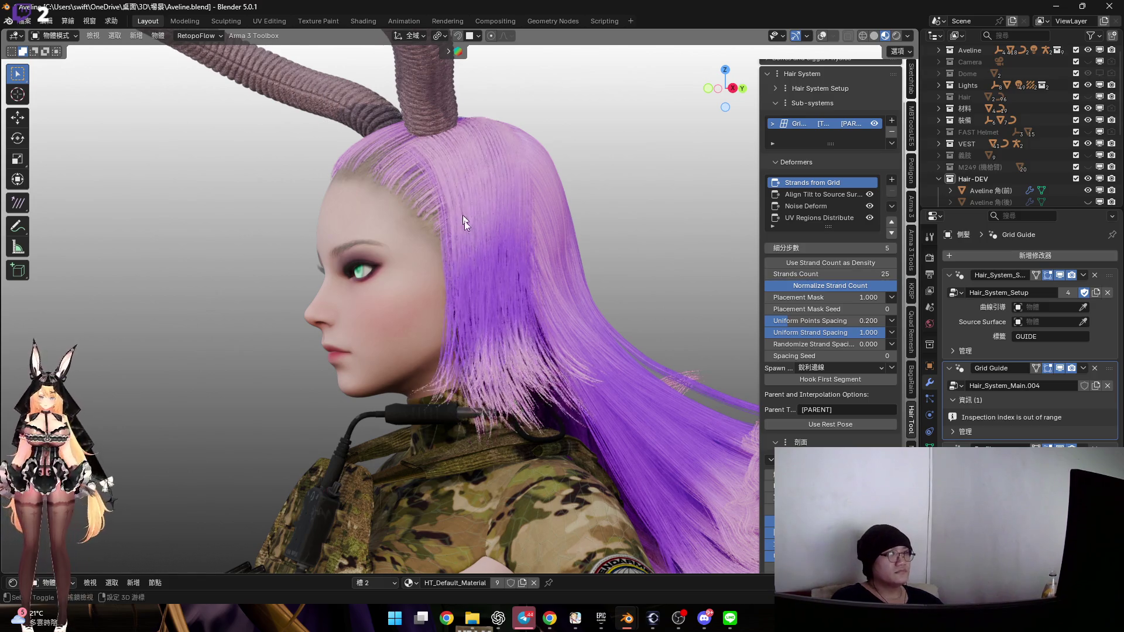
{"action": "scroll", "coordinate": [477, 246], "scroll_direction": "up", "scroll_amount": 5}
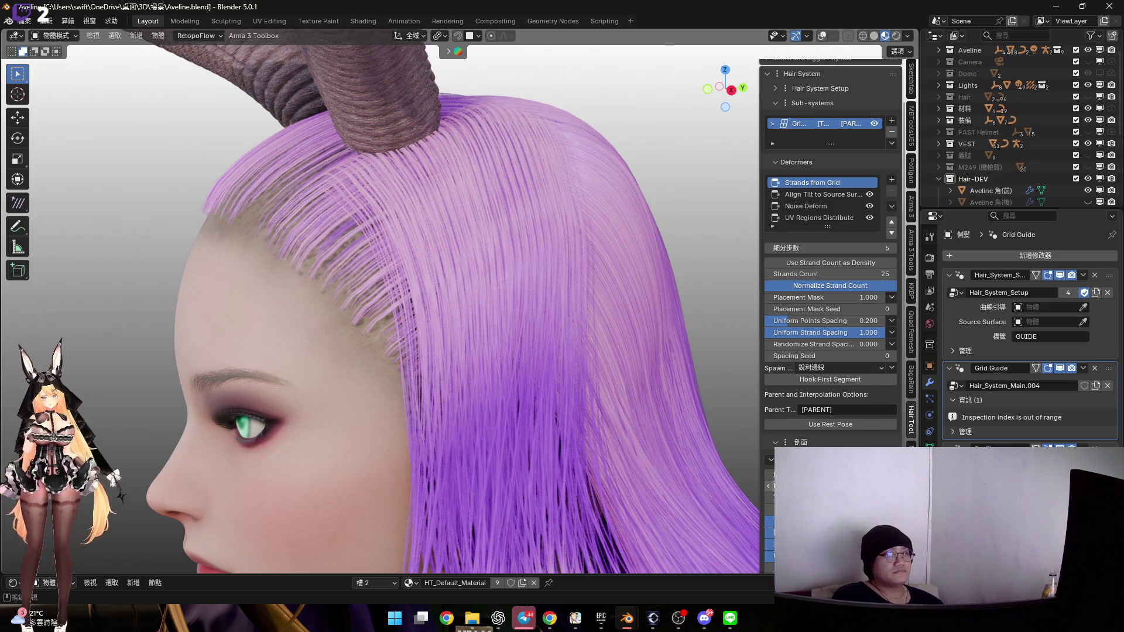
Test a wavier setting and revert it, then raise the strand count to 30
{"action": "mouse_move", "coordinate": [831, 469]}
{"action": "left_mouse_down"}
{"action": "mouse_move", "coordinate": [854, 468]}
{"action": "mouse_move", "coordinate": [831, 468]}
{"action": "mouse_move", "coordinate": [842, 468]}
{"action": "left_mouse_up"}
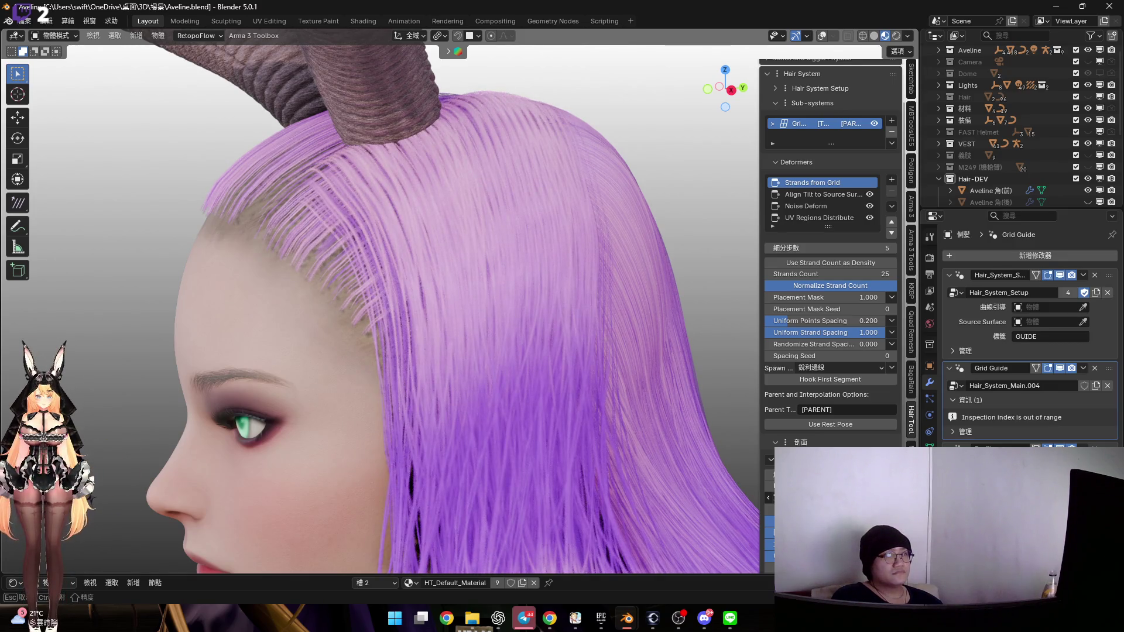
{"action": "left_click_drag", "start_coordinate": [832, 274], "coordinate": [839, 274]}
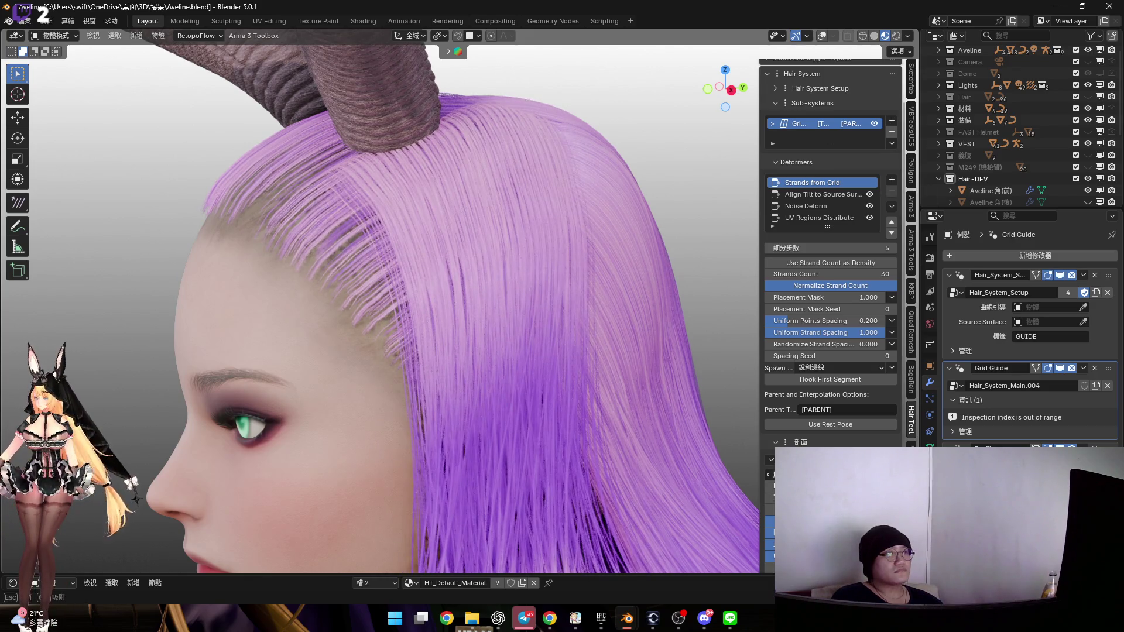
{"action": "scroll", "coordinate": [567, 366], "scroll_direction": "down", "scroll_amount": 4}
{"action": "middle_click_drag", "start_coordinate": [566, 367], "coordinate": [534, 269]}
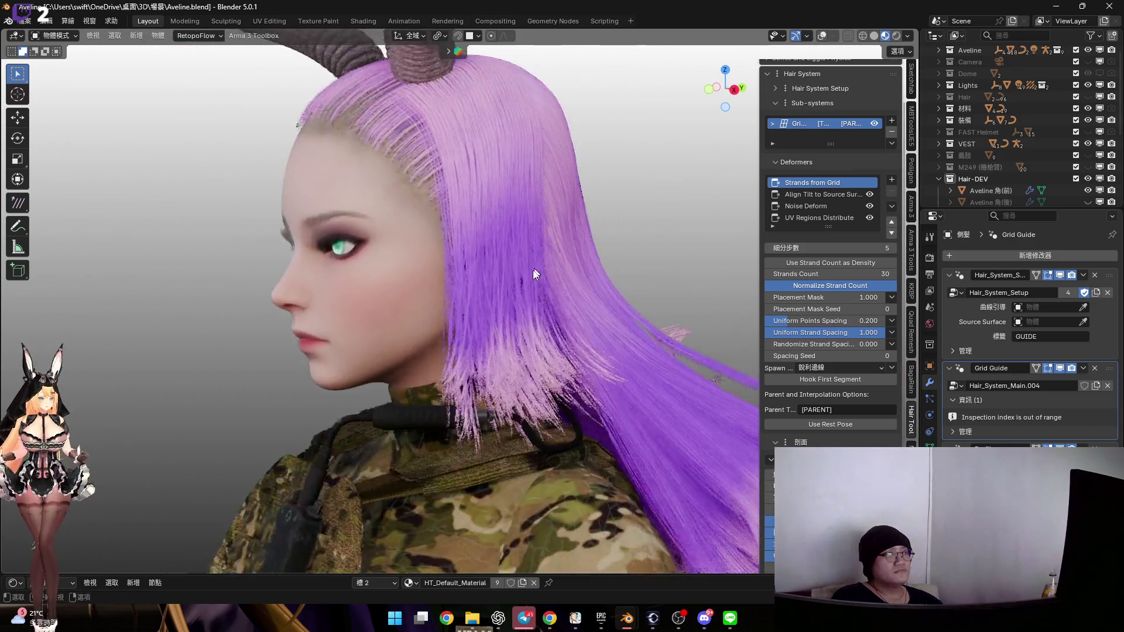
{"action": "scroll", "coordinate": [534, 269], "scroll_direction": "up", "scroll_amount": 6}
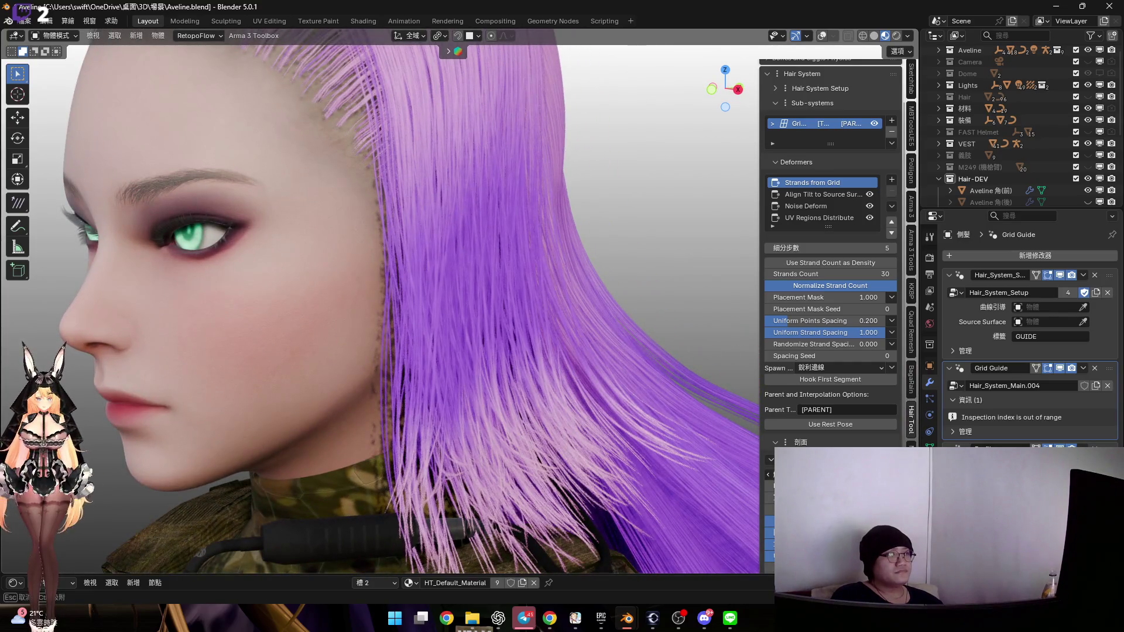
{"action": "middle_click_drag", "start_coordinate": [614, 316], "coordinate": [564, 313]}
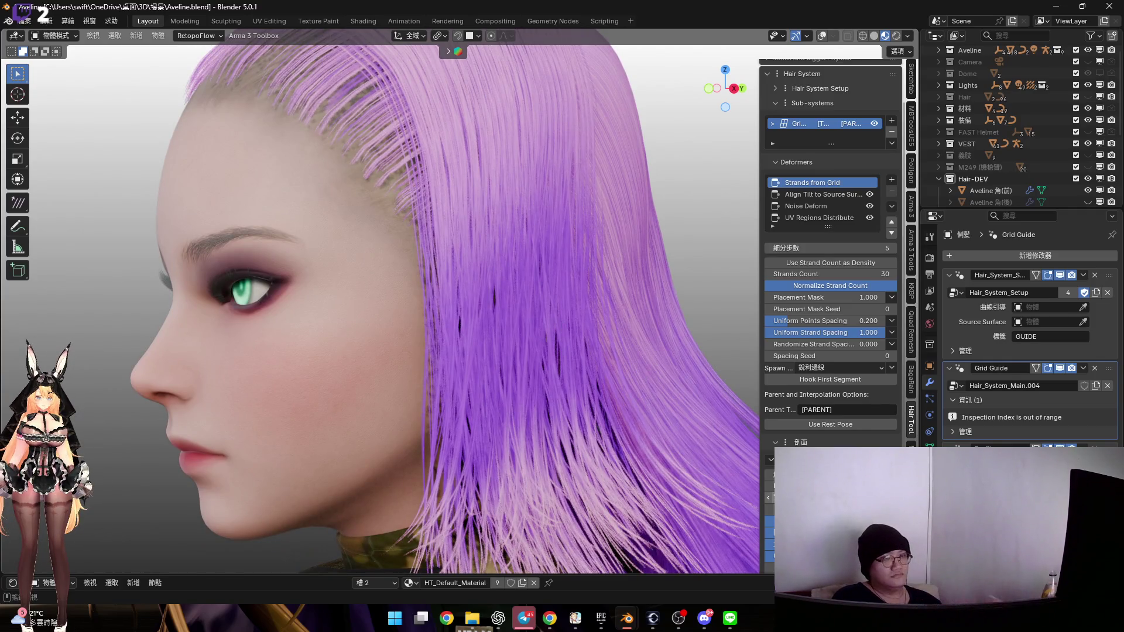
Make the strand ends fluffier, dial the effect back to 2, and inspect from above
{"action": "left_click_drag", "start_coordinate": [832, 526], "coordinate": [863, 527]}
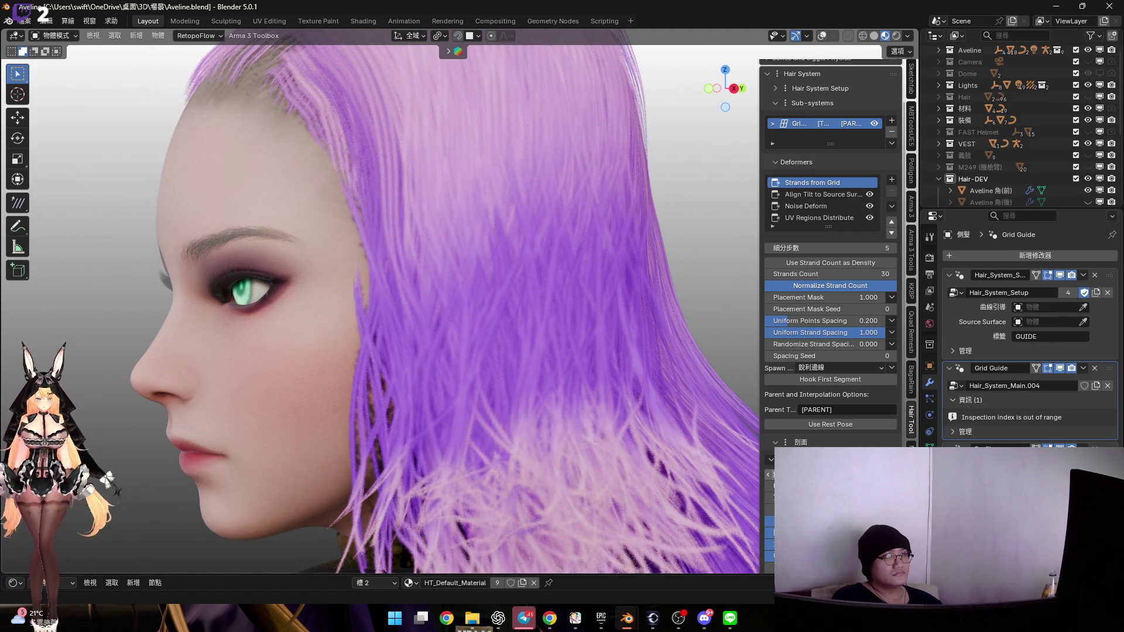
{"action": "left_click_drag", "start_coordinate": [864, 527], "coordinate": [858, 527]}
{"action": "mouse_move", "coordinate": [556, 305]}
{"action": "middle_mouse_down"}
{"action": "mouse_move", "coordinate": [527, 334]}
{"action": "mouse_move", "coordinate": [627, 389]}
{"action": "mouse_move", "coordinate": [596, 378]}
{"action": "middle_mouse_up"}
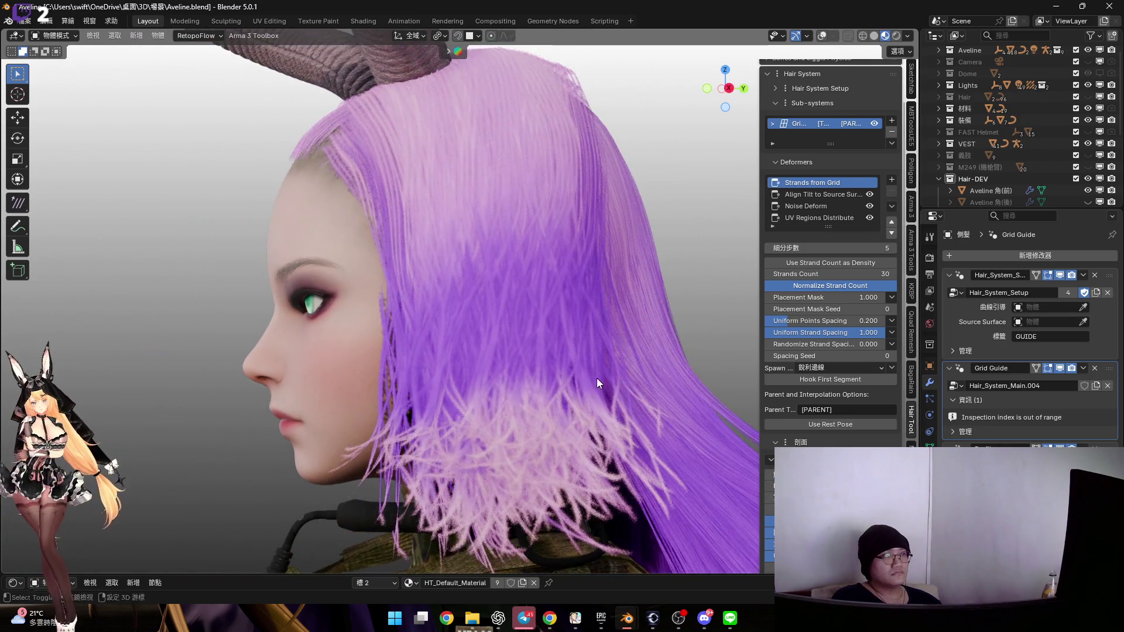
{"action": "scroll", "coordinate": [600, 375], "scroll_direction": "down", "scroll_amount": 3}
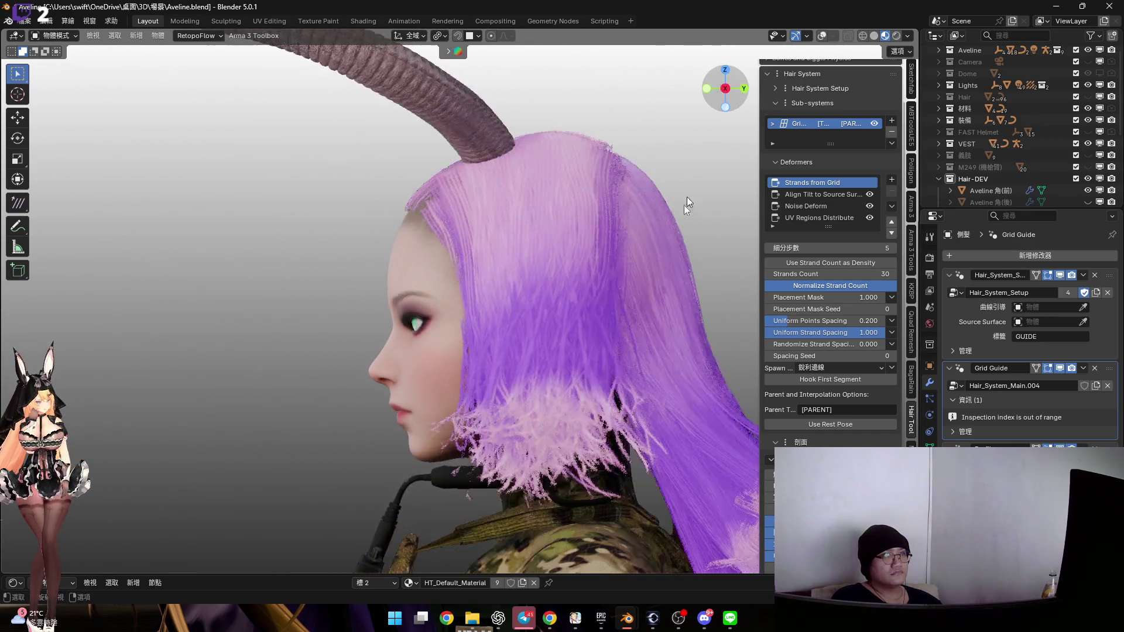
{"action": "scroll", "coordinate": [530, 342], "scroll_direction": "up", "scroll_amount": 3}
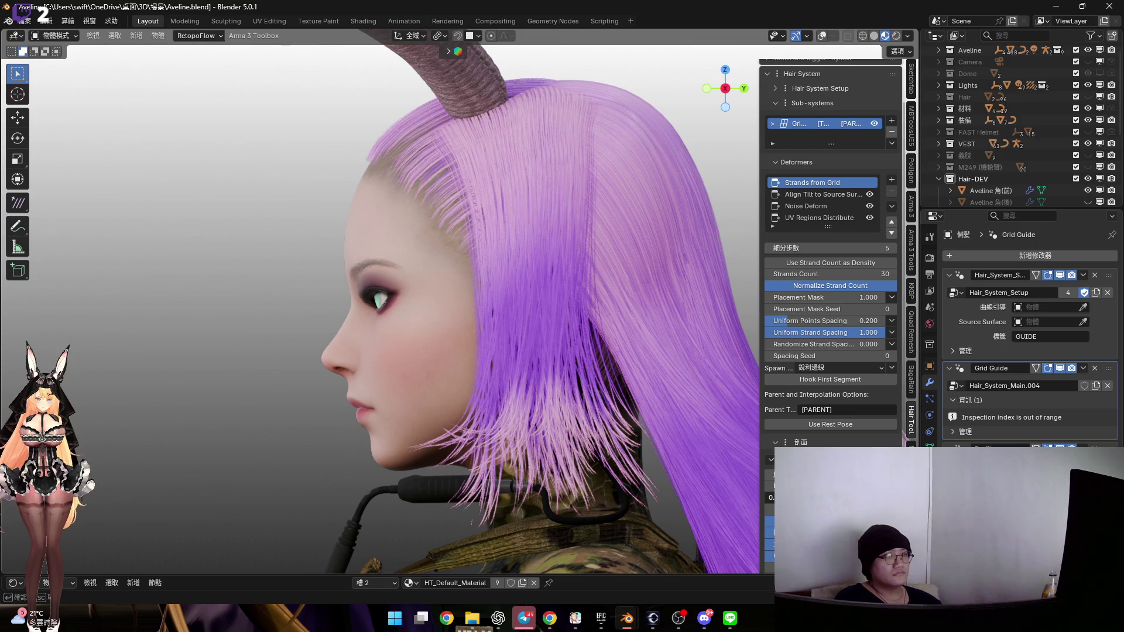
{"action": "mouse_move", "coordinate": [540, 223]}
{"action": "middle_mouse_down"}
{"action": "mouse_move", "coordinate": [503, 315]}
{"action": "mouse_move", "coordinate": [437, 348]}
{"action": "mouse_move", "coordinate": [444, 317]}
{"action": "middle_mouse_up"}
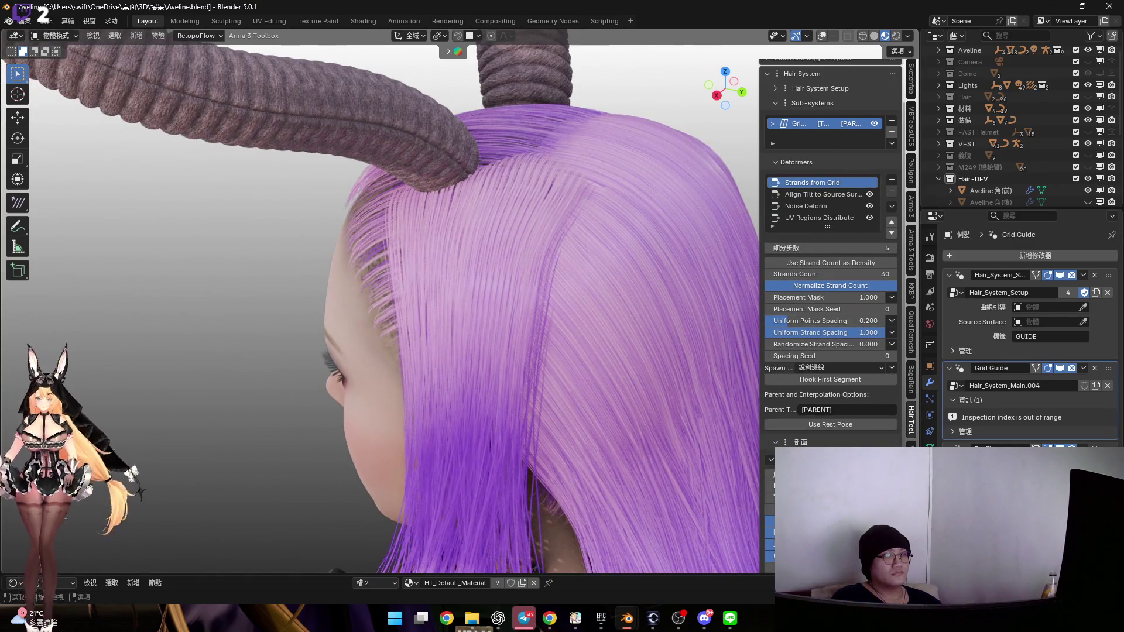
Raise the side hair's Strands Count to 50 after testing and cancelling a much higher value
{"action": "left_click", "coordinate": [463, 382]}
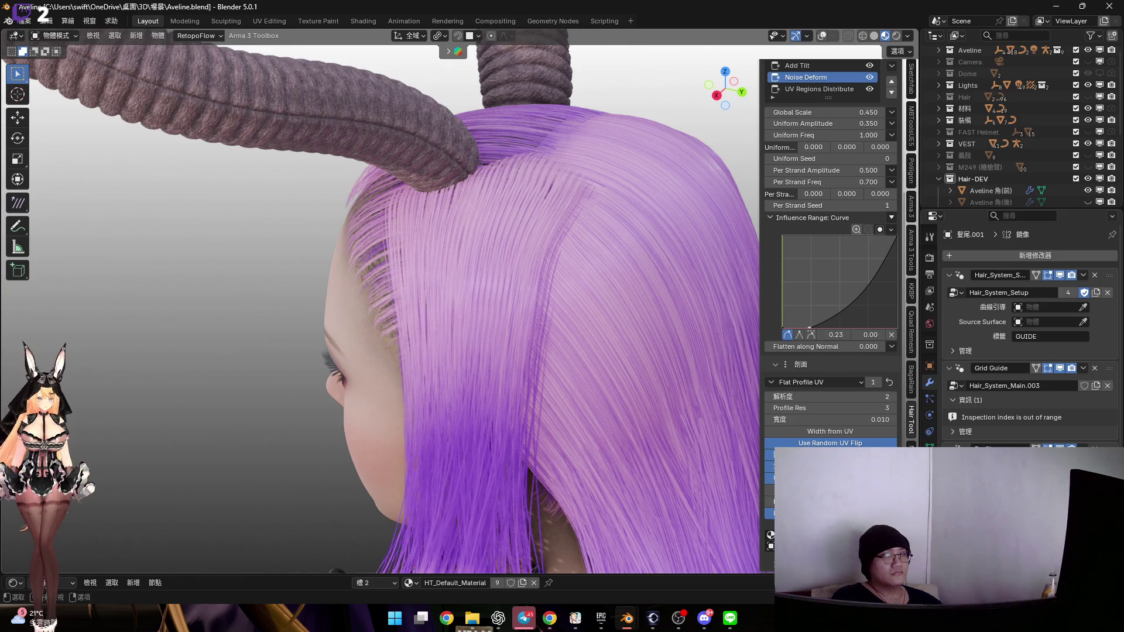
{"action": "key", "text": "ctrl+z"}
{"action": "mouse_move", "coordinate": [638, 376]}
{"action": "middle_mouse_down"}
{"action": "mouse_move", "coordinate": [570, 354]}
{"action": "mouse_move", "coordinate": [580, 286]}
{"action": "mouse_move", "coordinate": [598, 263]}
{"action": "mouse_move", "coordinate": [656, 252]}
{"action": "mouse_move", "coordinate": [644, 272]}
{"action": "mouse_move", "coordinate": [728, 240]}
{"action": "middle_mouse_up"}
{"action": "left_click_drag", "start_coordinate": [840, 152], "coordinate": [892, 152]}
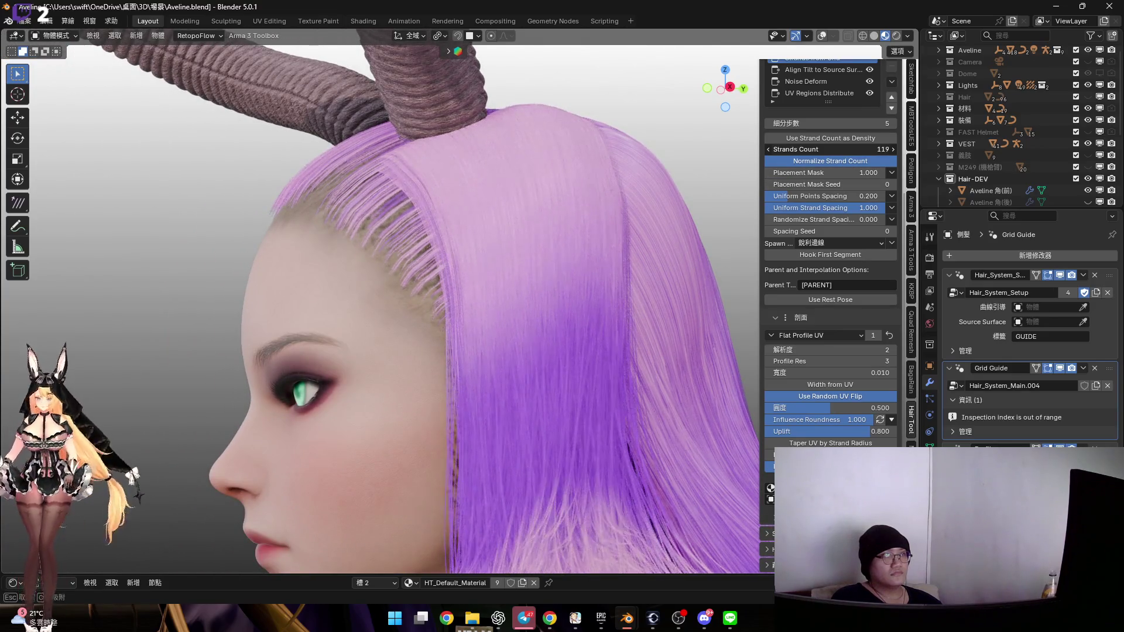
{"action": "key", "text": "Escape"}
{"action": "mouse_move", "coordinate": [620, 187]}
{"action": "middle_mouse_down"}
{"action": "mouse_move", "coordinate": [571, 206]}
{"action": "mouse_move", "coordinate": [577, 191]}
{"action": "mouse_move", "coordinate": [648, 188]}
{"action": "mouse_move", "coordinate": [657, 222]}
{"action": "mouse_move", "coordinate": [659, 203]}
{"action": "middle_mouse_up"}
{"action": "left_click_drag", "start_coordinate": [839, 150], "coordinate": [844, 150]}
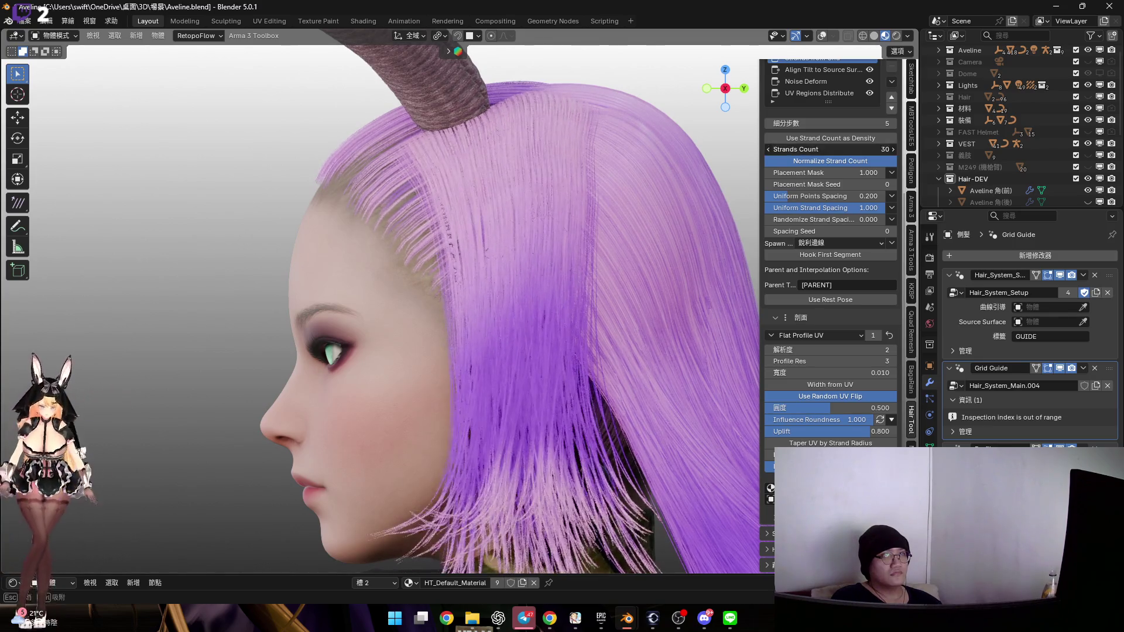
{"action": "type", "text": "50"}
{"action": "key", "text": "Return"}
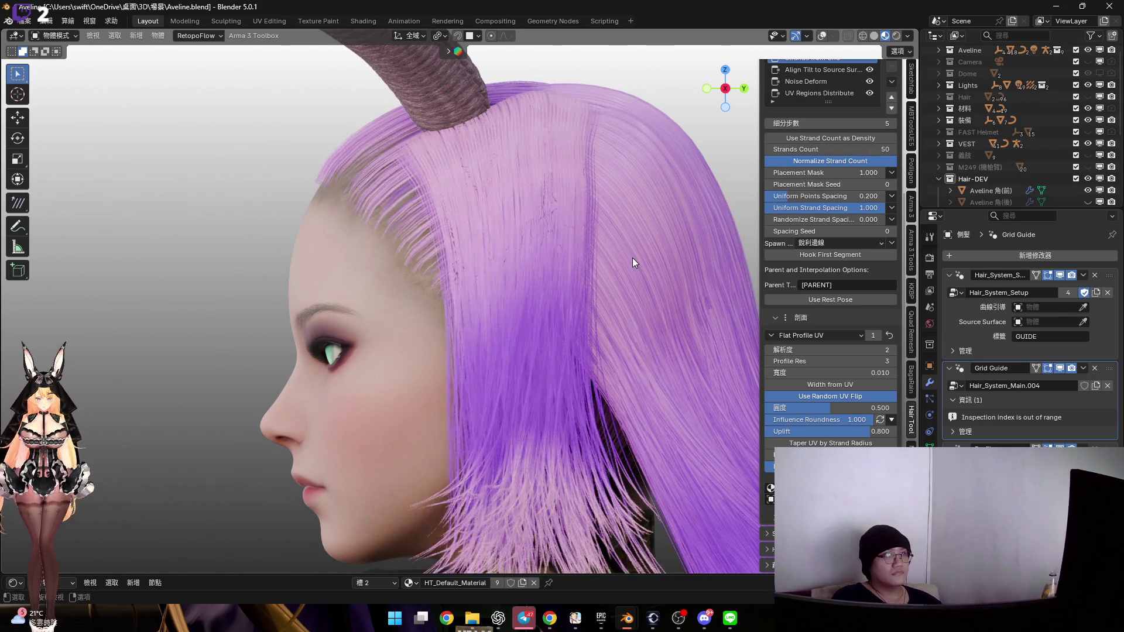
Compare the side hair against the 髮尾.001 hair-ends object from a front view of the head
{"action": "left_click", "coordinate": [524, 263]}
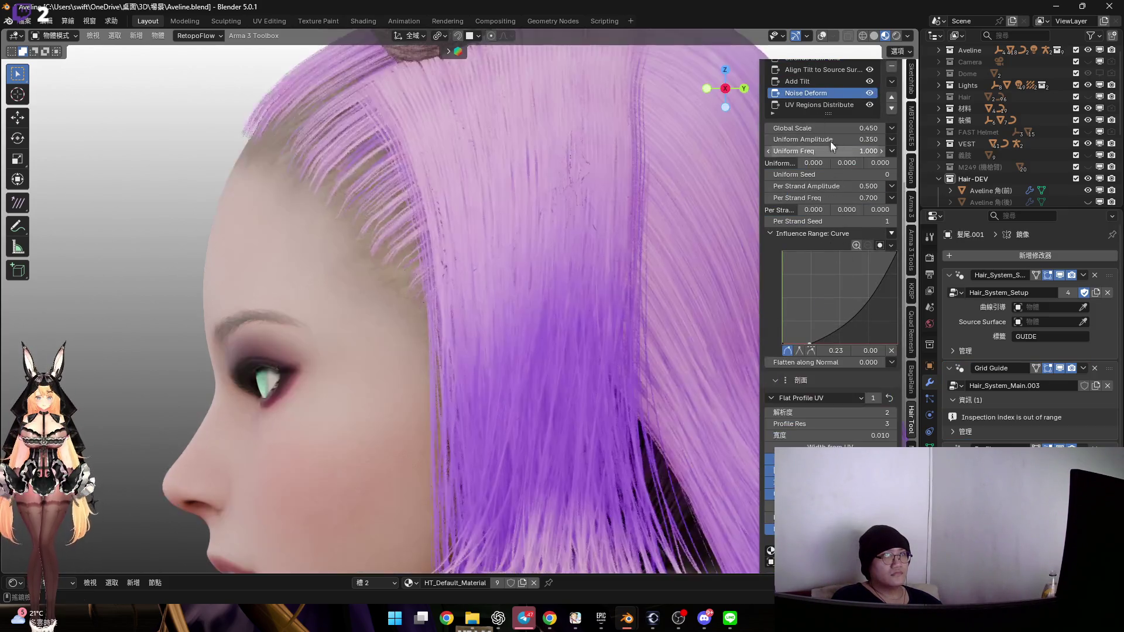
{"action": "scroll", "coordinate": [825, 140], "scroll_direction": "up", "scroll_amount": 2}
{"action": "scroll", "coordinate": [651, 316], "scroll_direction": "down", "scroll_amount": 4}
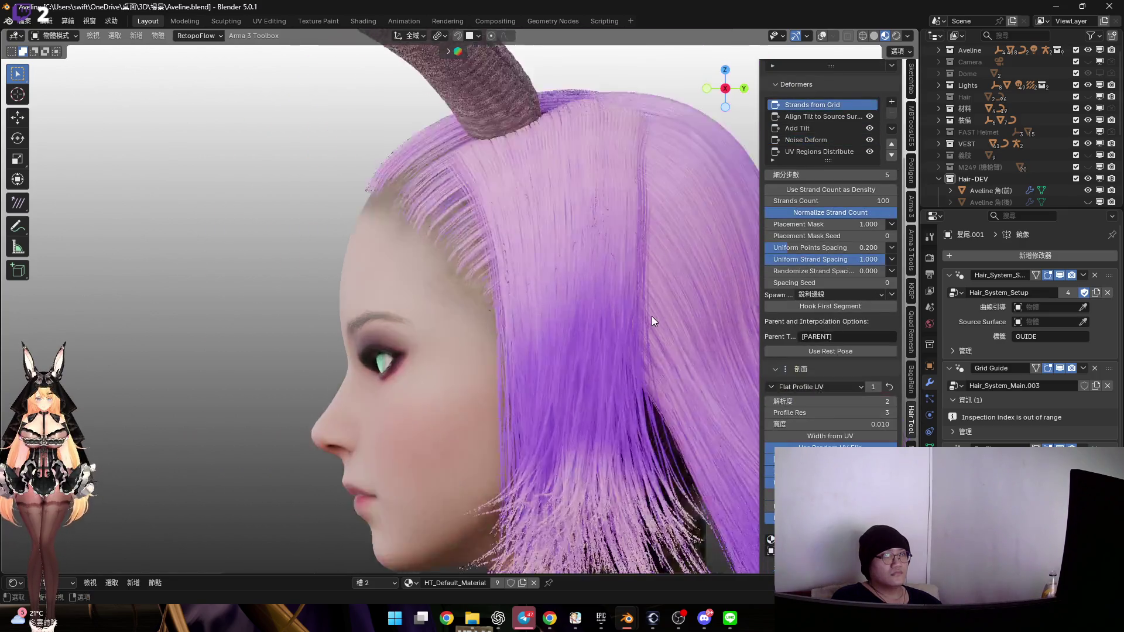
{"action": "left_click", "coordinate": [641, 307]}
{"action": "mouse_move", "coordinate": [640, 306]}
{"action": "middle_mouse_down"}
{"action": "mouse_move", "coordinate": [647, 321]}
{"action": "mouse_move", "coordinate": [710, 311]}
{"action": "middle_mouse_up"}
{"action": "scroll", "coordinate": [562, 240], "scroll_direction": "up", "scroll_amount": 2}
{"action": "scroll", "coordinate": [561, 240], "scroll_direction": "down", "scroll_amount": 2}
{"action": "mouse_move", "coordinate": [561, 240]}
{"action": "middle_mouse_down"}
{"action": "mouse_move", "coordinate": [595, 253]}
{"action": "mouse_move", "coordinate": [507, 256]}
{"action": "mouse_move", "coordinate": [644, 234]}
{"action": "mouse_move", "coordinate": [527, 246]}
{"action": "middle_mouse_up"}
{"action": "left_click", "coordinate": [818, 129]}
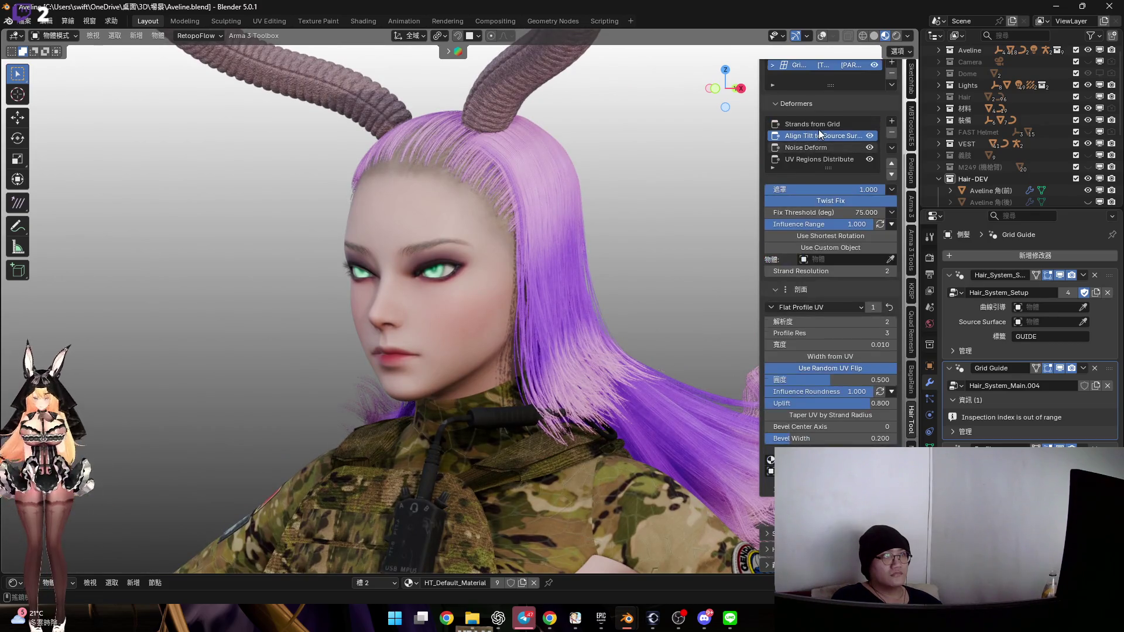
Try a much higher Noise Deform Global Scale, then cancel it
{"action": "scroll", "coordinate": [570, 263], "scroll_direction": "up", "scroll_amount": 1}
{"action": "mouse_move", "coordinate": [819, 189]}
{"action": "left_mouse_down"}
{"action": "mouse_move", "coordinate": [845, 189]}
{"action": "mouse_move", "coordinate": [820, 189]}
{"action": "left_mouse_up"}
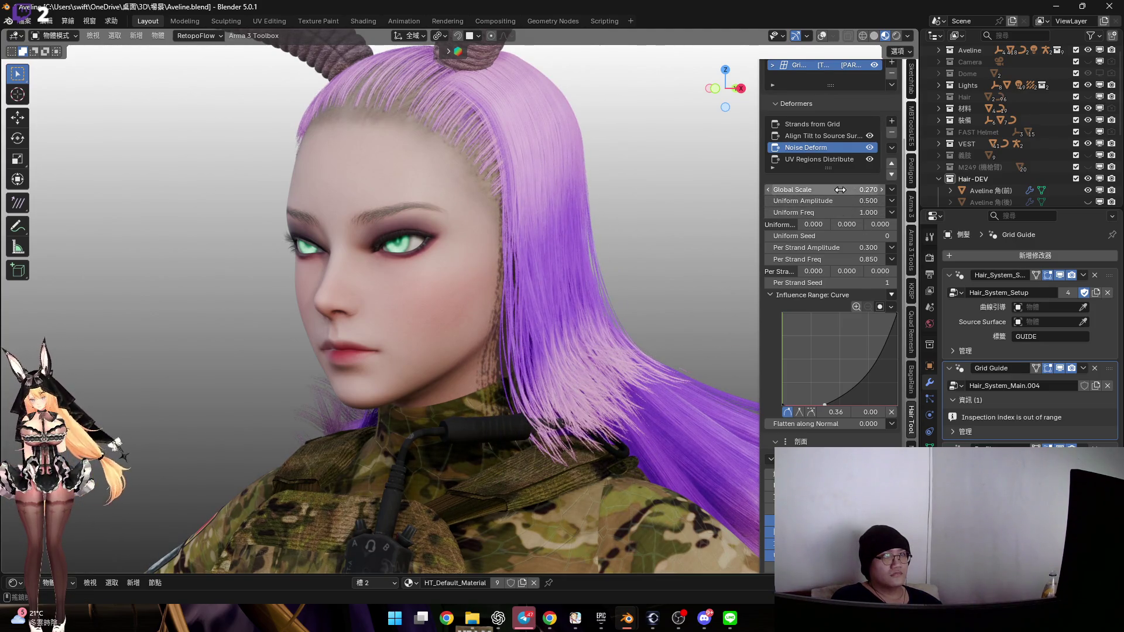
{"action": "left_click_drag", "start_coordinate": [819, 189], "coordinate": [1012, 189]}
{"action": "key", "text": "Escape"}
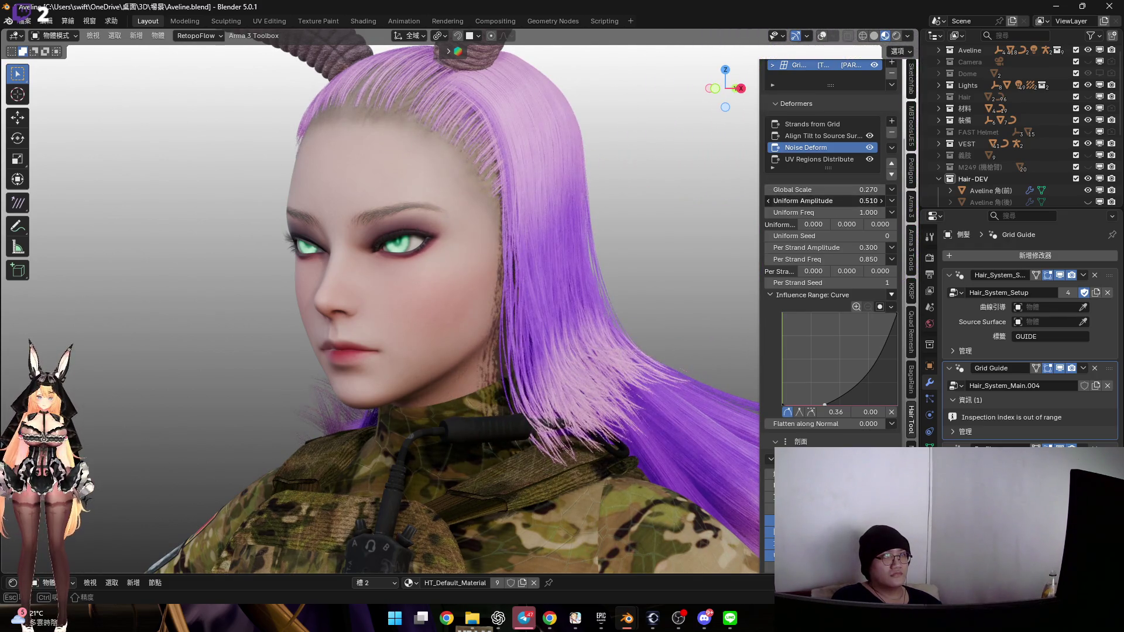
Set the Noise Deform Uniform Amplitude to 0.200
{"action": "left_click", "coordinate": [826, 201]}
{"action": "type", "text": "0.31"}
{"action": "key", "text": "Return"}
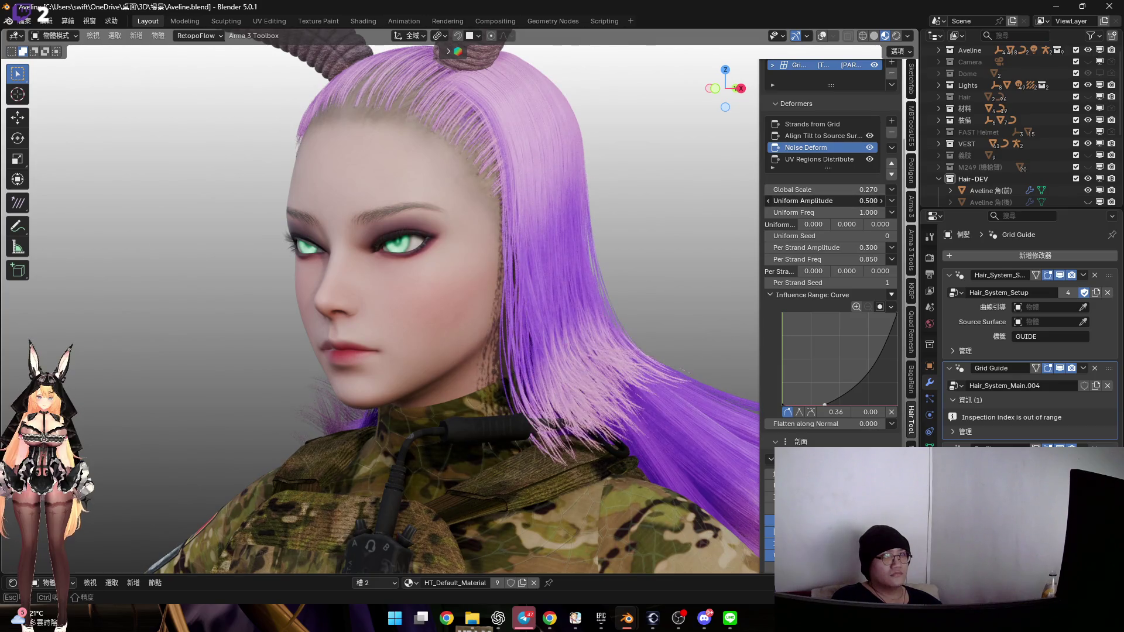
{"action": "left_click", "coordinate": [768, 200]}
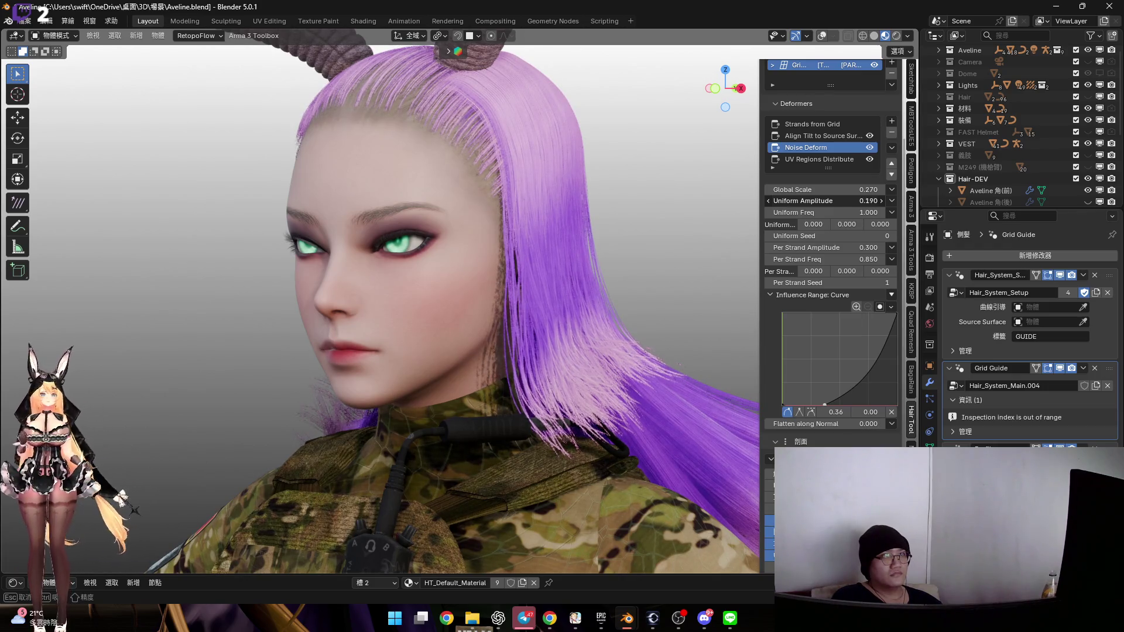
{"action": "left_click", "coordinate": [838, 202]}
{"action": "type", "text": "2"}
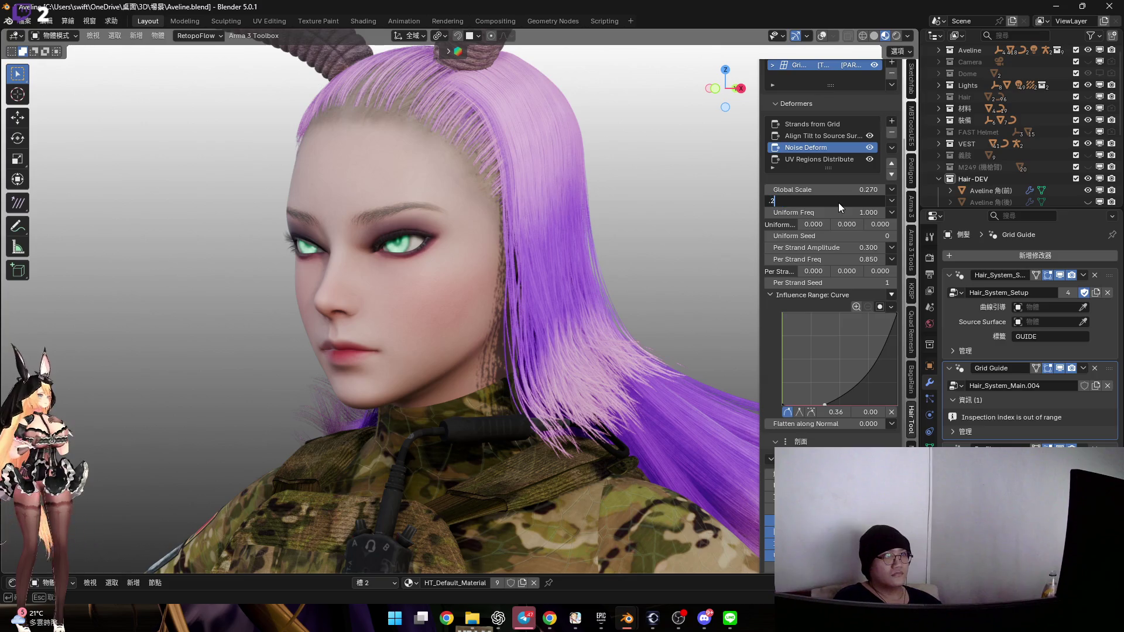
{"action": "key", "text": "Return"}
Cancel another Global Scale trial, snap to a front face view, and raise Uniform Freq
{"action": "mouse_move", "coordinate": [838, 190]}
{"action": "left_mouse_down"}
{"action": "mouse_move", "coordinate": [860, 190]}
{"action": "mouse_move", "coordinate": [845, 212]}
{"action": "mouse_move", "coordinate": [779, 212]}
{"action": "left_mouse_up"}
{"action": "key", "text": "Escape"}
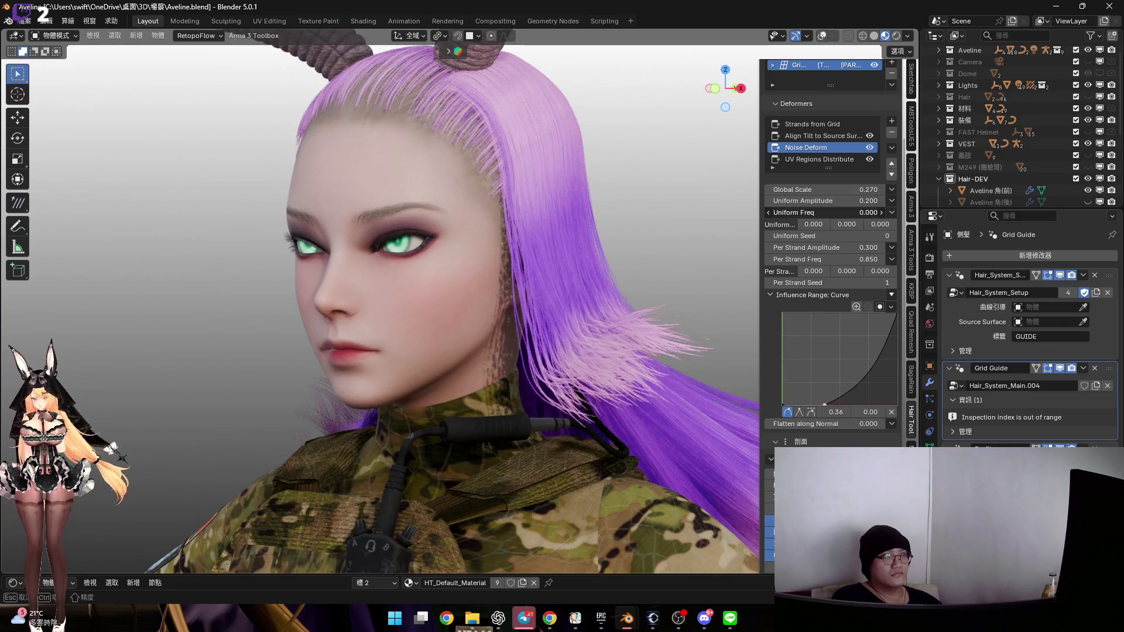
{"action": "key", "text": "KP_1"}
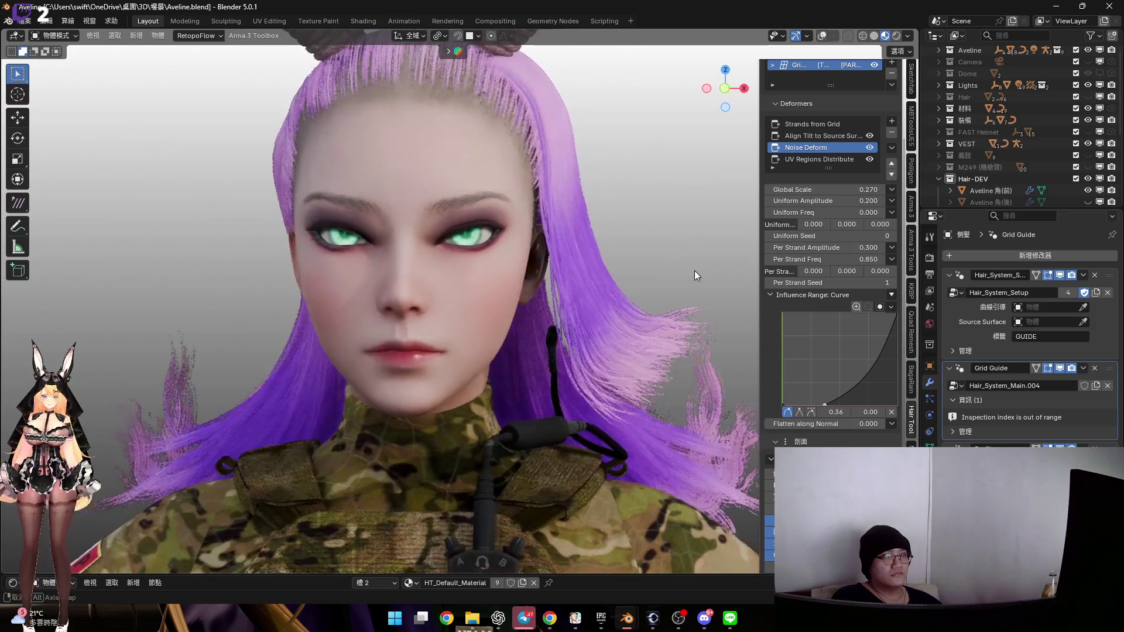
{"action": "left_click_drag", "start_coordinate": [825, 213], "coordinate": [845, 212]}
Lower Per Strand Amplitude slightly and drop the noise Uniform Freq to 0.300
{"action": "middle_click_drag", "start_coordinate": [564, 341], "coordinate": [445, 240]}
{"action": "left_click_drag", "start_coordinate": [834, 259], "coordinate": [830, 247]}
{"action": "middle_click_drag", "start_coordinate": [527, 251], "coordinate": [480, 249]}
{"action": "left_click_drag", "start_coordinate": [830, 247], "coordinate": [811, 248]}
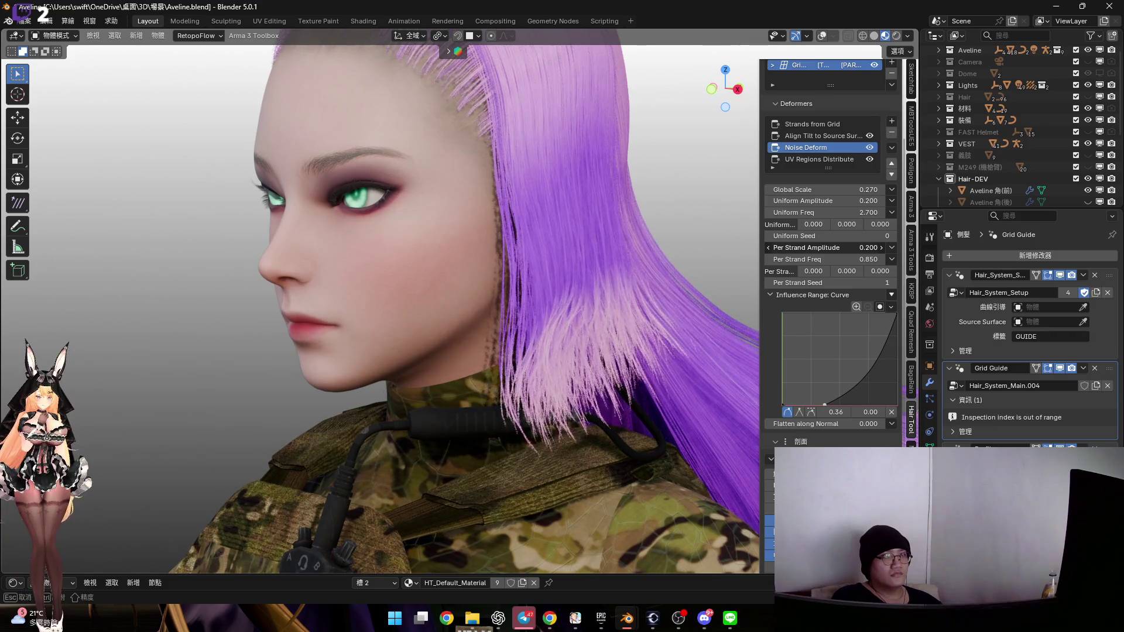
{"action": "mouse_move", "coordinate": [591, 315]}
{"action": "middle_mouse_down"}
{"action": "mouse_move", "coordinate": [497, 304]}
{"action": "mouse_move", "coordinate": [509, 311]}
{"action": "mouse_move", "coordinate": [446, 317]}
{"action": "mouse_move", "coordinate": [486, 310]}
{"action": "middle_mouse_up"}
{"action": "mouse_move", "coordinate": [835, 213]}
{"action": "left_mouse_down"}
{"action": "mouse_move", "coordinate": [743, 212]}
{"action": "mouse_move", "coordinate": [761, 212]}
{"action": "left_mouse_up"}
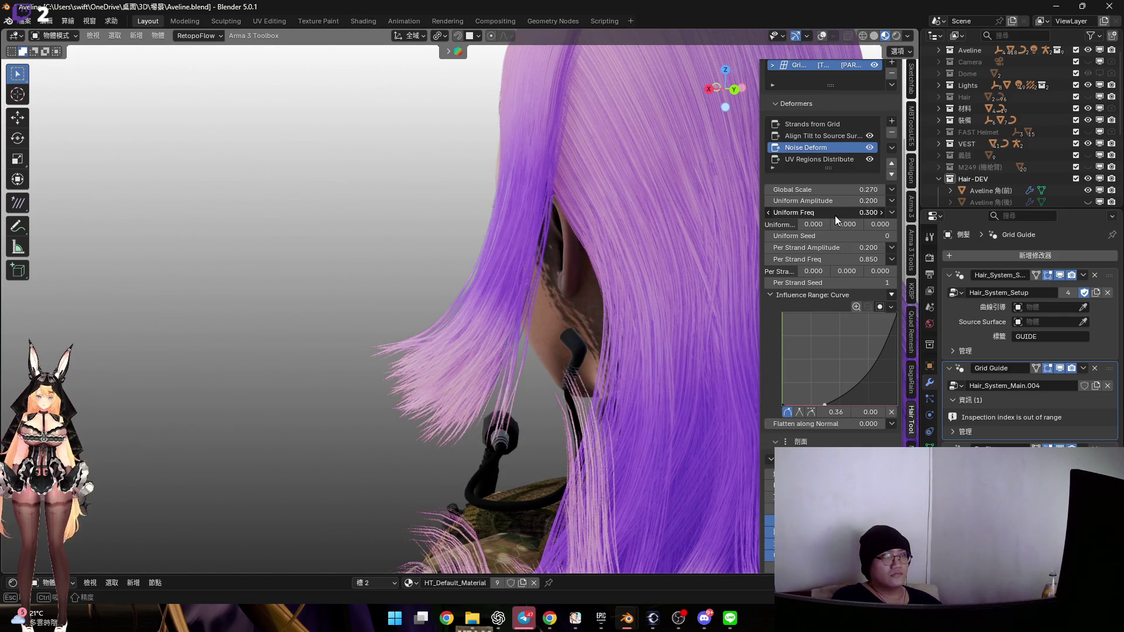
Unhide the rear horns and switch the side-hair guide mesh into Sculpt Mode
{"action": "mouse_move", "coordinate": [576, 289]}
{"action": "middle_mouse_down"}
{"action": "mouse_move", "coordinate": [675, 283]}
{"action": "mouse_move", "coordinate": [539, 279]}
{"action": "mouse_move", "coordinate": [586, 311]}
{"action": "middle_mouse_up"}
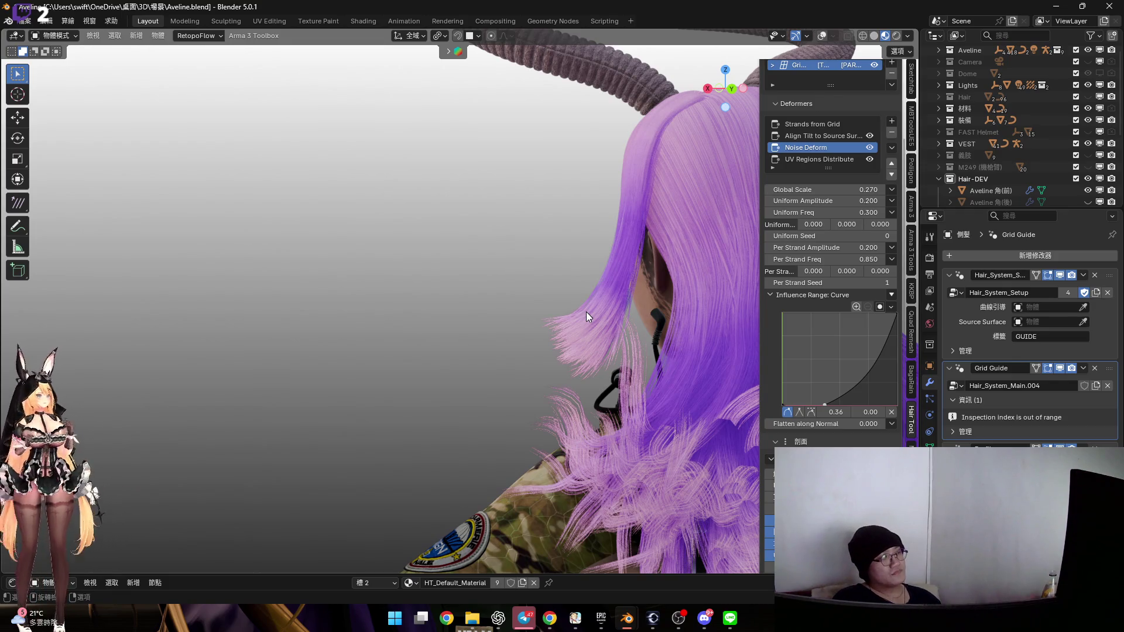
{"action": "mouse_move", "coordinate": [592, 321]}
{"action": "middle_mouse_down"}
{"action": "mouse_move", "coordinate": [651, 310]}
{"action": "mouse_move", "coordinate": [861, 214]}
{"action": "middle_mouse_up"}
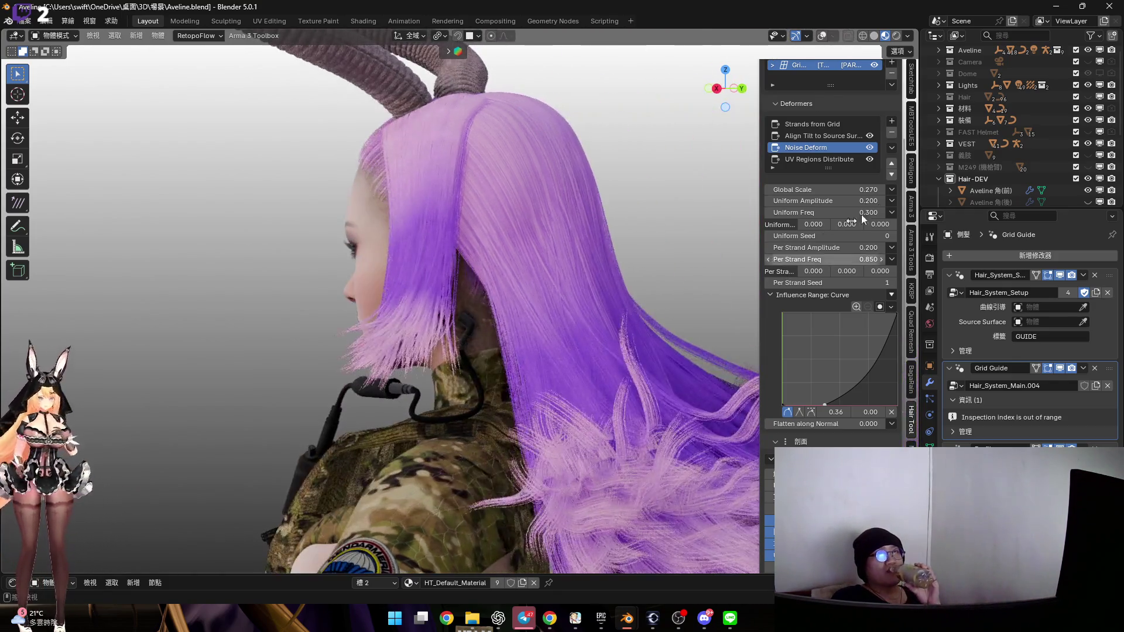
{"action": "left_click", "coordinate": [1087, 202]}
{"action": "mouse_move", "coordinate": [426, 187]}
{"action": "middle_mouse_down"}
{"action": "mouse_move", "coordinate": [431, 243]}
{"action": "mouse_move", "coordinate": [476, 214]}
{"action": "middle_mouse_up"}
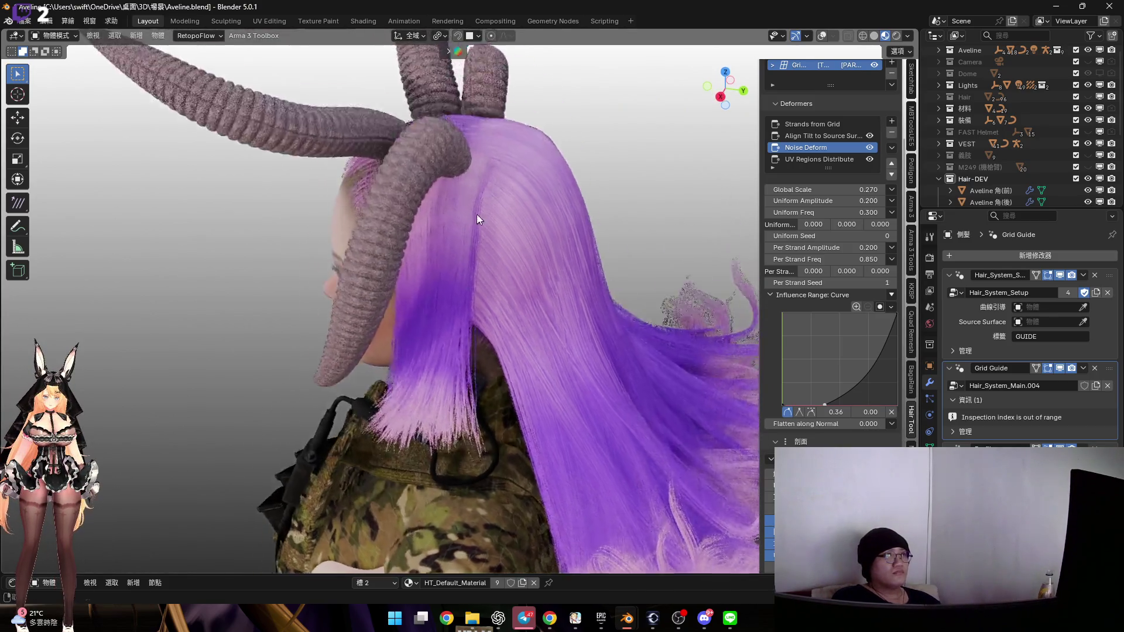
{"action": "scroll", "coordinate": [505, 157], "scroll_direction": "up", "scroll_amount": 3}
{"action": "mouse_move", "coordinate": [504, 157]}
{"action": "middle_mouse_down"}
{"action": "mouse_move", "coordinate": [477, 212]}
{"action": "mouse_move", "coordinate": [525, 203]}
{"action": "middle_mouse_up"}
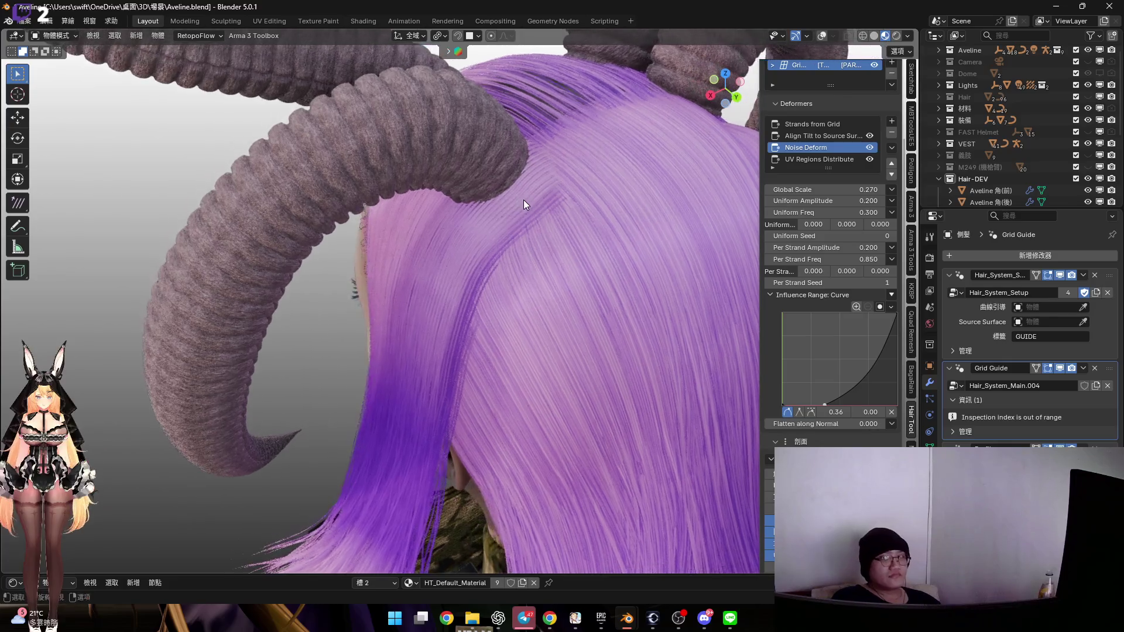
{"action": "mouse_move", "coordinate": [668, 224]}
{"action": "middle_mouse_down"}
{"action": "mouse_move", "coordinate": [597, 206]}
{"action": "mouse_move", "coordinate": [609, 214]}
{"action": "mouse_move", "coordinate": [569, 221]}
{"action": "mouse_move", "coordinate": [514, 185]}
{"action": "mouse_move", "coordinate": [558, 176]}
{"action": "middle_mouse_up"}
{"action": "key", "text": "ctrl+Tab"}
{"action": "left_click", "coordinate": [609, 281]}
With a 284 px Grab brush, pull the hair guide up where it meets the horn
{"action": "key", "text": "f"}
{"action": "left_click", "coordinate": [527, 188]}
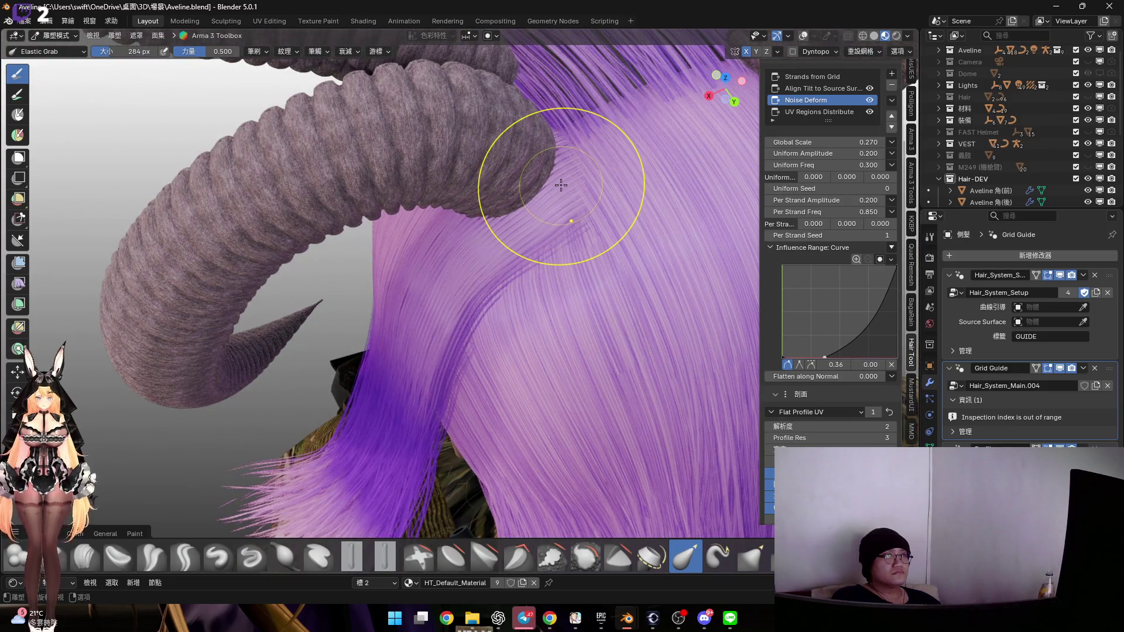
{"action": "mouse_move", "coordinate": [439, 238]}
{"action": "middle_mouse_down"}
{"action": "mouse_move", "coordinate": [603, 213]}
{"action": "mouse_move", "coordinate": [529, 199]}
{"action": "mouse_move", "coordinate": [575, 173]}
{"action": "mouse_move", "coordinate": [534, 222]}
{"action": "mouse_move", "coordinate": [552, 171]}
{"action": "mouse_move", "coordinate": [486, 208]}
{"action": "mouse_move", "coordinate": [494, 202]}
{"action": "middle_mouse_up"}
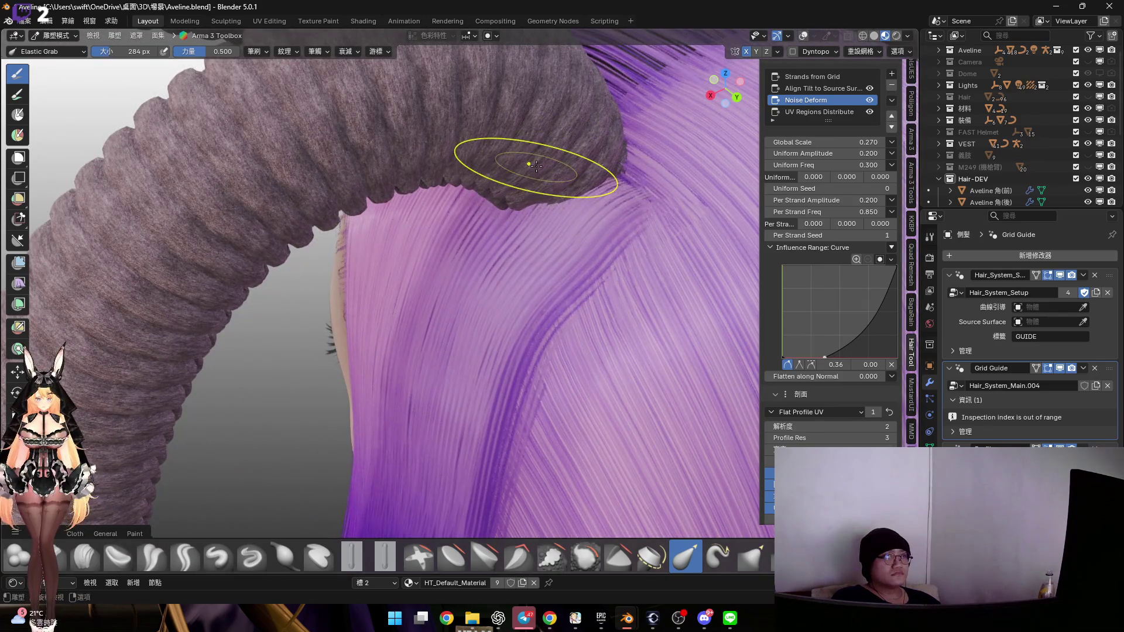
{"action": "left_click", "coordinate": [749, 561]}
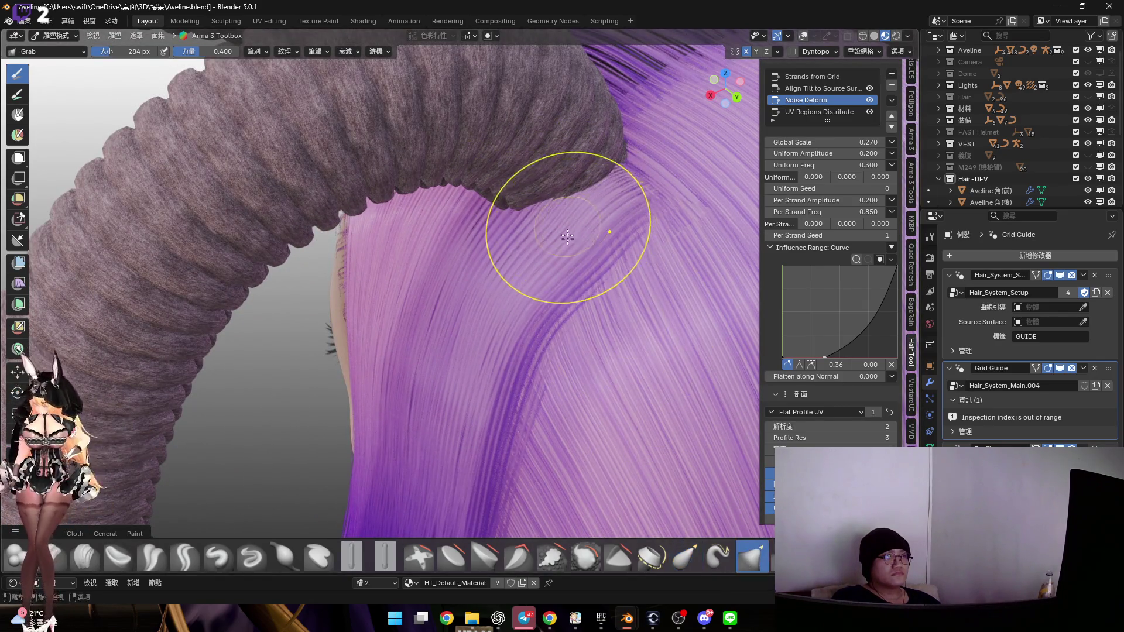
{"action": "middle_click_drag", "start_coordinate": [572, 221], "coordinate": [579, 146]}
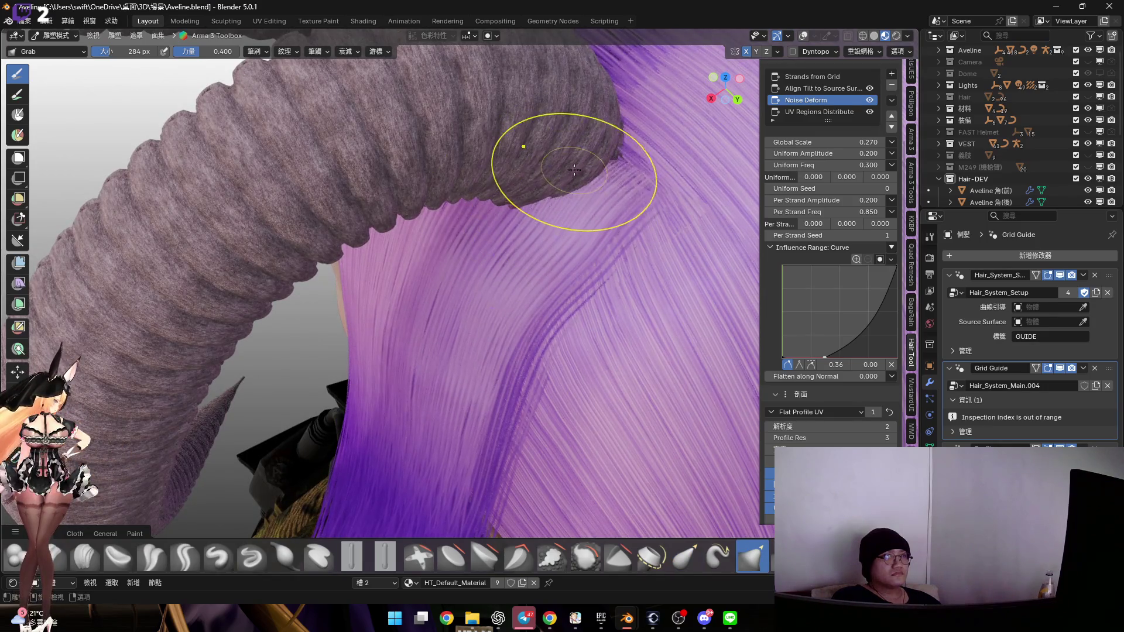
Check the reshaped area around the horn base in Solid shading
{"action": "middle_click_drag", "start_coordinate": [504, 219], "coordinate": [534, 219]}
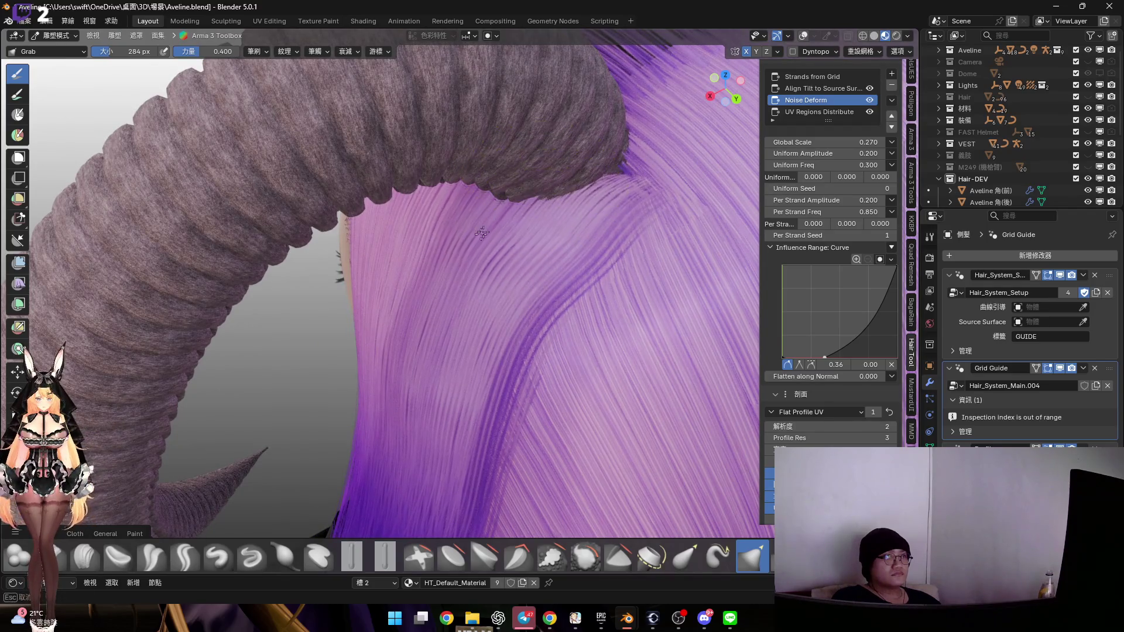
{"action": "middle_click_drag", "start_coordinate": [411, 285], "coordinate": [476, 222]}
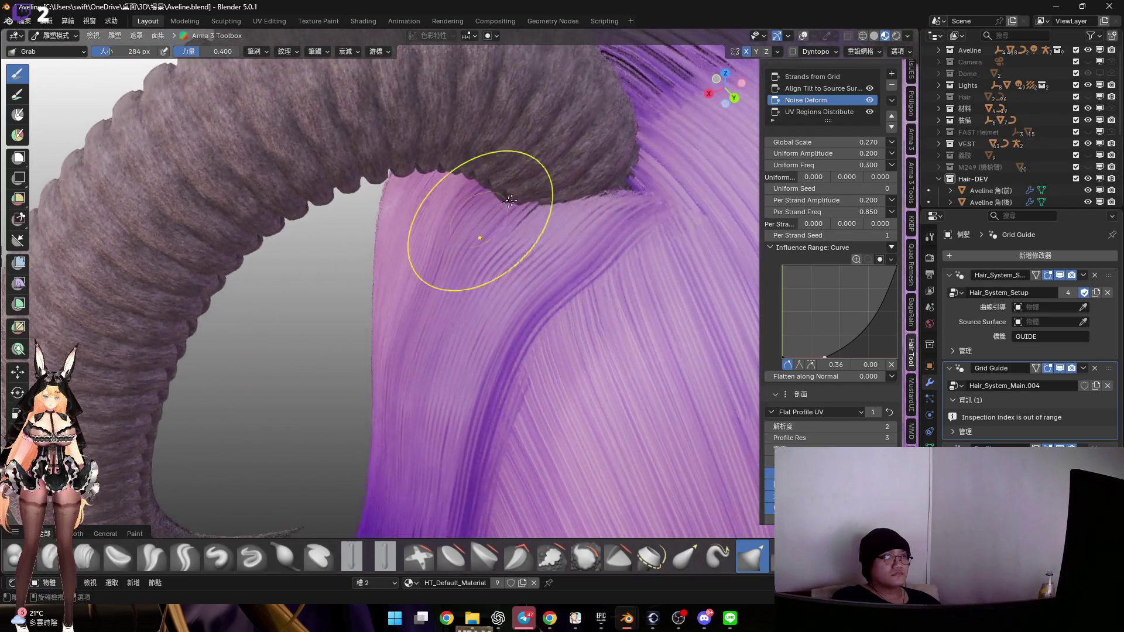
{"action": "scroll", "coordinate": [854, 117], "scroll_direction": "up", "scroll_amount": 4}
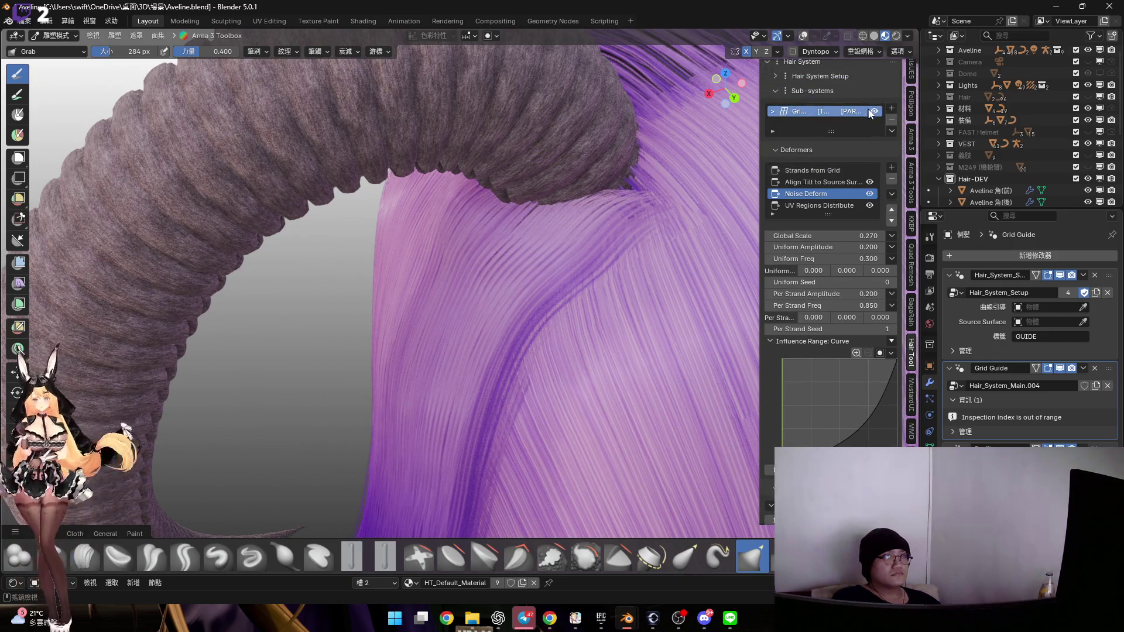
{"action": "left_click", "coordinate": [874, 36]}
{"action": "middle_click_drag", "start_coordinate": [585, 234], "coordinate": [506, 232]}
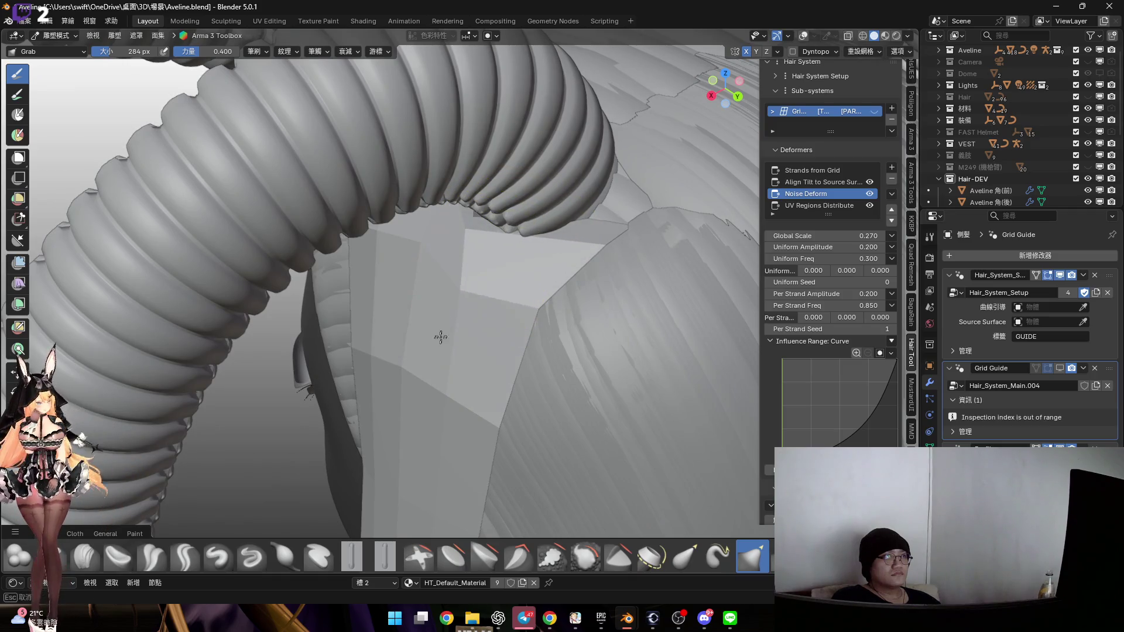
Inspect the guide mesh under the horn, return to Object Mode, and unhide the Grid strands
{"action": "mouse_move", "coordinate": [444, 346]}
{"action": "middle_mouse_down"}
{"action": "mouse_move", "coordinate": [467, 285]}
{"action": "mouse_move", "coordinate": [482, 292]}
{"action": "mouse_move", "coordinate": [479, 223]}
{"action": "middle_mouse_up"}
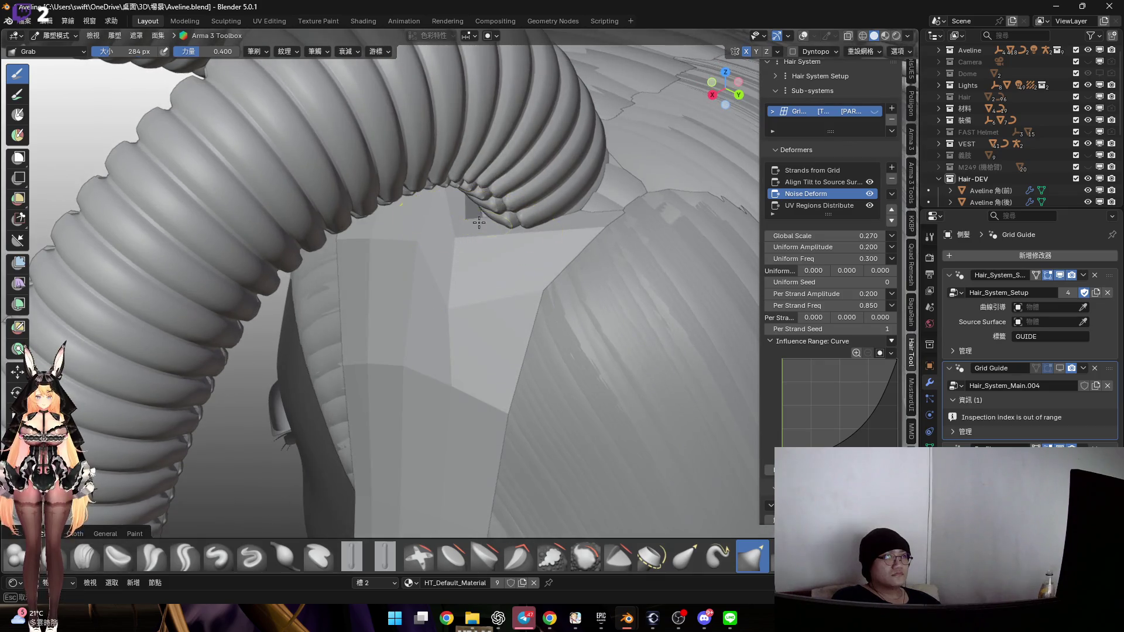
{"action": "mouse_move", "coordinate": [552, 235]}
{"action": "middle_mouse_down"}
{"action": "mouse_move", "coordinate": [539, 219]}
{"action": "mouse_move", "coordinate": [542, 322]}
{"action": "middle_mouse_up"}
{"action": "mouse_move", "coordinate": [563, 253]}
{"action": "middle_mouse_down"}
{"action": "mouse_move", "coordinate": [513, 185]}
{"action": "mouse_move", "coordinate": [514, 200]}
{"action": "mouse_move", "coordinate": [463, 206]}
{"action": "mouse_move", "coordinate": [445, 246]}
{"action": "middle_mouse_up"}
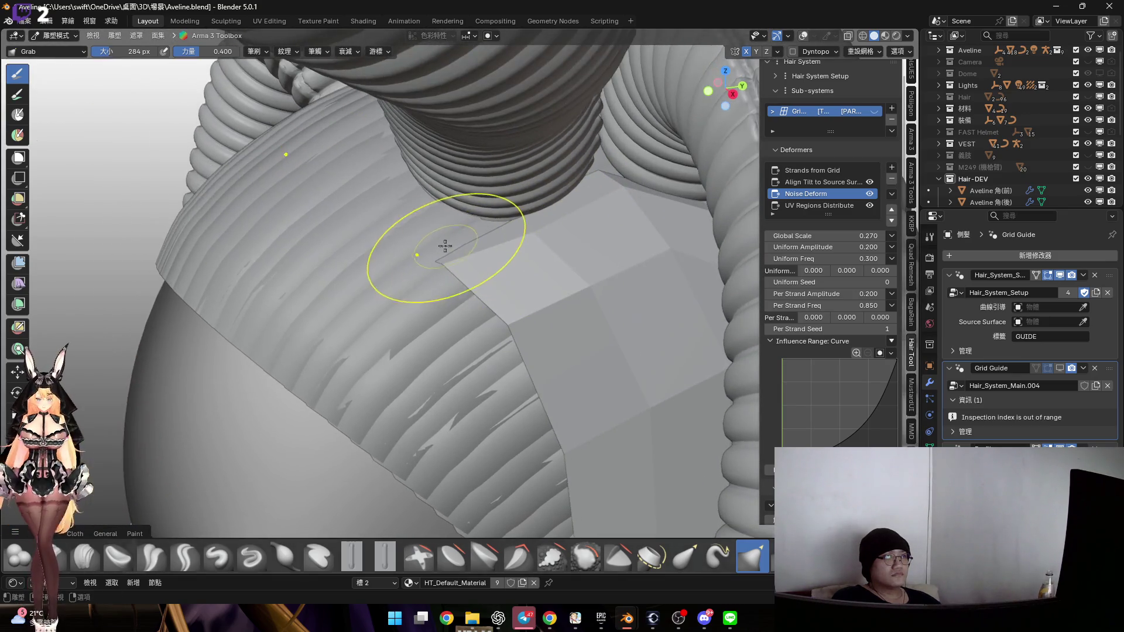
{"action": "mouse_move", "coordinate": [431, 204]}
{"action": "middle_mouse_down"}
{"action": "mouse_move", "coordinate": [466, 238]}
{"action": "mouse_move", "coordinate": [444, 251]}
{"action": "mouse_move", "coordinate": [595, 231]}
{"action": "mouse_move", "coordinate": [469, 228]}
{"action": "mouse_move", "coordinate": [461, 244]}
{"action": "mouse_move", "coordinate": [579, 234]}
{"action": "mouse_move", "coordinate": [413, 213]}
{"action": "mouse_move", "coordinate": [446, 180]}
{"action": "mouse_move", "coordinate": [421, 225]}
{"action": "mouse_move", "coordinate": [484, 220]}
{"action": "mouse_move", "coordinate": [446, 221]}
{"action": "mouse_move", "coordinate": [469, 216]}
{"action": "mouse_move", "coordinate": [444, 195]}
{"action": "mouse_move", "coordinate": [509, 218]}
{"action": "middle_mouse_up"}
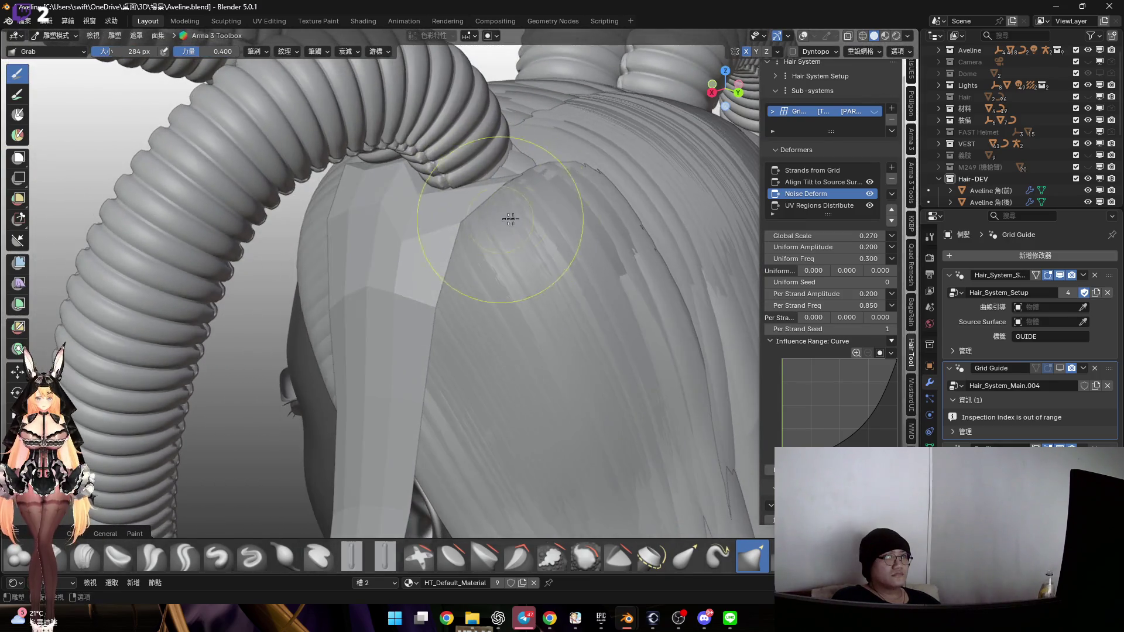
{"action": "key", "text": "ctrl+Tab"}
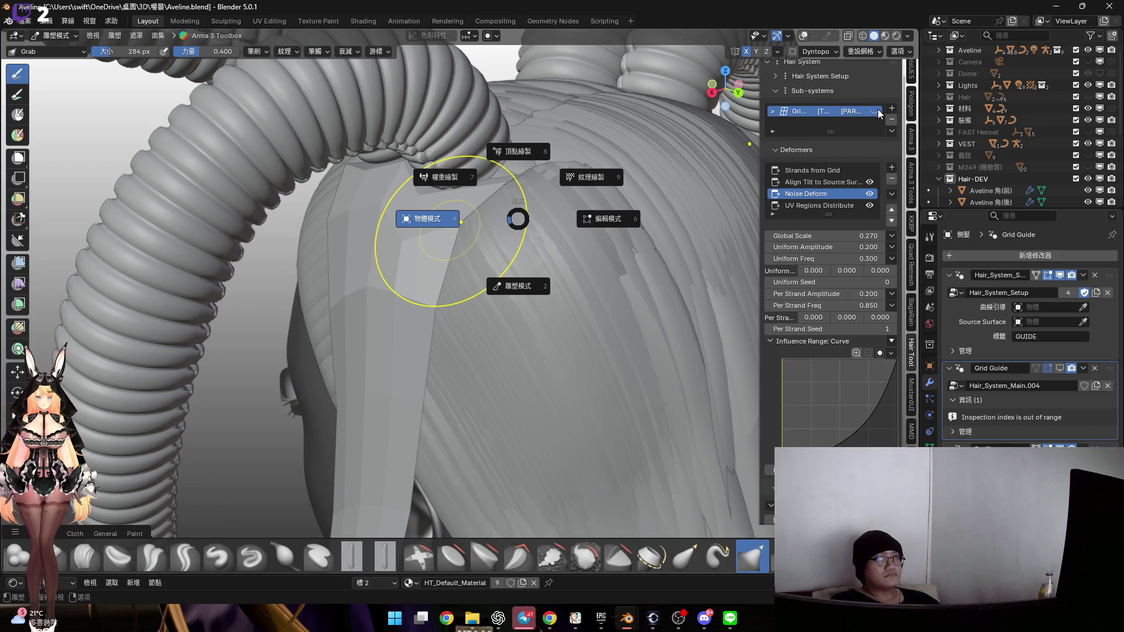
{"action": "key", "text": "4"}
{"action": "left_click", "coordinate": [874, 159]}
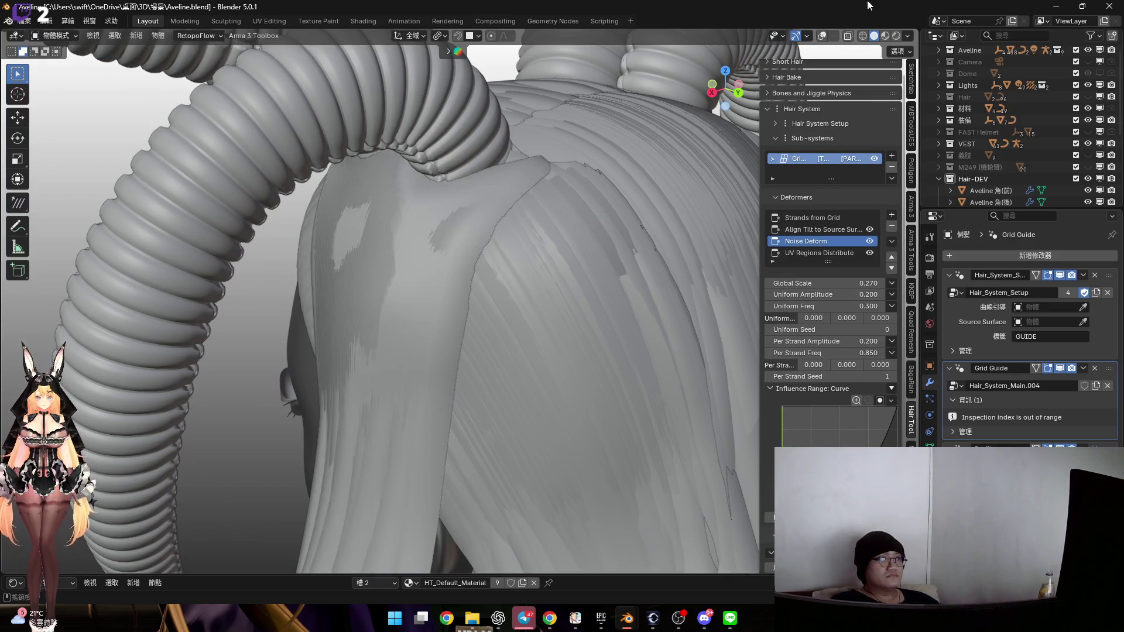
Switch to Material Preview and review the Strands from Grid, Align Tilt and Noise Deform settings
{"action": "left_click", "coordinate": [887, 35]}
{"action": "mouse_move", "coordinate": [515, 253]}
{"action": "middle_mouse_down"}
{"action": "mouse_move", "coordinate": [528, 189]}
{"action": "mouse_move", "coordinate": [550, 176]}
{"action": "middle_mouse_up"}
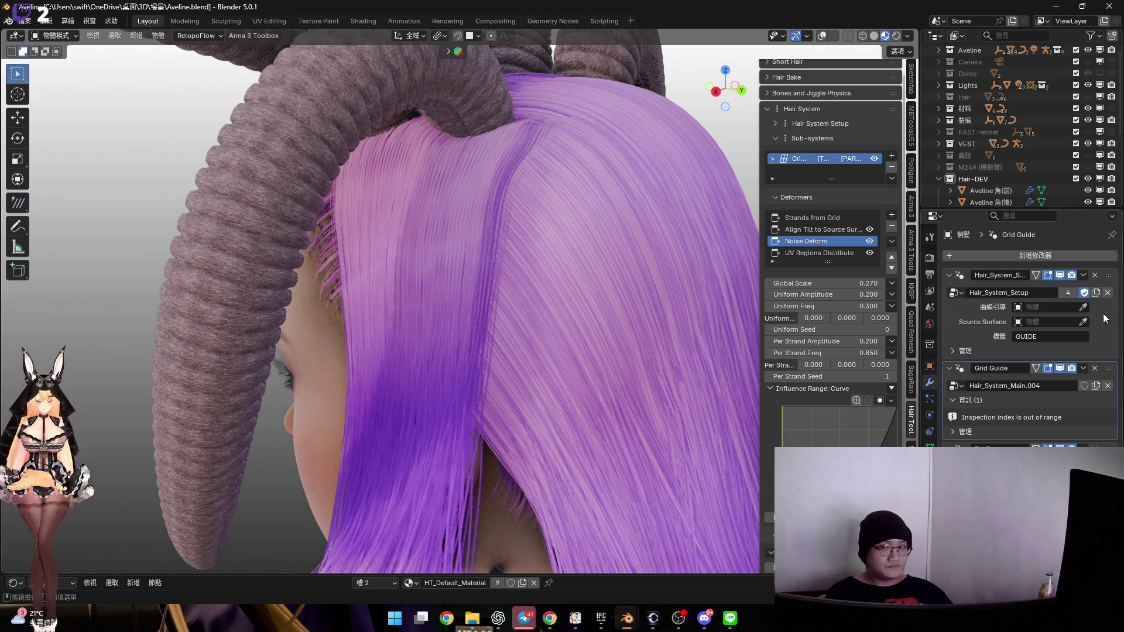
{"action": "mouse_move", "coordinate": [527, 252]}
{"action": "middle_mouse_down"}
{"action": "mouse_move", "coordinate": [503, 262]}
{"action": "mouse_move", "coordinate": [517, 260]}
{"action": "mouse_move", "coordinate": [487, 230]}
{"action": "mouse_move", "coordinate": [549, 230]}
{"action": "mouse_move", "coordinate": [526, 230]}
{"action": "mouse_move", "coordinate": [543, 207]}
{"action": "middle_mouse_up"}
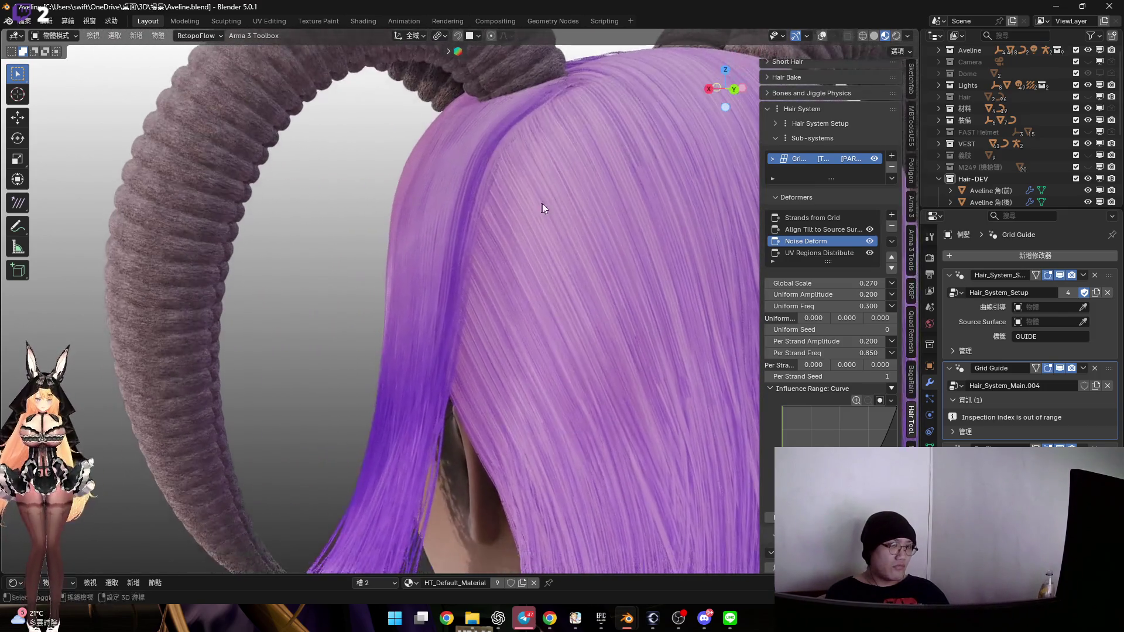
{"action": "left_click", "coordinate": [828, 220]}
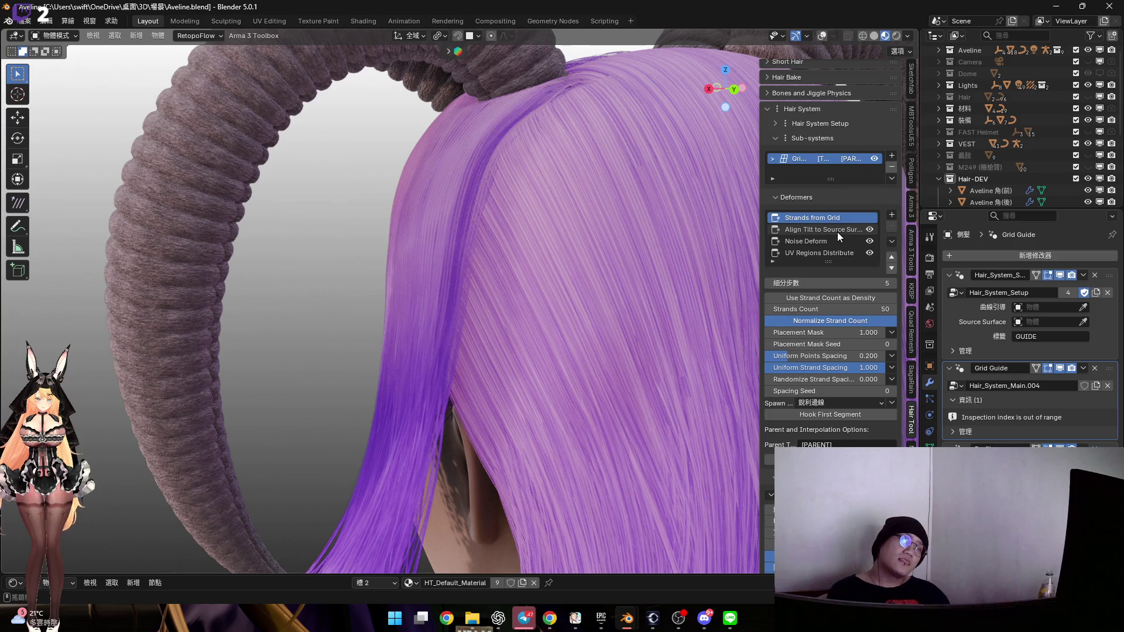
{"action": "left_click", "coordinate": [837, 232]}
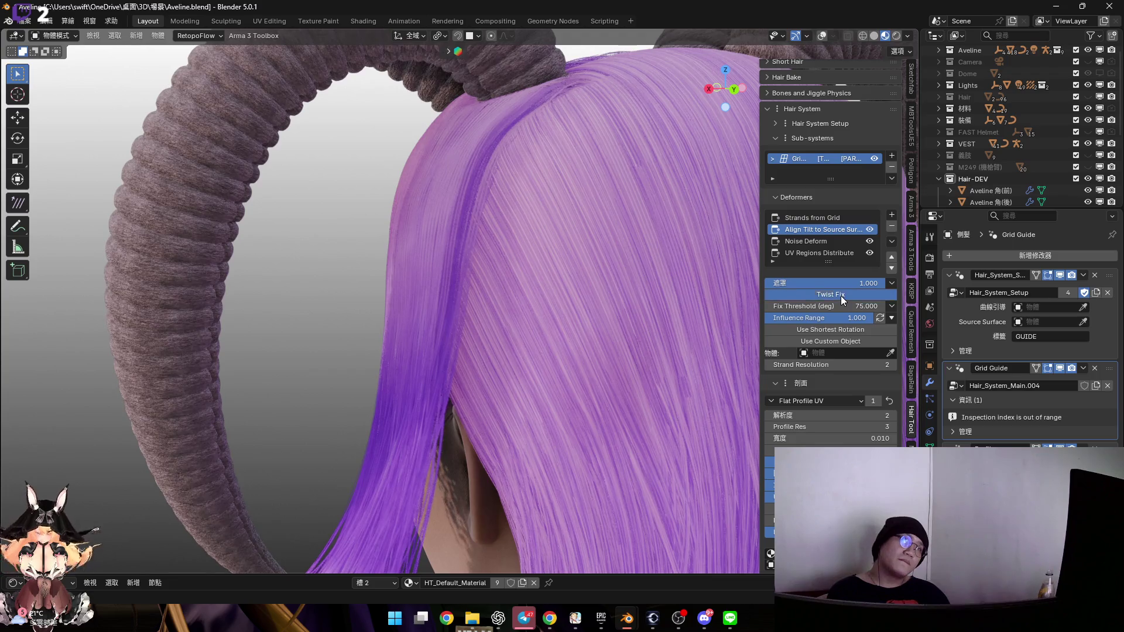
{"action": "left_click", "coordinate": [818, 241]}
{"action": "mouse_move", "coordinate": [420, 228]}
{"action": "middle_mouse_down"}
{"action": "mouse_move", "coordinate": [473, 225]}
{"action": "mouse_move", "coordinate": [532, 193]}
{"action": "mouse_move", "coordinate": [476, 193]}
{"action": "mouse_move", "coordinate": [499, 185]}
{"action": "mouse_move", "coordinate": [483, 194]}
{"action": "mouse_move", "coordinate": [534, 190]}
{"action": "mouse_move", "coordinate": [520, 216]}
{"action": "mouse_move", "coordinate": [751, 192]}
{"action": "mouse_move", "coordinate": [570, 213]}
{"action": "mouse_move", "coordinate": [507, 237]}
{"action": "middle_mouse_up"}
{"action": "key", "text": "ctrl+Tab"}
In Sculpt Mode with a 380 px Elastic Grab brush, pull the left-side strands outward
{"action": "left_click", "coordinate": [497, 282]}
{"action": "scroll", "coordinate": [728, 471], "scroll_direction": "up", "scroll_amount": 2}
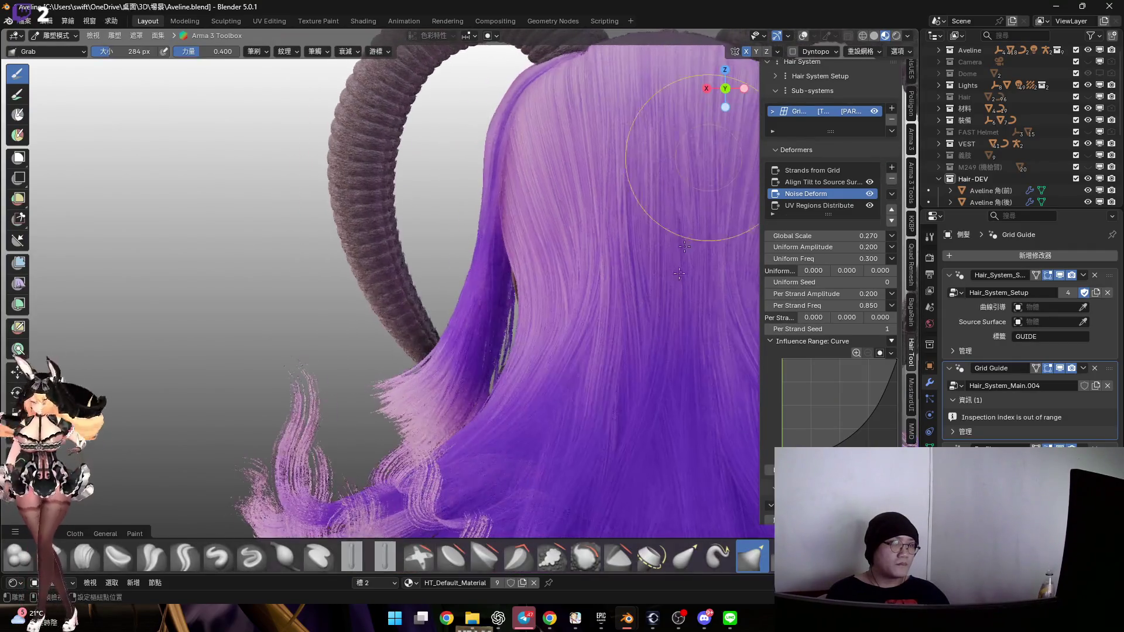
{"action": "left_click", "coordinate": [685, 556]}
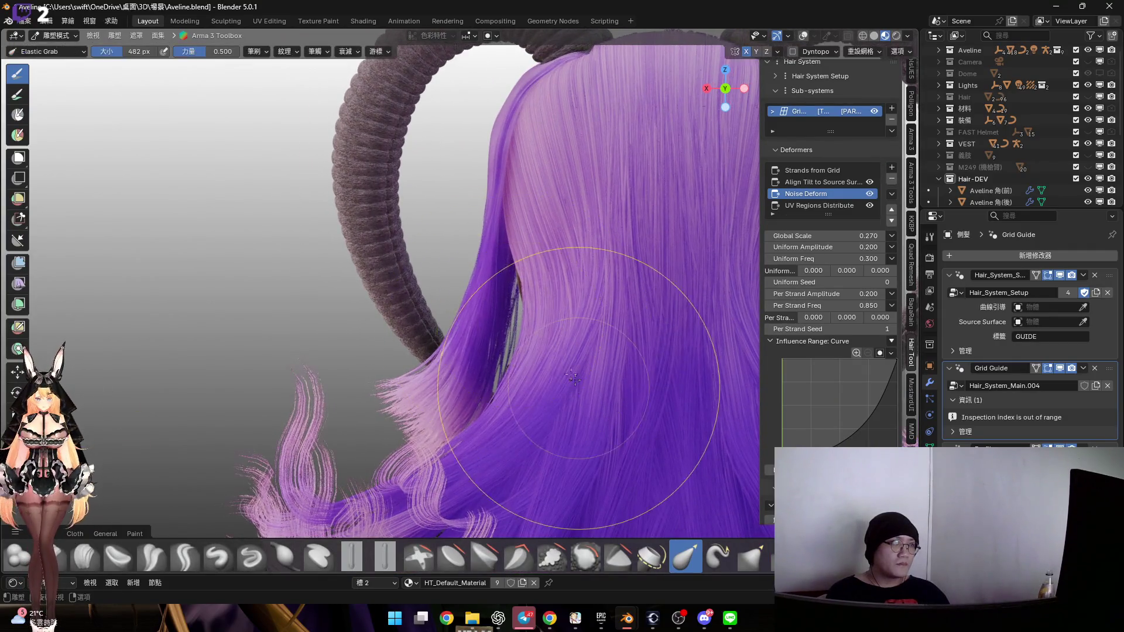
{"action": "middle_click_drag", "start_coordinate": [570, 374], "coordinate": [517, 317]}
{"action": "mouse_move", "coordinate": [518, 316]}
{"action": "left_mouse_down"}
{"action": "mouse_move", "coordinate": [522, 297]}
{"action": "mouse_move", "coordinate": [492, 325]}
{"action": "left_mouse_up"}
{"action": "key", "text": "f"}
{"action": "left_click", "coordinate": [479, 338]}
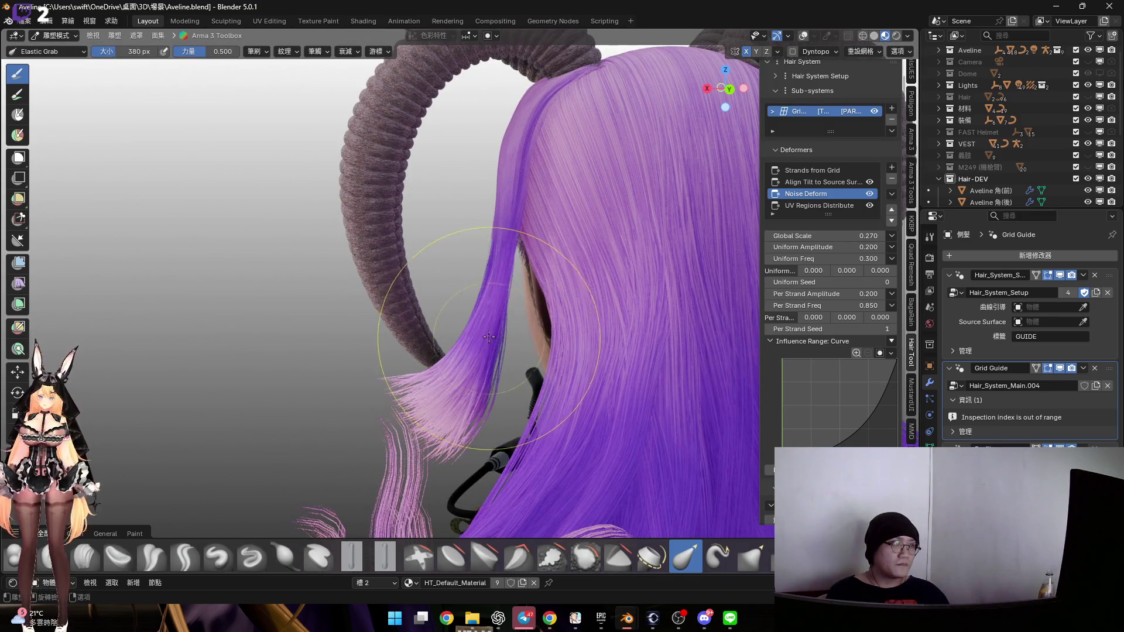
{"action": "mouse_move", "coordinate": [489, 326]}
{"action": "left_mouse_down"}
{"action": "mouse_move", "coordinate": [544, 314]}
{"action": "mouse_move", "coordinate": [508, 349]}
{"action": "mouse_move", "coordinate": [532, 351]}
{"action": "left_mouse_up"}
Enlarge the brush to 750 px and pull the back strands right to cover the dark gap
{"action": "mouse_move", "coordinate": [533, 351]}
{"action": "middle_mouse_down"}
{"action": "mouse_move", "coordinate": [511, 309]}
{"action": "mouse_move", "coordinate": [439, 263]}
{"action": "mouse_move", "coordinate": [414, 306]}
{"action": "middle_mouse_up"}
{"action": "scroll", "coordinate": [414, 306], "scroll_direction": "up", "scroll_amount": 3}
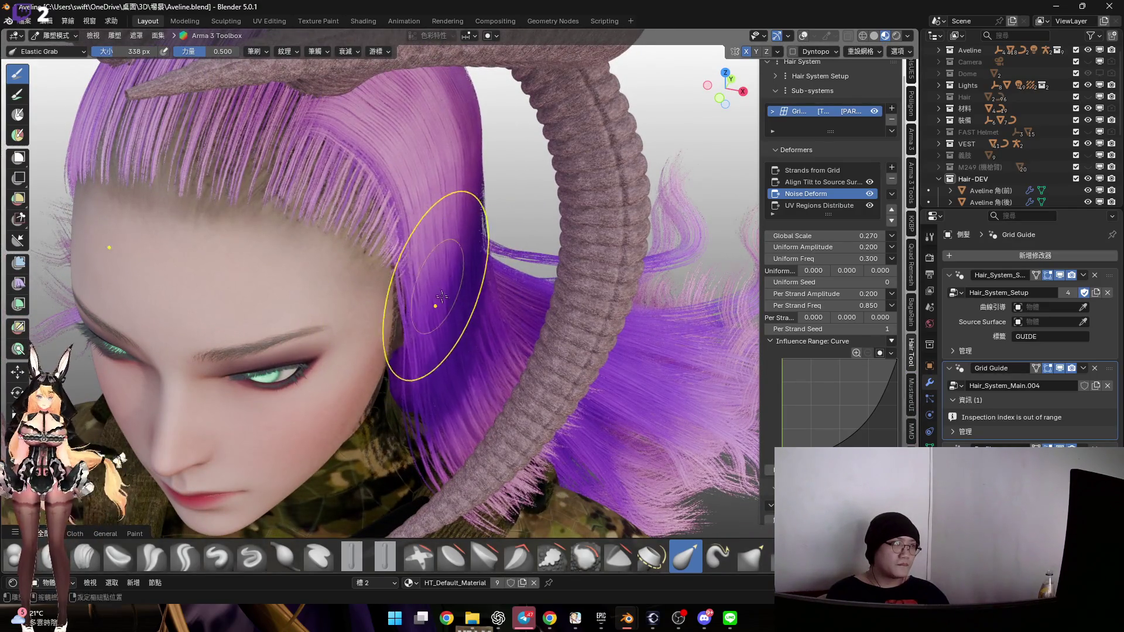
{"action": "middle_click_drag", "start_coordinate": [442, 296], "coordinate": [415, 289]}
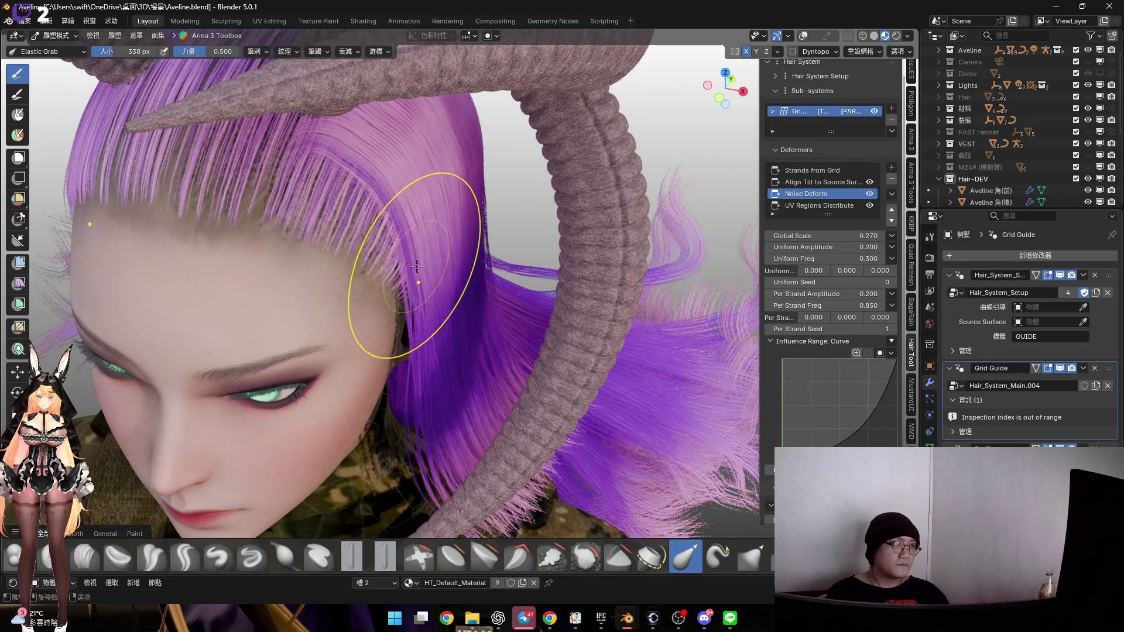
{"action": "mouse_move", "coordinate": [436, 265]}
{"action": "middle_mouse_down"}
{"action": "mouse_move", "coordinate": [347, 310]}
{"action": "mouse_move", "coordinate": [362, 308]}
{"action": "middle_mouse_up"}
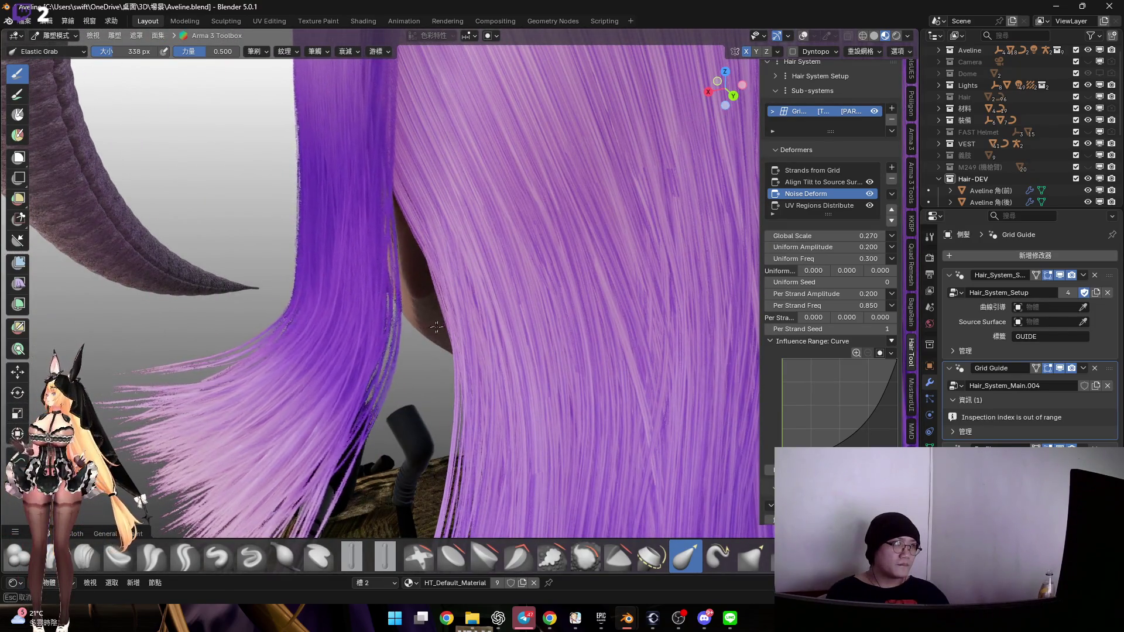
{"action": "key", "text": "f"}
{"action": "mouse_move", "coordinate": [410, 328]}
{"action": "middle_mouse_down"}
{"action": "mouse_move", "coordinate": [372, 335]}
{"action": "mouse_move", "coordinate": [377, 347]}
{"action": "middle_mouse_up"}
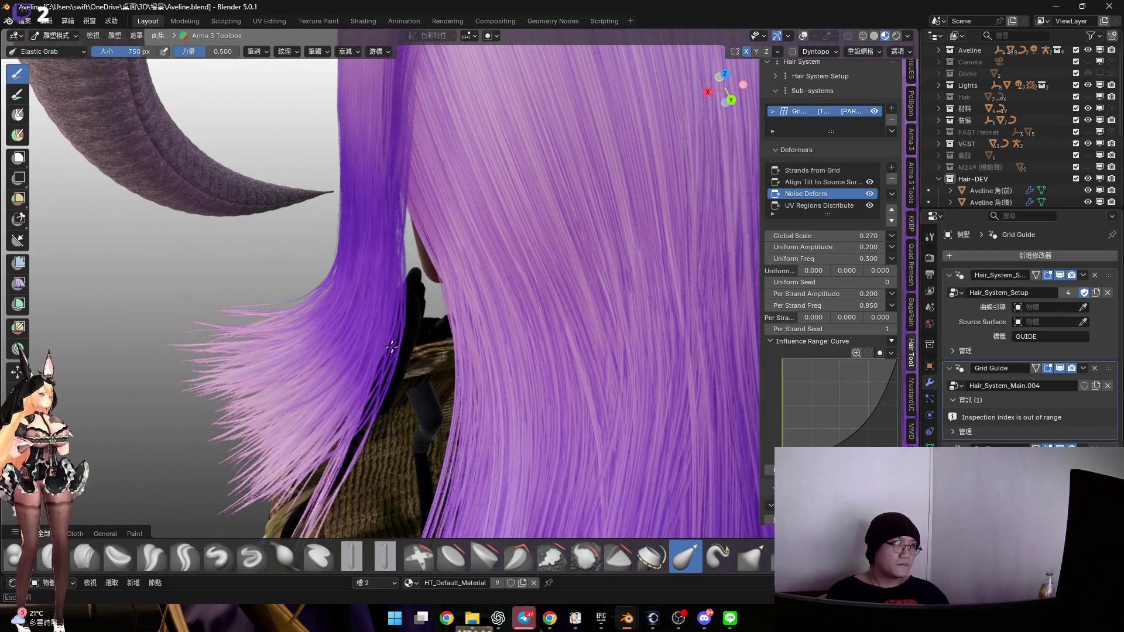
{"action": "left_click_drag", "start_coordinate": [381, 340], "coordinate": [463, 329]}
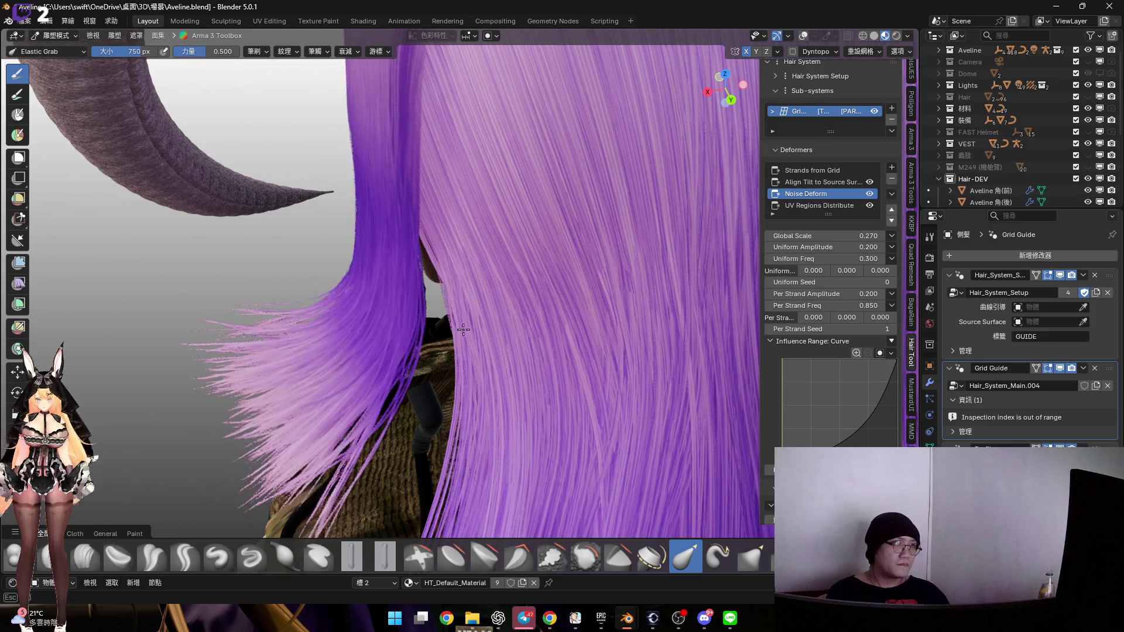
Pull another section of side hair down, then head back toward Object Mode
{"action": "mouse_move", "coordinate": [475, 325]}
{"action": "middle_mouse_down"}
{"action": "mouse_move", "coordinate": [459, 273]}
{"action": "mouse_move", "coordinate": [443, 351]}
{"action": "middle_mouse_up"}
{"action": "left_click_drag", "start_coordinate": [443, 352], "coordinate": [443, 388]}
{"action": "mouse_move", "coordinate": [443, 388]}
{"action": "middle_mouse_down"}
{"action": "mouse_move", "coordinate": [515, 321]}
{"action": "mouse_move", "coordinate": [571, 301]}
{"action": "mouse_move", "coordinate": [412, 344]}
{"action": "mouse_move", "coordinate": [376, 377]}
{"action": "mouse_move", "coordinate": [367, 322]}
{"action": "mouse_move", "coordinate": [479, 304]}
{"action": "middle_mouse_up"}
{"action": "scroll", "coordinate": [412, 344], "scroll_direction": "down", "scroll_amount": 3}
{"action": "key", "text": "ctrl+Tab"}
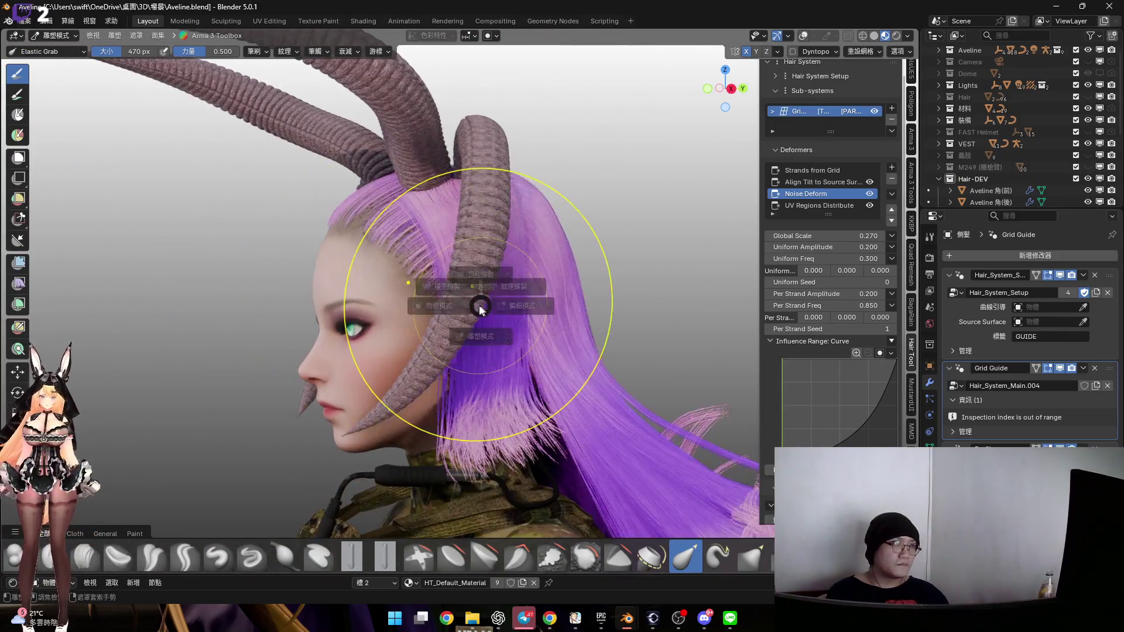
{"action": "scroll", "coordinate": [479, 238], "scroll_direction": "up", "scroll_amount": 5}
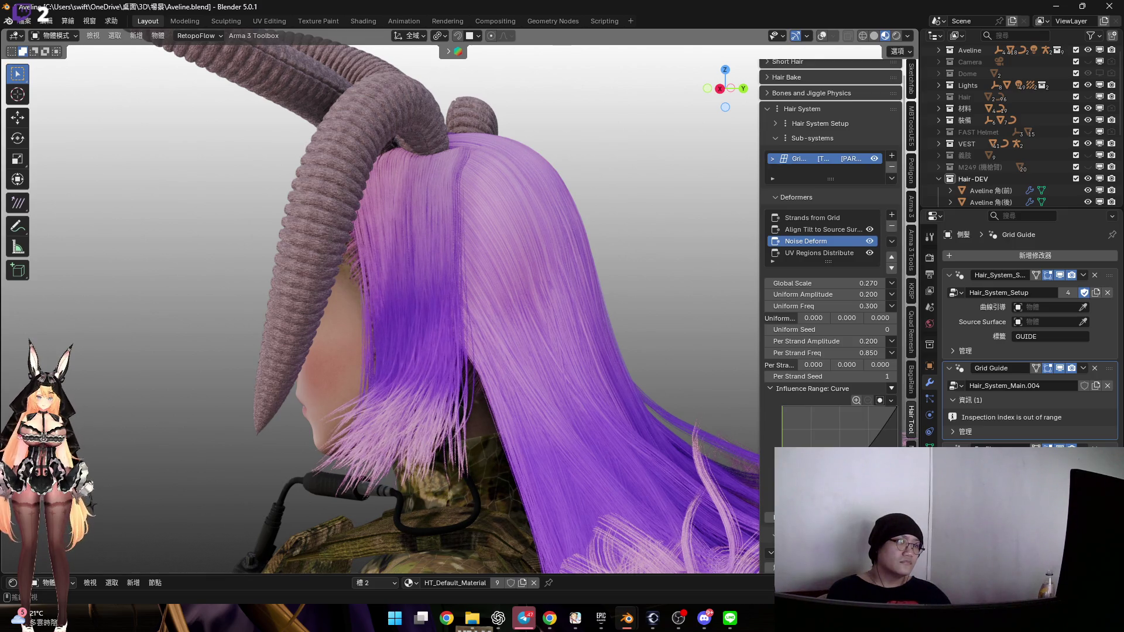
Turn the viewport overlays back on and show the Grid sub-system's guide strands
{"action": "middle_click_drag", "start_coordinate": [527, 311], "coordinate": [490, 254]}
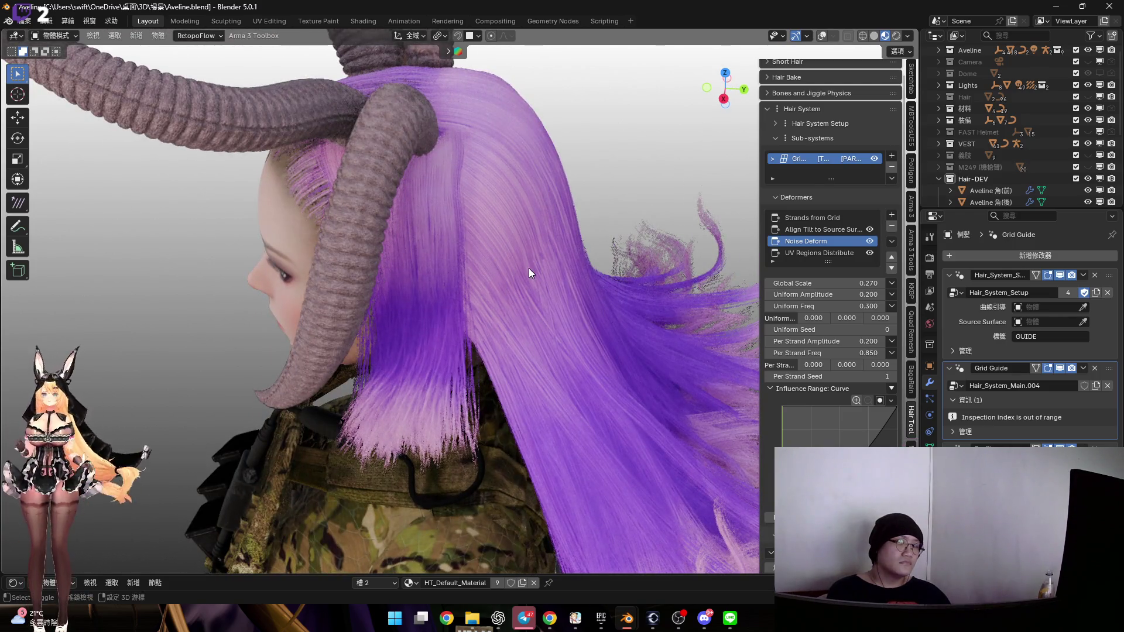
{"action": "middle_click_drag", "start_coordinate": [516, 290], "coordinate": [480, 285]}
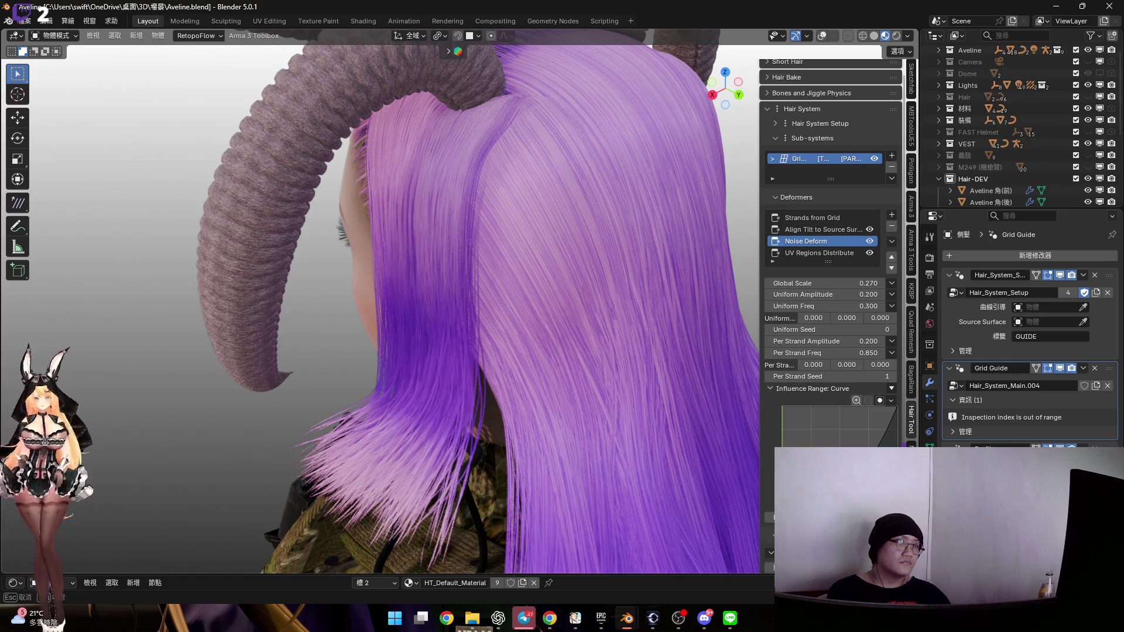
{"action": "left_click", "coordinate": [823, 37]}
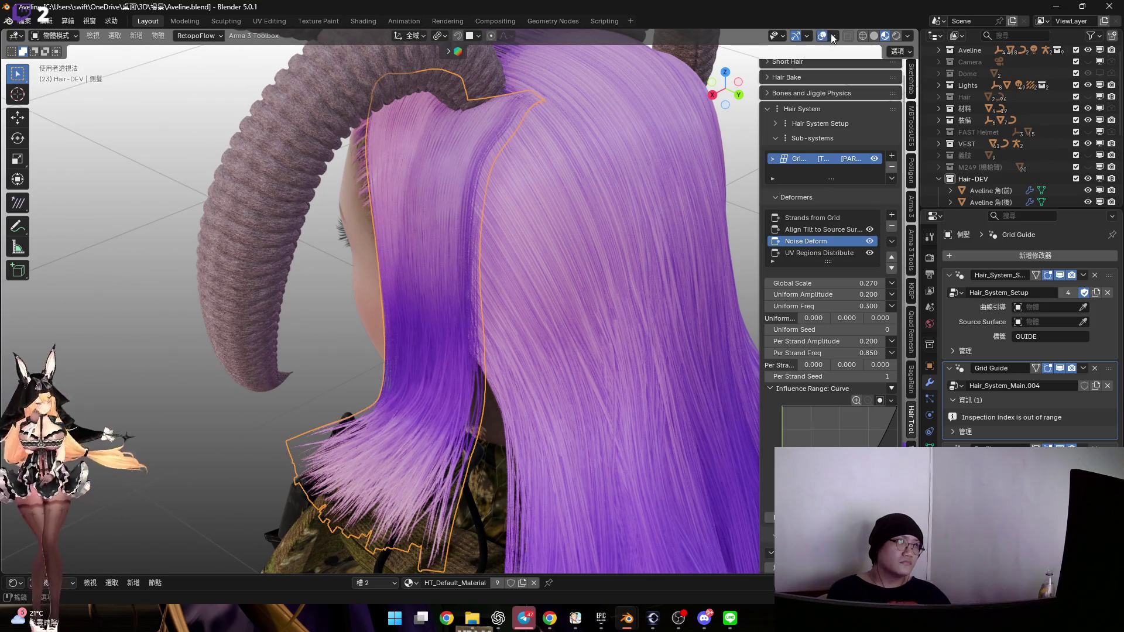
{"action": "left_click", "coordinate": [832, 36]}
{"action": "mouse_move", "coordinate": [457, 238]}
{"action": "middle_mouse_down"}
{"action": "mouse_move", "coordinate": [394, 216]}
{"action": "mouse_move", "coordinate": [426, 200]}
{"action": "mouse_move", "coordinate": [535, 233]}
{"action": "mouse_move", "coordinate": [510, 247]}
{"action": "mouse_move", "coordinate": [382, 221]}
{"action": "mouse_move", "coordinate": [562, 269]}
{"action": "mouse_move", "coordinate": [510, 264]}
{"action": "middle_mouse_up"}
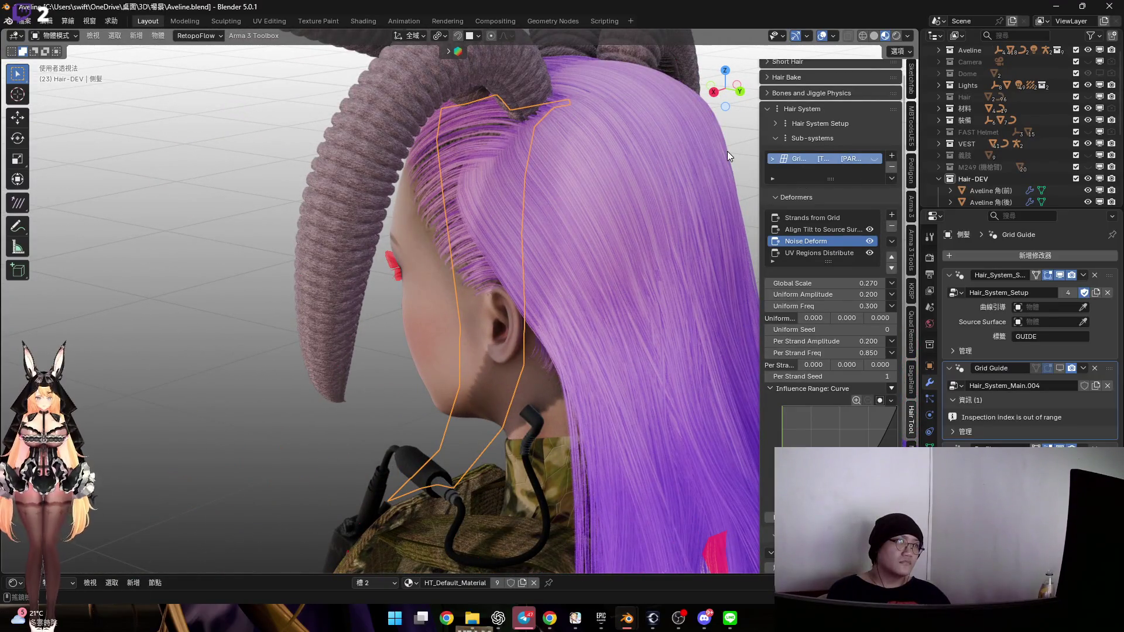
{"action": "left_click", "coordinate": [874, 159]}
{"action": "scroll", "coordinate": [576, 270], "scroll_direction": "up", "scroll_amount": 2}
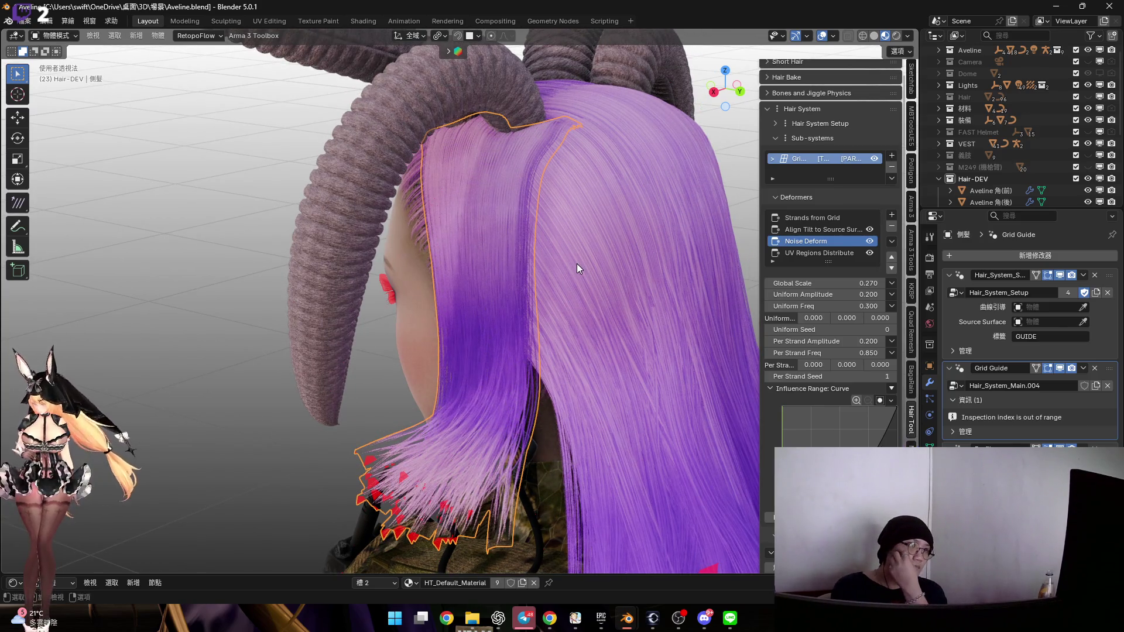
{"action": "middle_click_drag", "start_coordinate": [557, 269], "coordinate": [490, 230]}
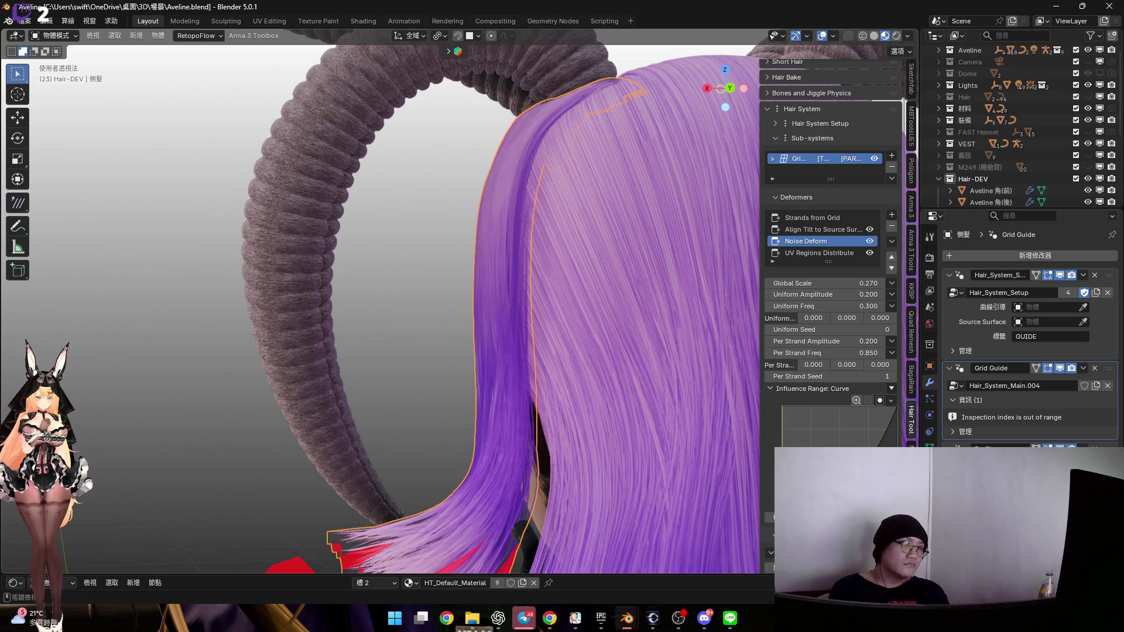
Disable Face Orientation, hide overlays, and trial larger Global Scale and Uniform Amplitude before reverting to 0.200
{"action": "left_click_drag", "start_coordinate": [875, 281], "coordinate": [913, 281]}
{"action": "key", "text": "Escape"}
{"action": "mouse_move", "coordinate": [644, 351]}
{"action": "middle_mouse_down"}
{"action": "mouse_move", "coordinate": [580, 269]}
{"action": "mouse_move", "coordinate": [729, 132]}
{"action": "middle_mouse_up"}
{"action": "left_click", "coordinate": [834, 35]}
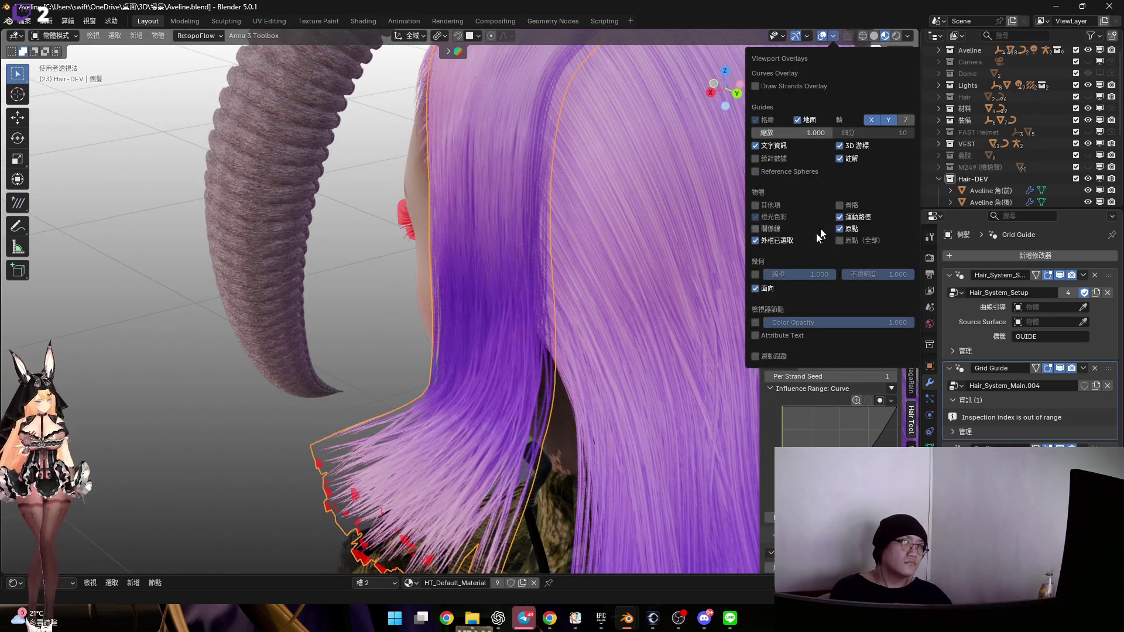
{"action": "left_click", "coordinate": [755, 289]}
{"action": "middle_click_drag", "start_coordinate": [541, 315], "coordinate": [681, 269]}
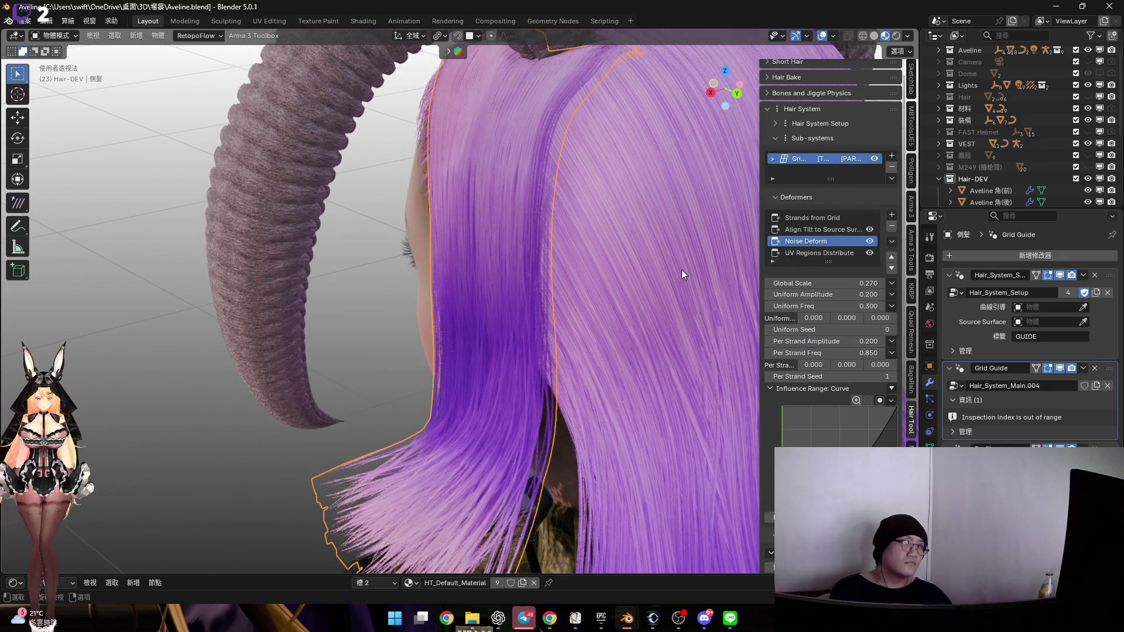
{"action": "left_click", "coordinate": [822, 36]}
{"action": "mouse_move", "coordinate": [820, 295]}
{"action": "left_mouse_down"}
{"action": "mouse_move", "coordinate": [866, 294]}
{"action": "mouse_move", "coordinate": [831, 283]}
{"action": "mouse_move", "coordinate": [866, 283]}
{"action": "mouse_move", "coordinate": [829, 283]}
{"action": "left_mouse_up"}
{"action": "key", "text": "ctrl+z"}
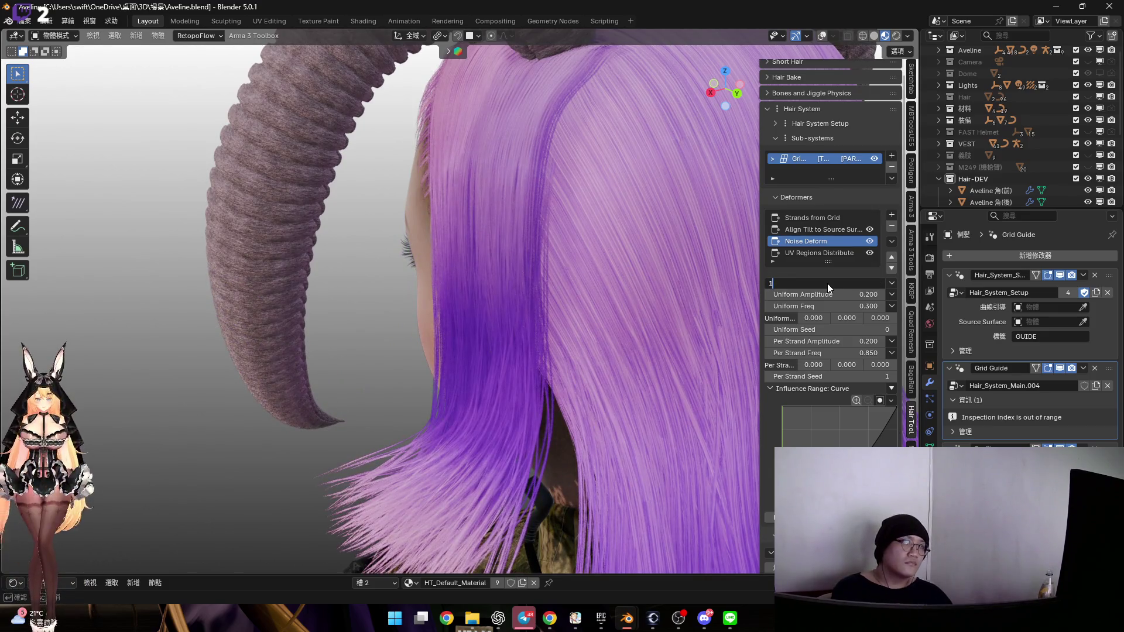
Settle the Noise Deform Global Scale at 1.000 after trying 2.800 and 1.500
{"action": "key", "text": "Return"}
{"action": "mouse_move", "coordinate": [643, 290]}
{"action": "middle_mouse_down"}
{"action": "mouse_move", "coordinate": [557, 278]}
{"action": "mouse_move", "coordinate": [538, 256]}
{"action": "mouse_move", "coordinate": [525, 258]}
{"action": "mouse_move", "coordinate": [595, 283]}
{"action": "mouse_move", "coordinate": [755, 286]}
{"action": "middle_mouse_up"}
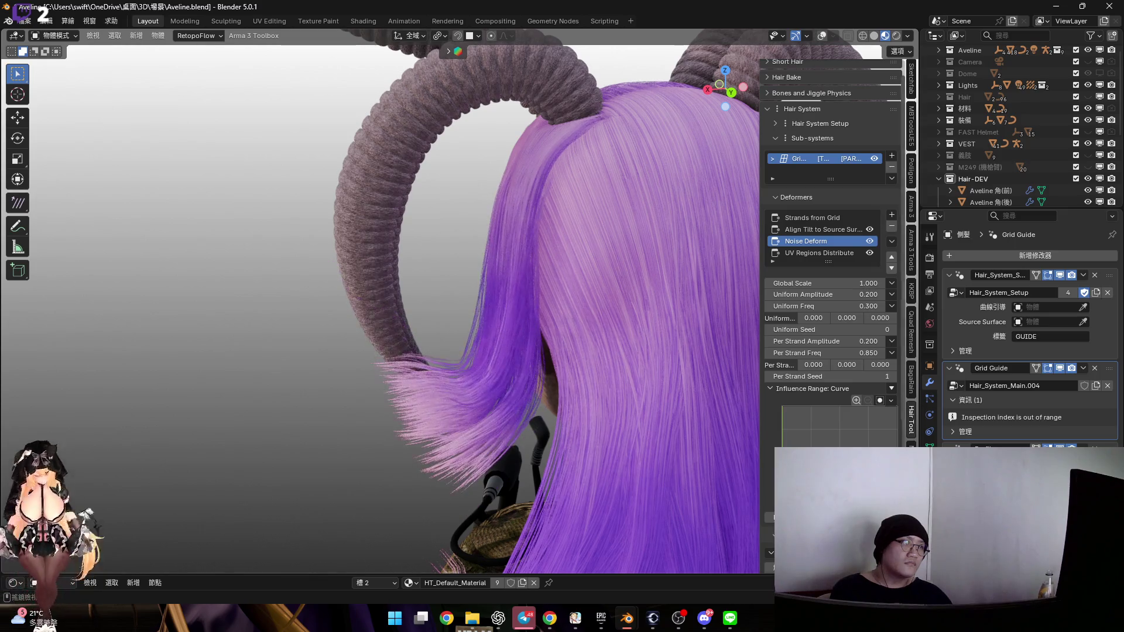
{"action": "middle_click_drag", "start_coordinate": [601, 303], "coordinate": [643, 281]}
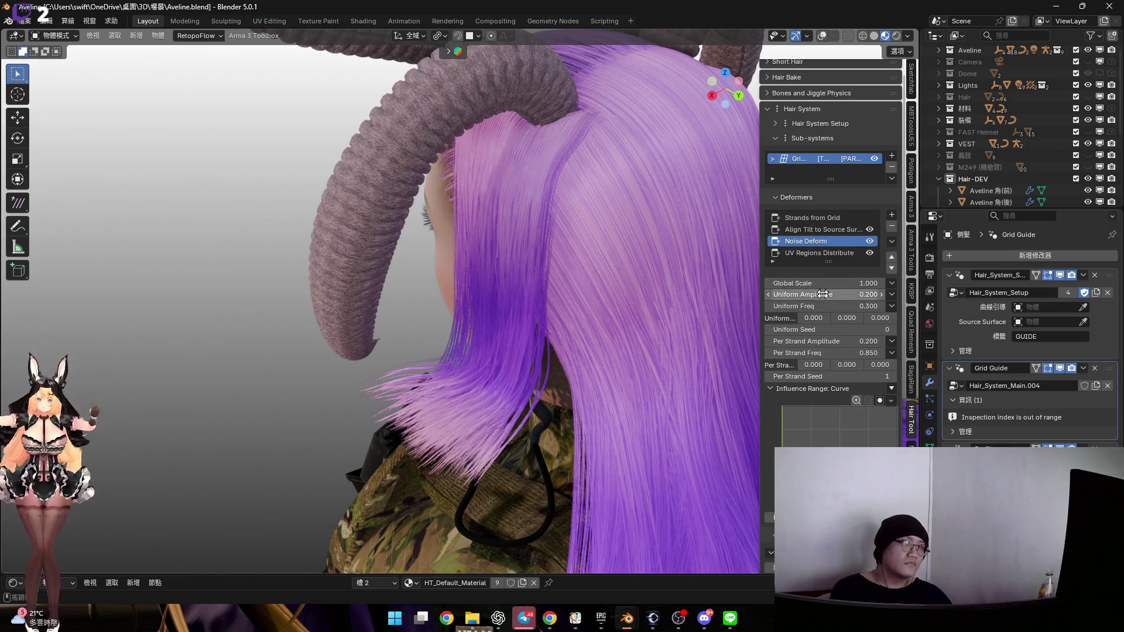
{"action": "left_click_drag", "start_coordinate": [829, 285], "coordinate": [828, 284]}
{"action": "key", "text": "Escape"}
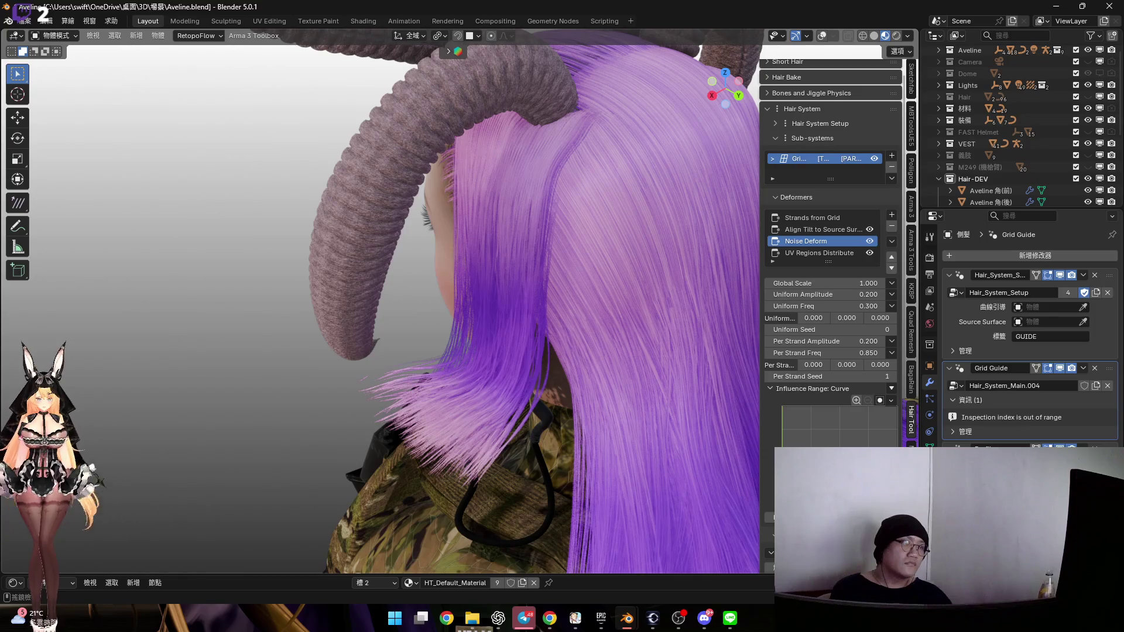
{"action": "mouse_move", "coordinate": [858, 295]}
{"action": "left_mouse_down"}
{"action": "mouse_move", "coordinate": [827, 284]}
{"action": "mouse_move", "coordinate": [892, 284]}
{"action": "left_mouse_up"}
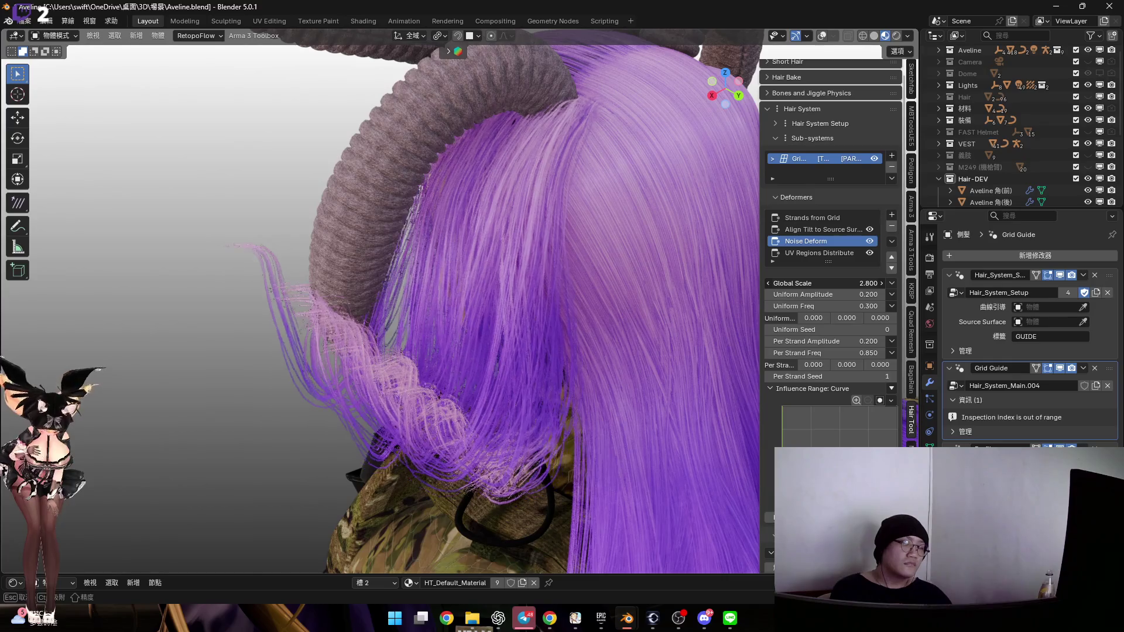
{"action": "key", "text": "Escape"}
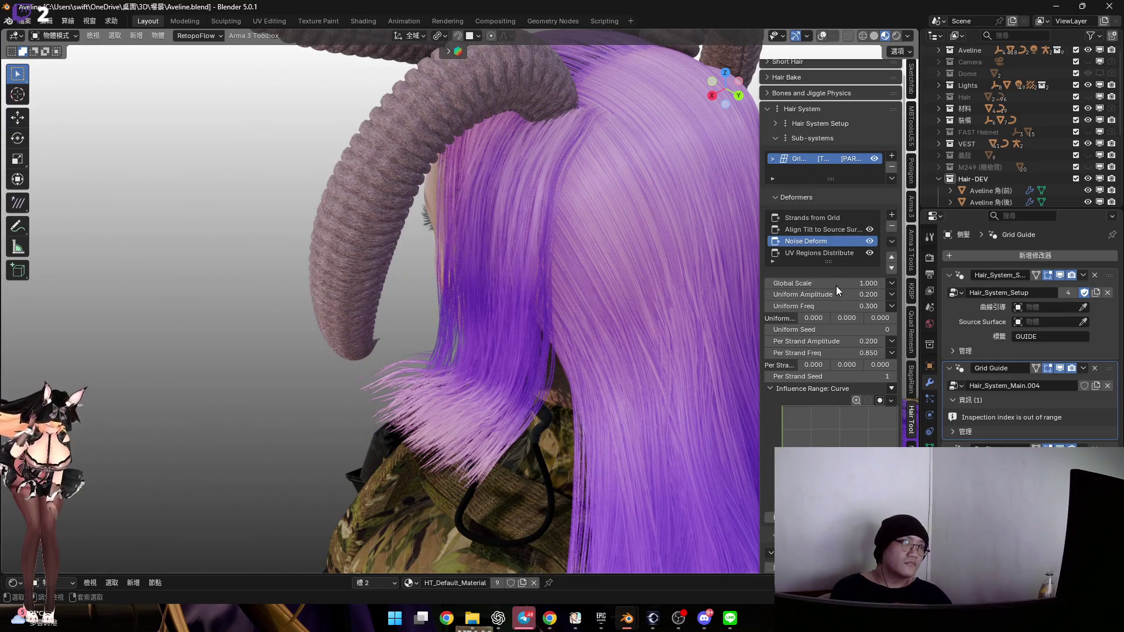
{"action": "left_click_drag", "start_coordinate": [830, 278], "coordinate": [831, 279]}
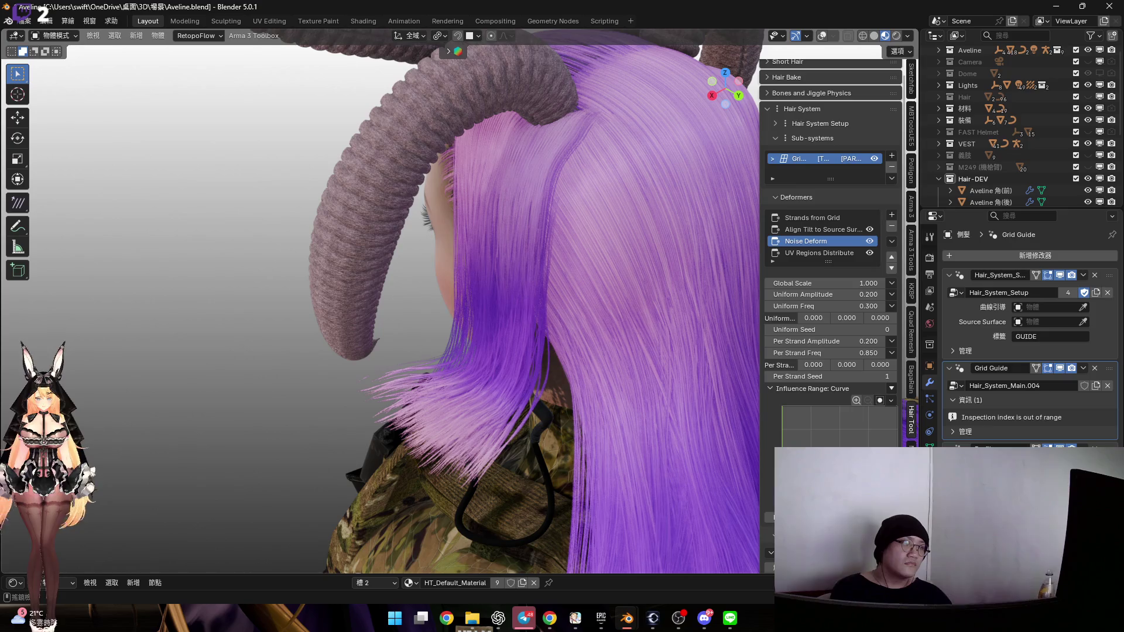
{"action": "left_click_drag", "start_coordinate": [817, 316], "coordinate": [756, 257]}
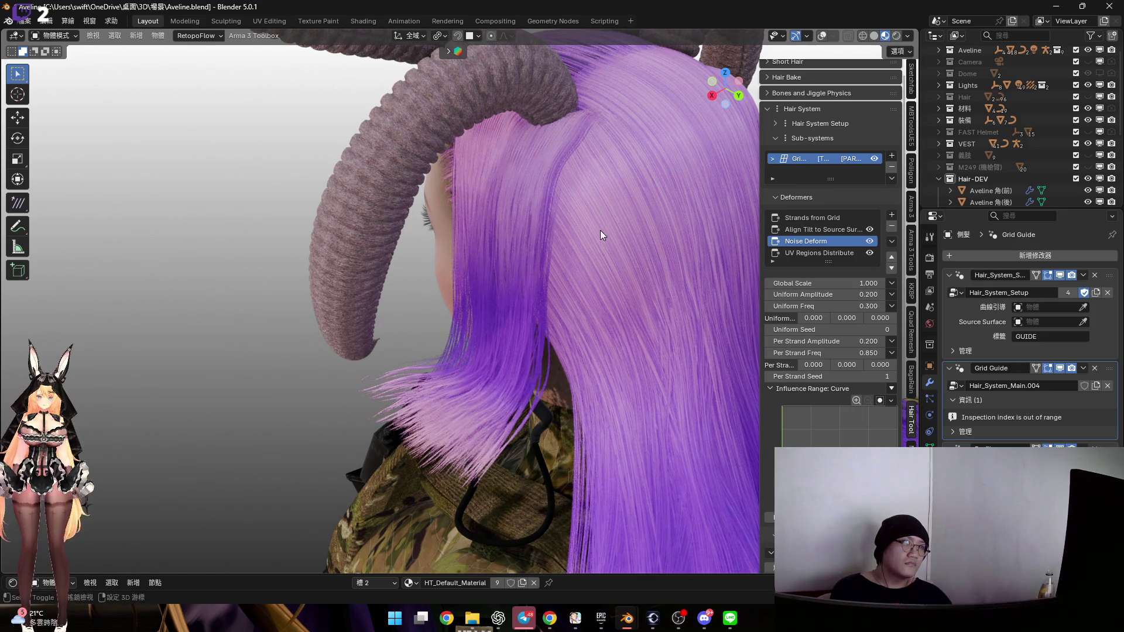
{"action": "middle_click_drag", "start_coordinate": [600, 234], "coordinate": [662, 252]}
{"action": "left_click_drag", "start_coordinate": [831, 283], "coordinate": [878, 294]}
{"action": "key", "text": "Escape"}
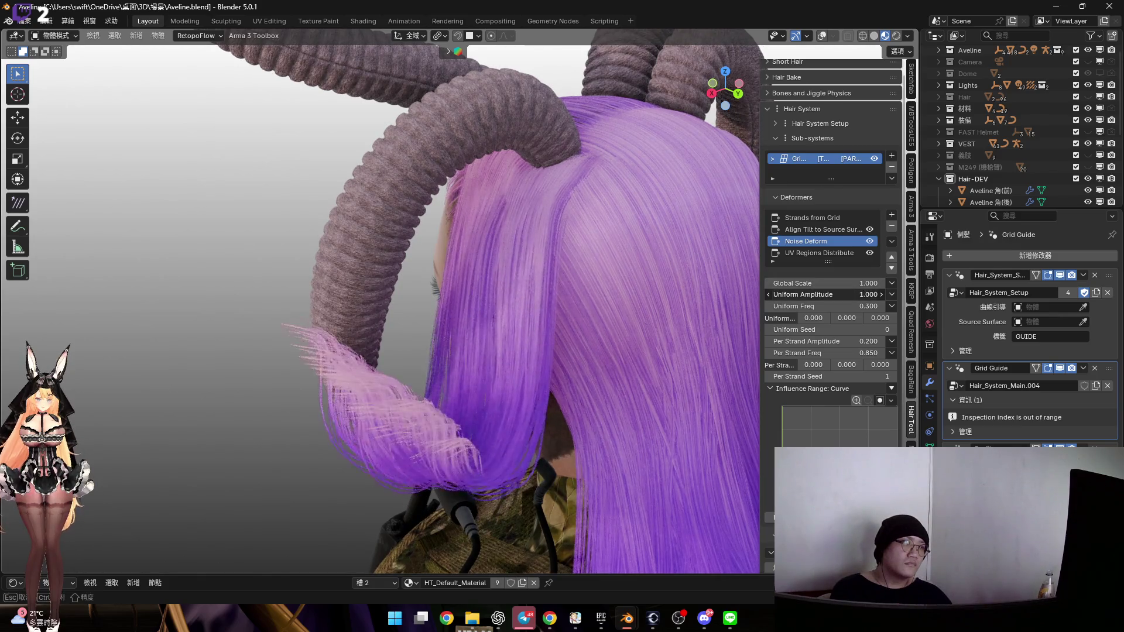
Try Uniform Amplitude at 0.700, then flatten it to 0.000 and begin entering an exact value
{"action": "key", "text": "Escape"}
{"action": "middle_click_drag", "start_coordinate": [655, 267], "coordinate": [695, 241]}
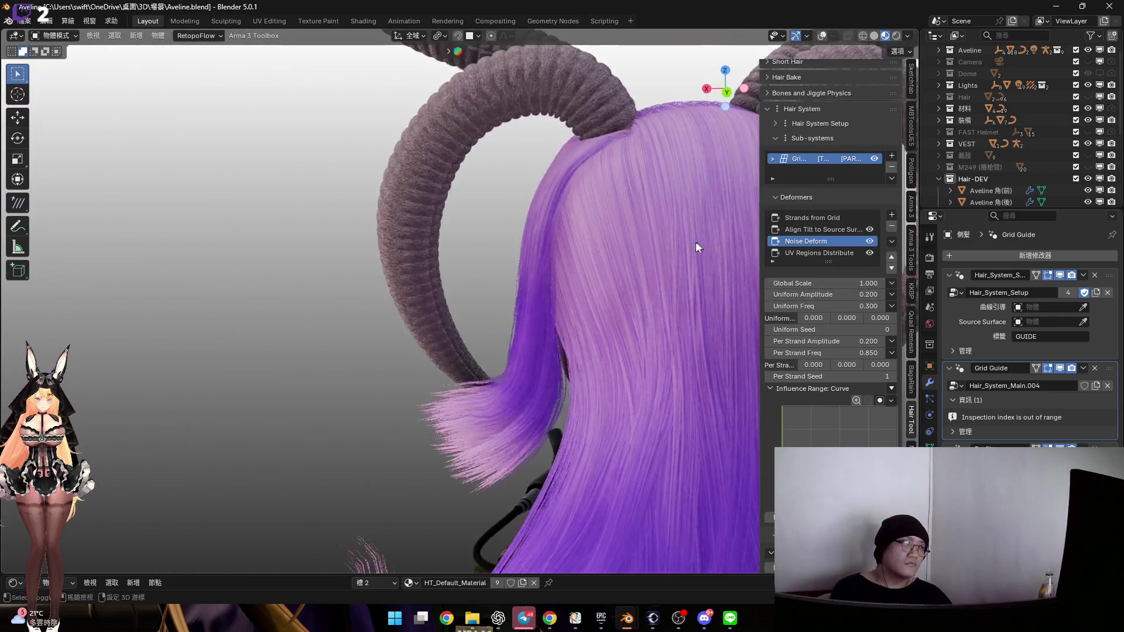
{"action": "left_click_drag", "start_coordinate": [831, 294], "coordinate": [860, 295]}
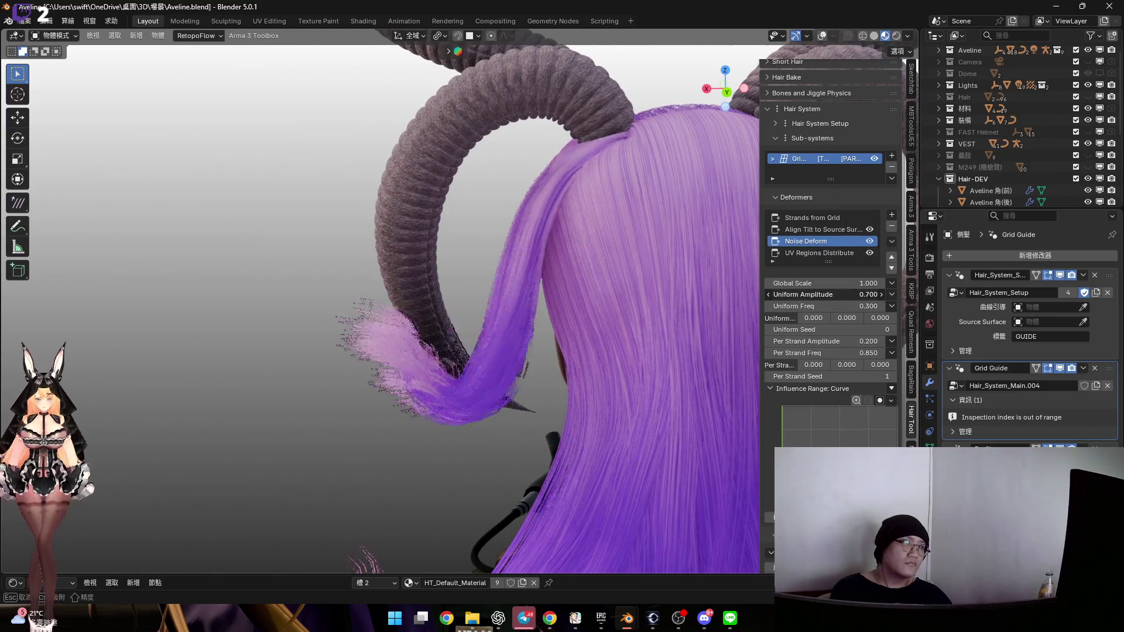
{"action": "key", "text": "Escape"}
{"action": "middle_click_drag", "start_coordinate": [642, 288], "coordinate": [667, 275]}
{"action": "mouse_move", "coordinate": [819, 295]}
{"action": "left_mouse_down"}
{"action": "mouse_move", "coordinate": [796, 295]}
{"action": "mouse_move", "coordinate": [824, 293]}
{"action": "left_mouse_up"}
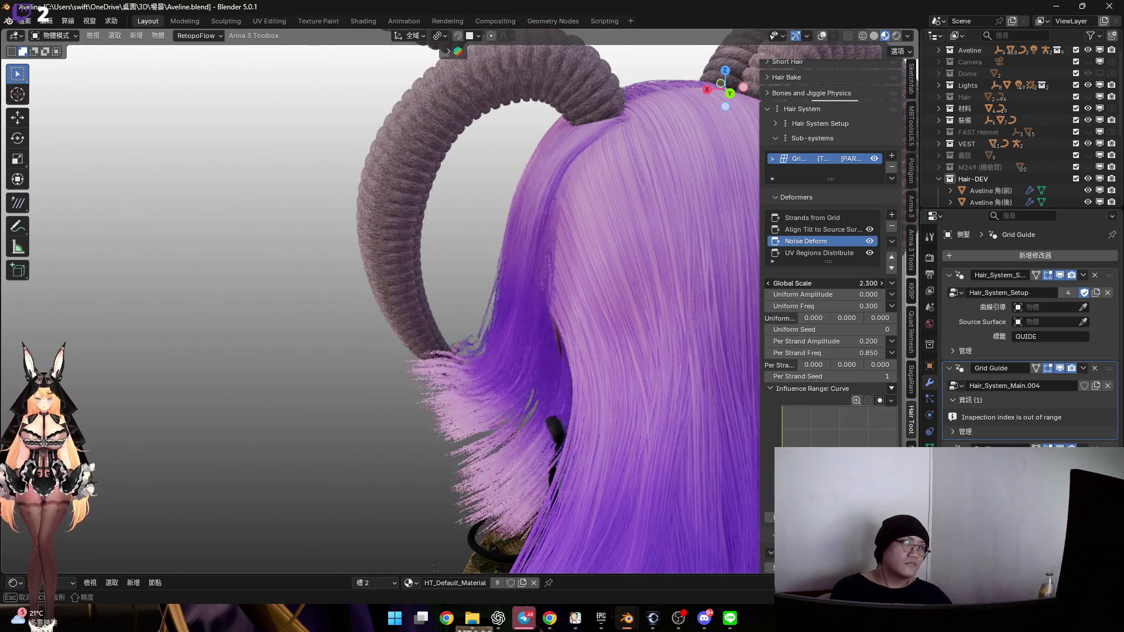
{"action": "middle_click_drag", "start_coordinate": [609, 274], "coordinate": [621, 327]}
{"action": "mouse_move", "coordinate": [811, 283]}
{"action": "left_mouse_down"}
{"action": "mouse_move", "coordinate": [843, 283]}
{"action": "mouse_move", "coordinate": [814, 283]}
{"action": "left_mouse_up"}
{"action": "left_click", "coordinate": [812, 294]}
{"action": "type", "text": "2"}
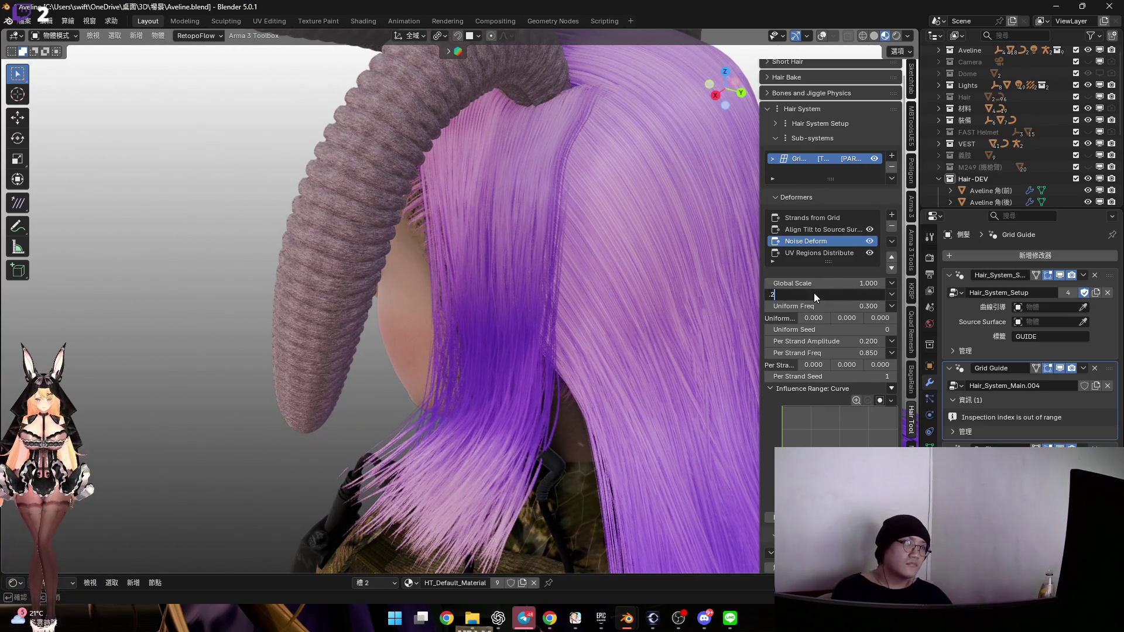
Set Uniform Amplitude to 0.200 and tune Uniform Freq to 2.100 for smoother waves
{"action": "key", "text": "Return"}
{"action": "mouse_move", "coordinate": [562, 246]}
{"action": "middle_mouse_down"}
{"action": "mouse_move", "coordinate": [476, 204]}
{"action": "mouse_move", "coordinate": [550, 267]}
{"action": "mouse_move", "coordinate": [600, 275]}
{"action": "mouse_move", "coordinate": [582, 284]}
{"action": "mouse_move", "coordinate": [609, 234]}
{"action": "mouse_move", "coordinate": [603, 251]}
{"action": "mouse_move", "coordinate": [562, 253]}
{"action": "mouse_move", "coordinate": [542, 282]}
{"action": "mouse_move", "coordinate": [523, 280]}
{"action": "mouse_move", "coordinate": [532, 282]}
{"action": "middle_mouse_up"}
{"action": "mouse_move", "coordinate": [831, 306]}
{"action": "left_mouse_down"}
{"action": "mouse_move", "coordinate": [854, 306]}
{"action": "mouse_move", "coordinate": [823, 305]}
{"action": "left_mouse_up"}
{"action": "middle_click_drag", "start_coordinate": [673, 316], "coordinate": [614, 321]}
{"action": "left_click_drag", "start_coordinate": [823, 305], "coordinate": [948, 306]}
{"action": "mouse_move", "coordinate": [828, 307]}
{"action": "left_mouse_down"}
{"action": "mouse_move", "coordinate": [749, 306]}
{"action": "mouse_move", "coordinate": [849, 305]}
{"action": "left_mouse_up"}
Raise the side patch's Per Strand Freq, entering 10.000 exactly
{"action": "mouse_move", "coordinate": [458, 281]}
{"action": "middle_mouse_down"}
{"action": "mouse_move", "coordinate": [515, 280]}
{"action": "mouse_move", "coordinate": [495, 269]}
{"action": "mouse_move", "coordinate": [638, 267]}
{"action": "mouse_move", "coordinate": [572, 272]}
{"action": "mouse_move", "coordinate": [577, 239]}
{"action": "middle_mouse_up"}
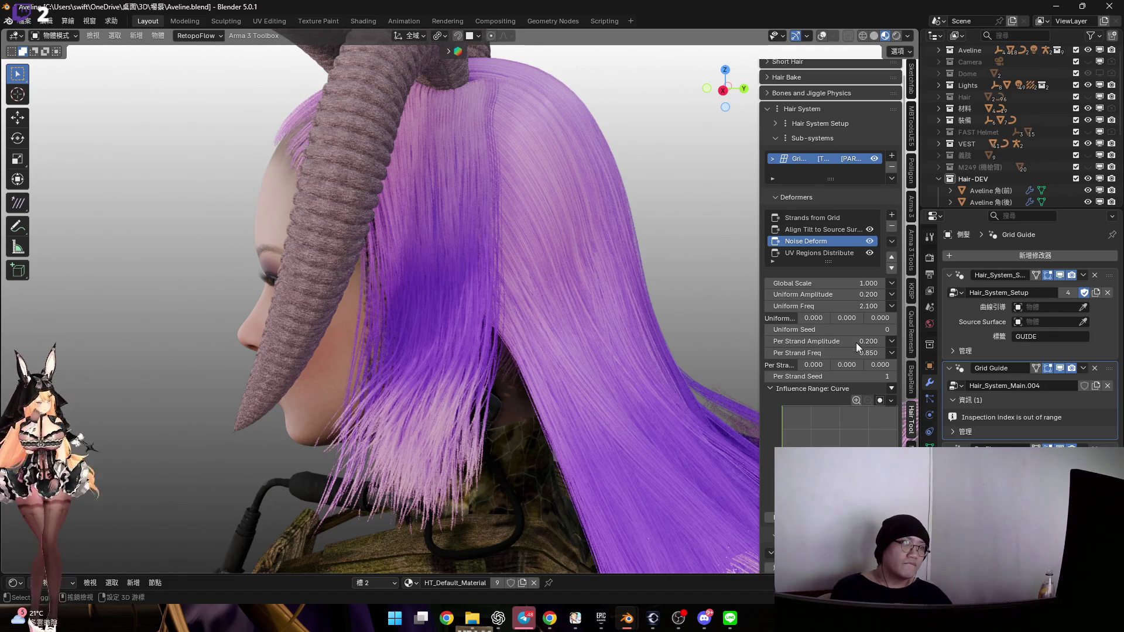
{"action": "scroll", "coordinate": [585, 281], "scroll_direction": "up", "scroll_amount": 2}
{"action": "middle_click_drag", "start_coordinate": [422, 234], "coordinate": [375, 246]}
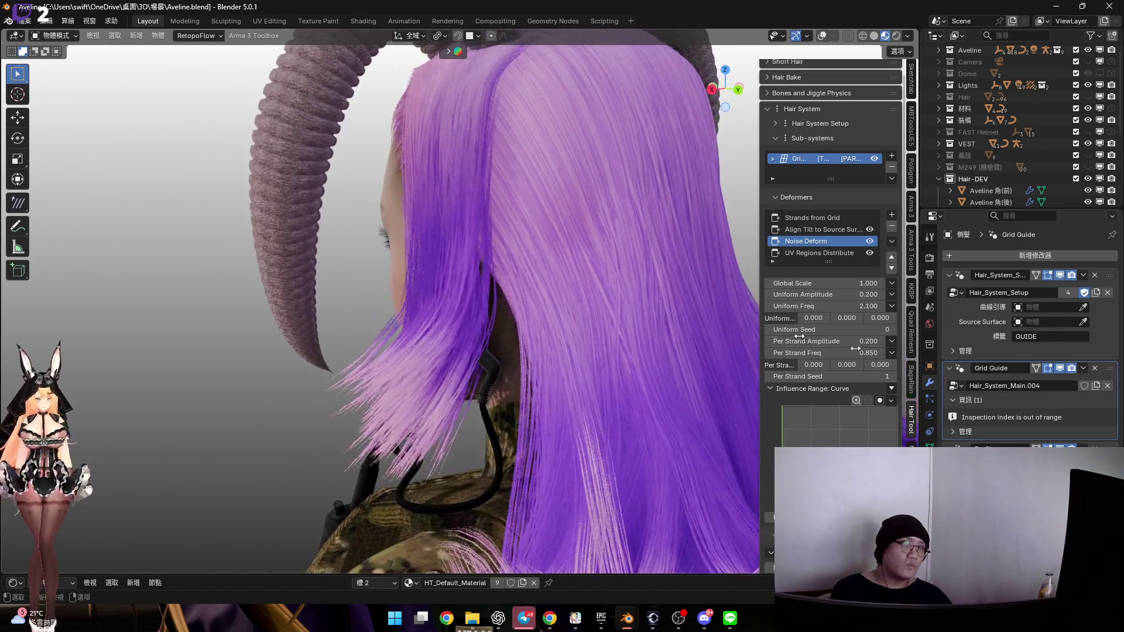
{"action": "left_click_drag", "start_coordinate": [825, 353], "coordinate": [983, 353]}
{"action": "mouse_move", "coordinate": [495, 244]}
{"action": "middle_mouse_down"}
{"action": "mouse_move", "coordinate": [558, 280]}
{"action": "mouse_move", "coordinate": [628, 279]}
{"action": "mouse_move", "coordinate": [616, 275]}
{"action": "middle_mouse_up"}
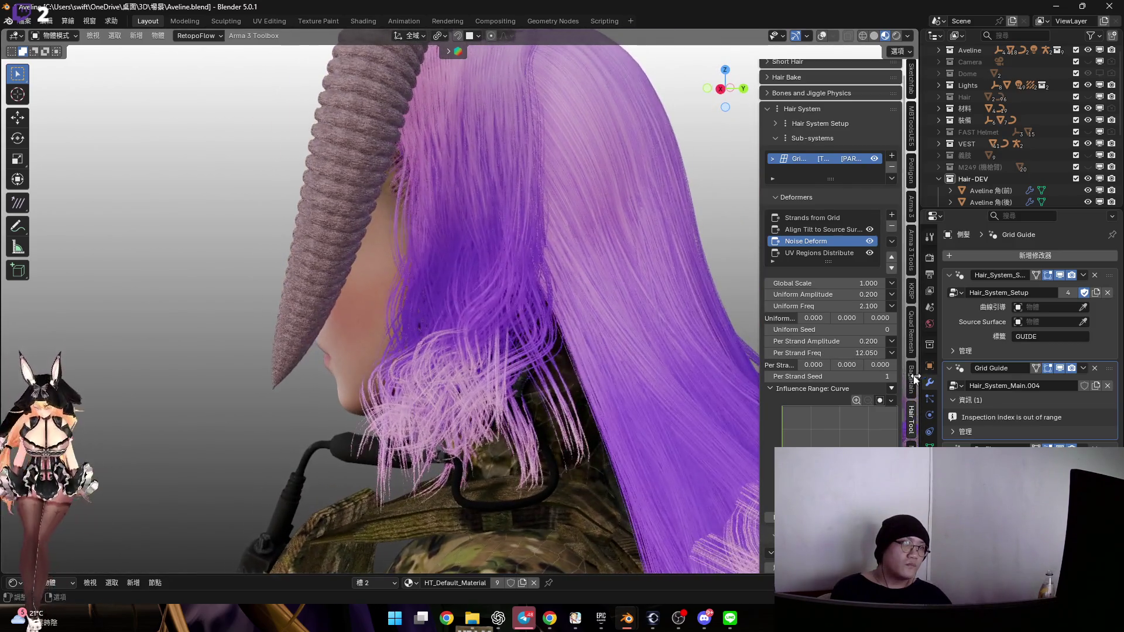
{"action": "left_click_drag", "start_coordinate": [861, 353], "coordinate": [843, 353]}
{"action": "left_click", "coordinate": [855, 353]}
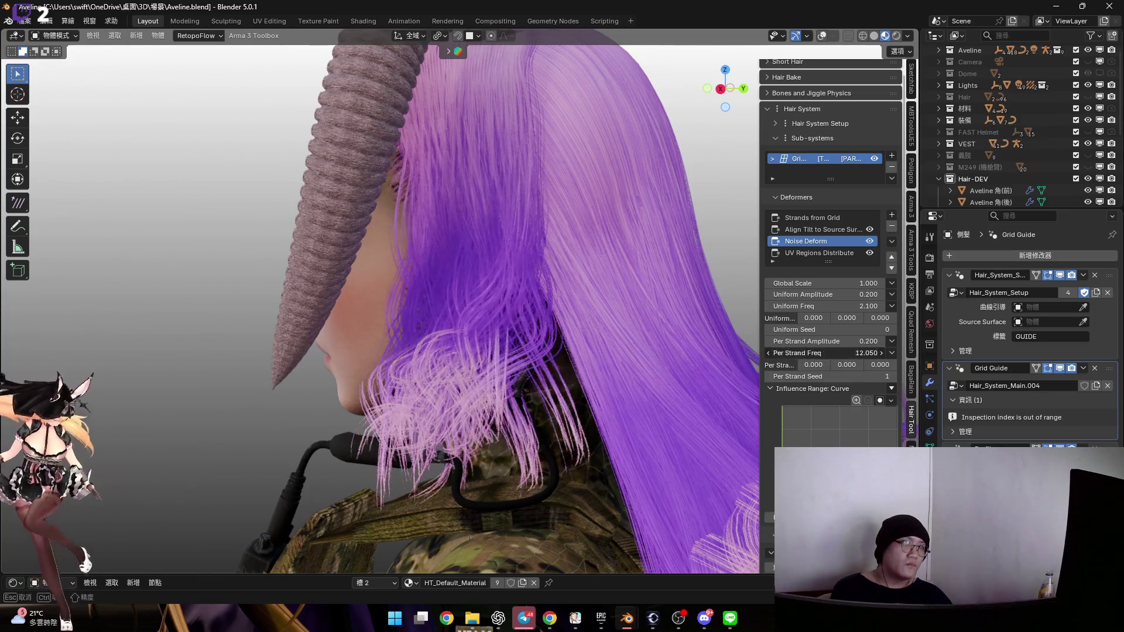
{"action": "type", "text": "10"}
{"action": "key", "text": "Return"}
Lower Per Strand Freq to 8.000 and raise Per Strand Amplitude to 0.250
{"action": "mouse_move", "coordinate": [603, 319]}
{"action": "middle_mouse_down"}
{"action": "mouse_move", "coordinate": [502, 268]}
{"action": "mouse_move", "coordinate": [514, 291]}
{"action": "mouse_move", "coordinate": [547, 289]}
{"action": "mouse_move", "coordinate": [586, 310]}
{"action": "middle_mouse_up"}
{"action": "mouse_move", "coordinate": [860, 353]}
{"action": "left_mouse_down"}
{"action": "mouse_move", "coordinate": [825, 353]}
{"action": "mouse_move", "coordinate": [841, 343]}
{"action": "left_mouse_up"}
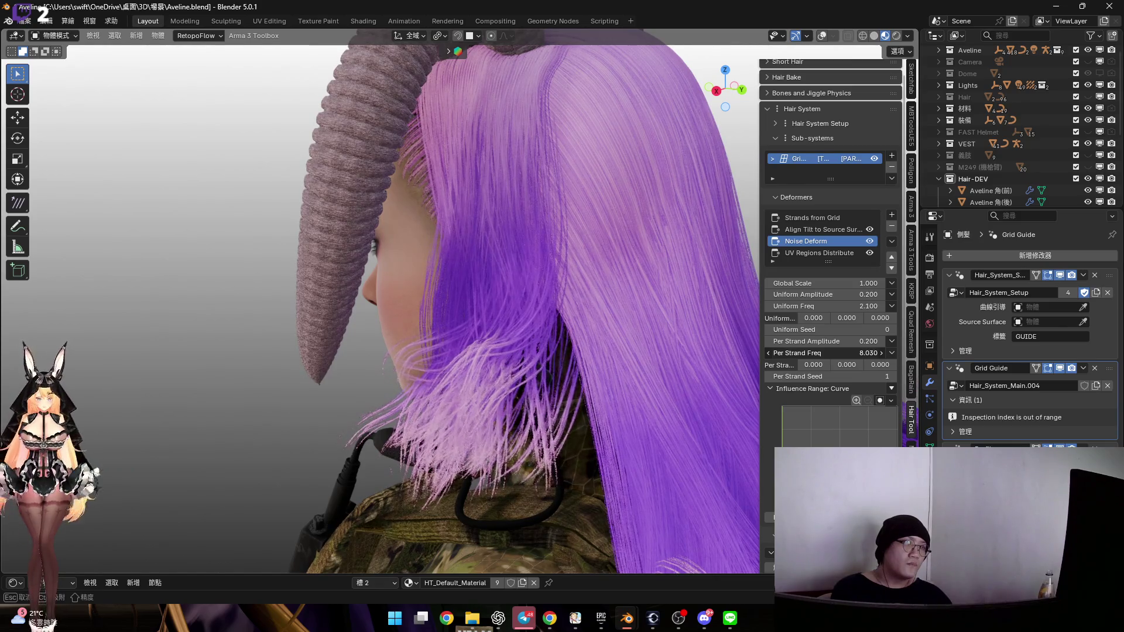
{"action": "left_click", "coordinate": [841, 353]}
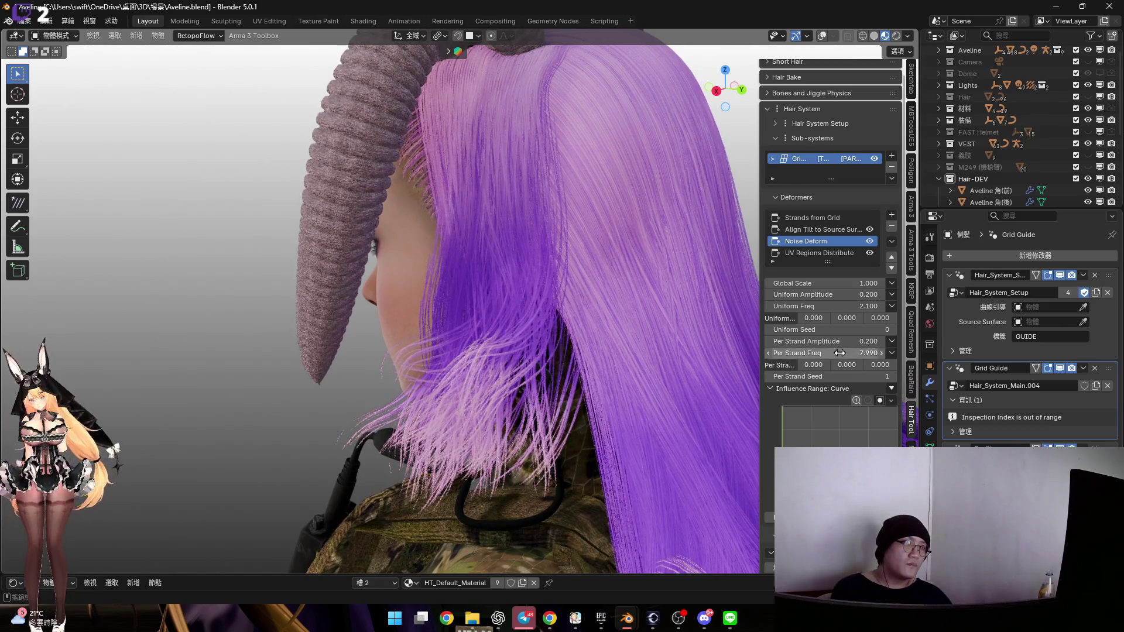
{"action": "type", "text": "8"}
{"action": "key", "text": "Return"}
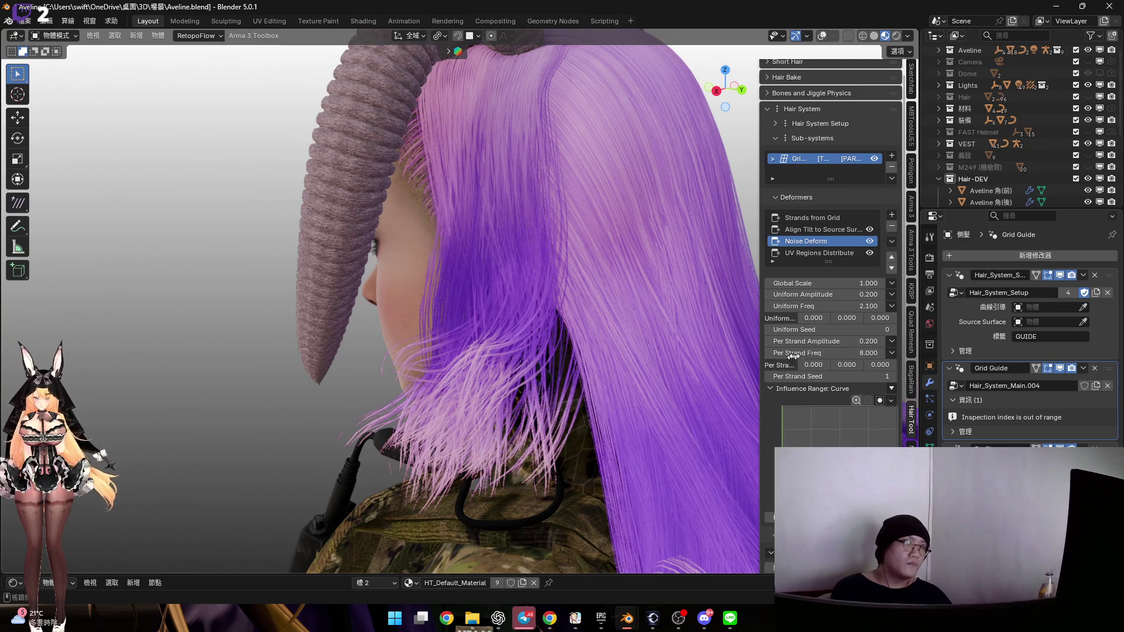
{"action": "mouse_move", "coordinate": [843, 341]}
{"action": "left_mouse_down"}
{"action": "mouse_move", "coordinate": [878, 341]}
{"action": "mouse_move", "coordinate": [848, 341]}
{"action": "left_mouse_up"}
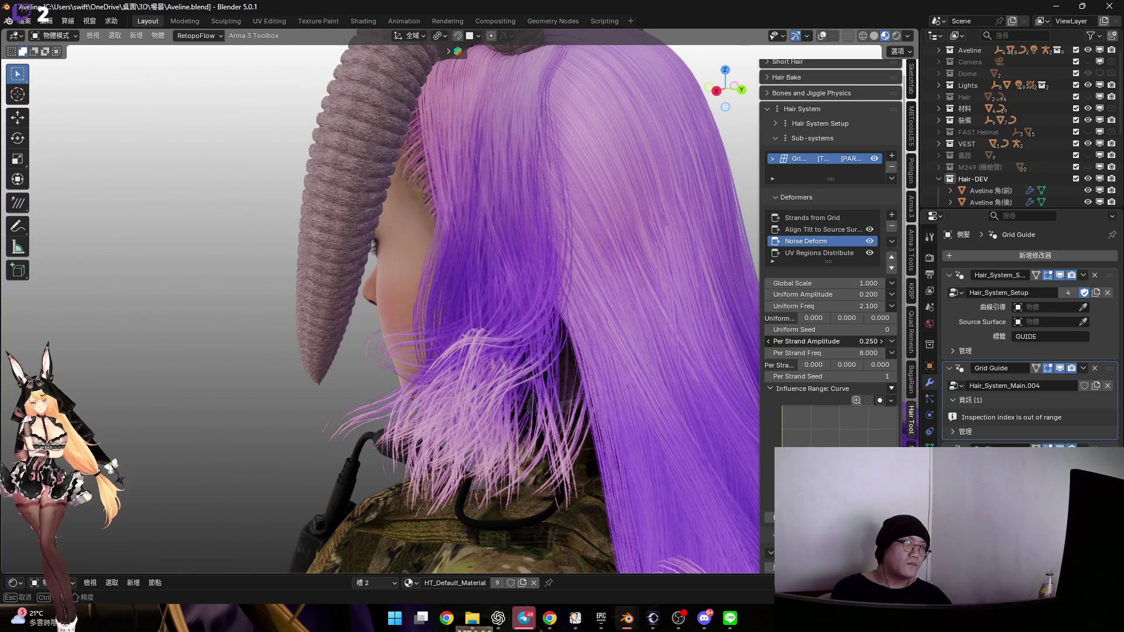
{"action": "middle_click_drag", "start_coordinate": [581, 272], "coordinate": [589, 310], "text": "shift"}
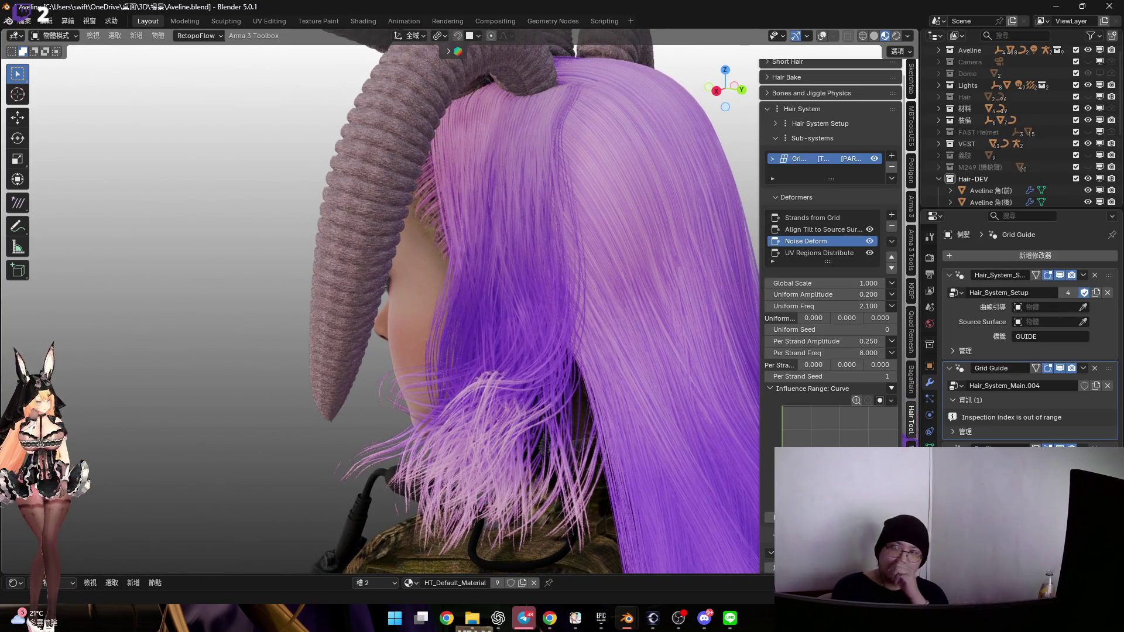
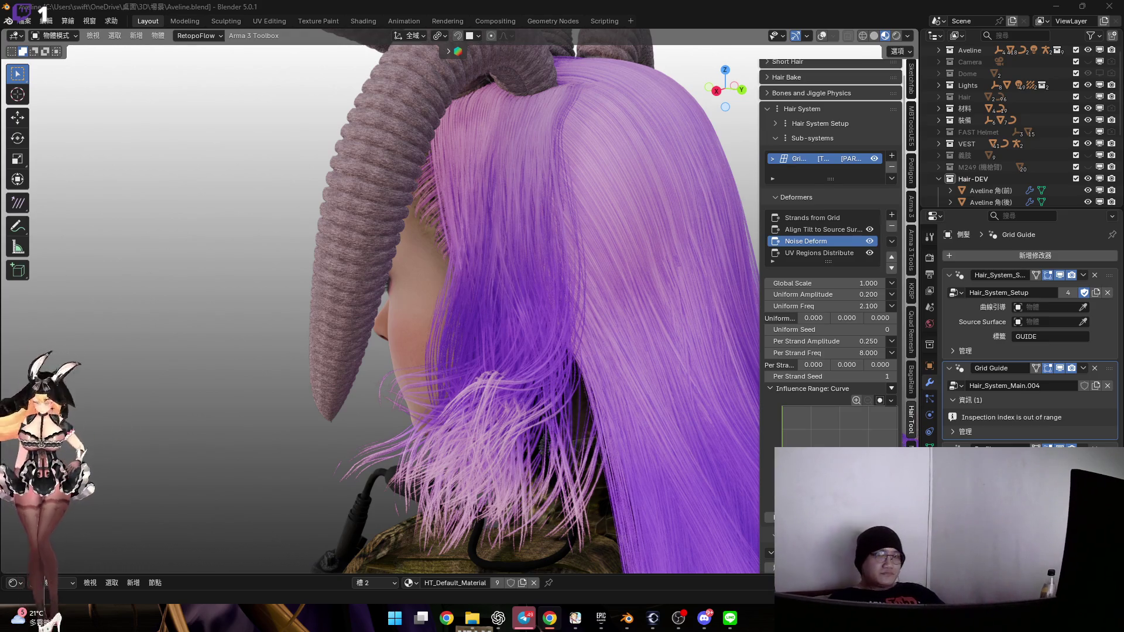
Inspect the hair and horns from several angles, opening and closing the Add Modifier list
{"action": "scroll", "coordinate": [524, 195], "scroll_direction": "up", "scroll_amount": 4}
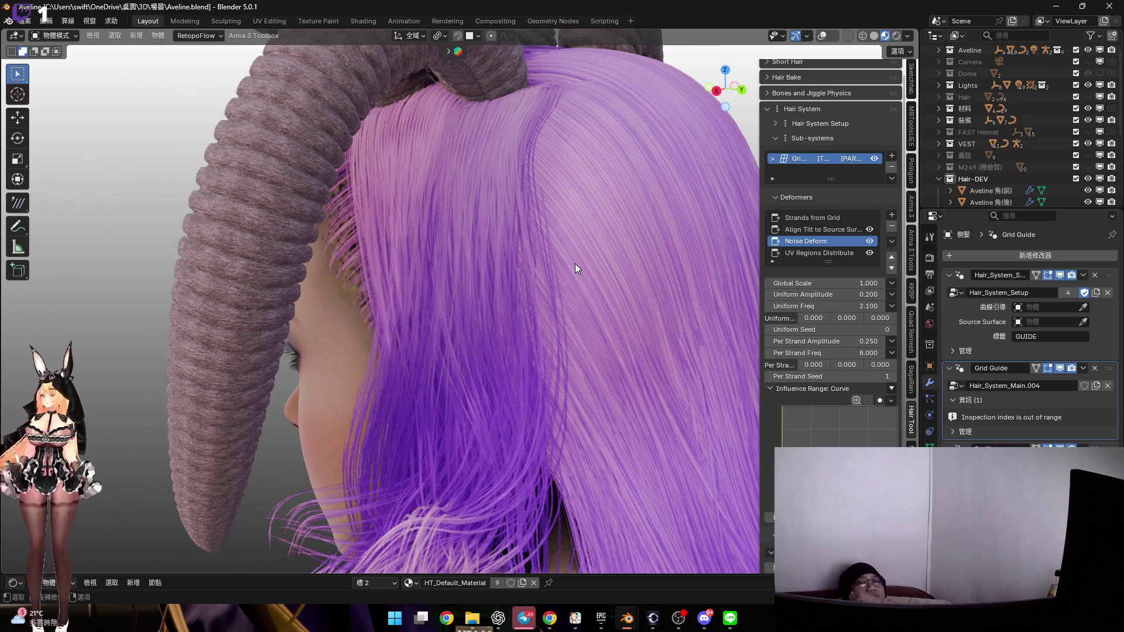
{"action": "mouse_move", "coordinate": [502, 157]}
{"action": "middle_mouse_down"}
{"action": "mouse_move", "coordinate": [547, 208]}
{"action": "mouse_move", "coordinate": [535, 178]}
{"action": "mouse_move", "coordinate": [581, 200]}
{"action": "middle_mouse_up"}
{"action": "mouse_move", "coordinate": [529, 170]}
{"action": "middle_mouse_down"}
{"action": "mouse_move", "coordinate": [519, 191]}
{"action": "mouse_move", "coordinate": [484, 200]}
{"action": "mouse_move", "coordinate": [514, 261]}
{"action": "mouse_move", "coordinate": [484, 171]}
{"action": "mouse_move", "coordinate": [496, 166]}
{"action": "mouse_move", "coordinate": [480, 171]}
{"action": "mouse_move", "coordinate": [501, 187]}
{"action": "mouse_move", "coordinate": [493, 195]}
{"action": "mouse_move", "coordinate": [530, 199]}
{"action": "mouse_move", "coordinate": [455, 206]}
{"action": "mouse_move", "coordinate": [510, 206]}
{"action": "mouse_move", "coordinate": [484, 190]}
{"action": "mouse_move", "coordinate": [515, 234]}
{"action": "middle_mouse_up"}
{"action": "left_click", "coordinate": [1007, 256]}
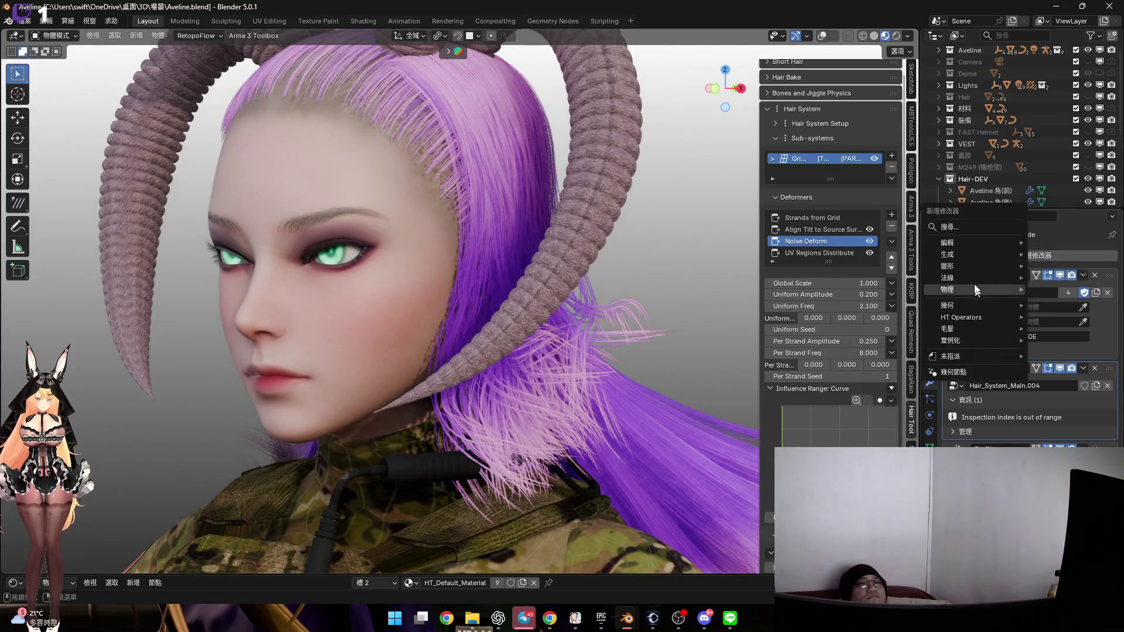
{"action": "mouse_move", "coordinate": [975, 255]}
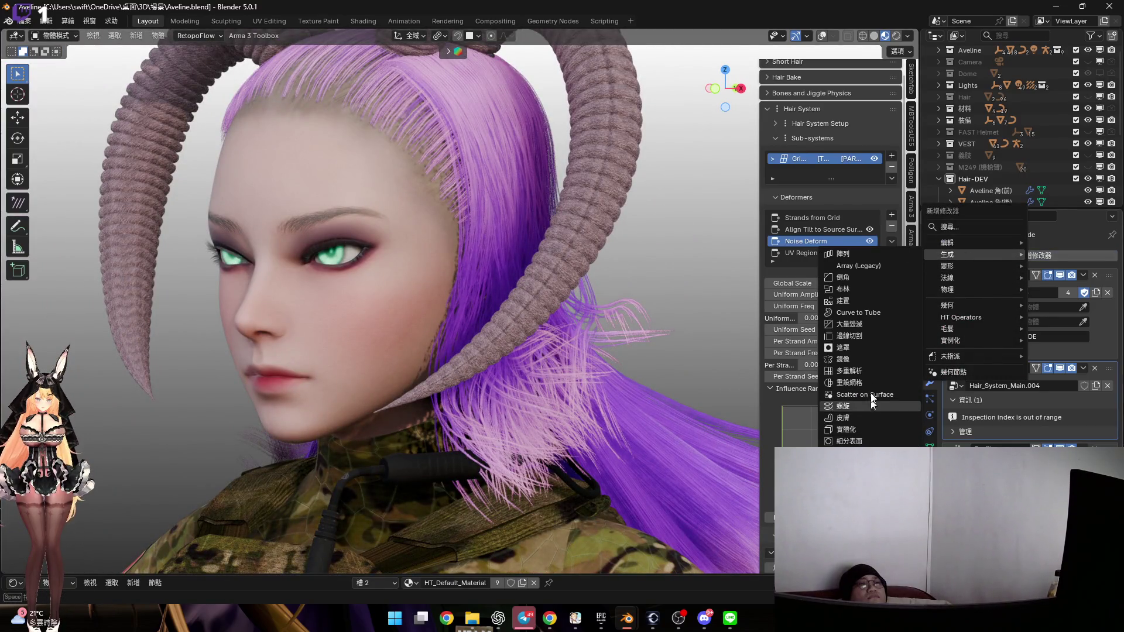
{"action": "mouse_move", "coordinate": [665, 365]}
{"action": "middle_mouse_down"}
{"action": "mouse_move", "coordinate": [569, 338]}
{"action": "mouse_move", "coordinate": [510, 240]}
{"action": "mouse_move", "coordinate": [461, 265]}
{"action": "middle_mouse_up"}
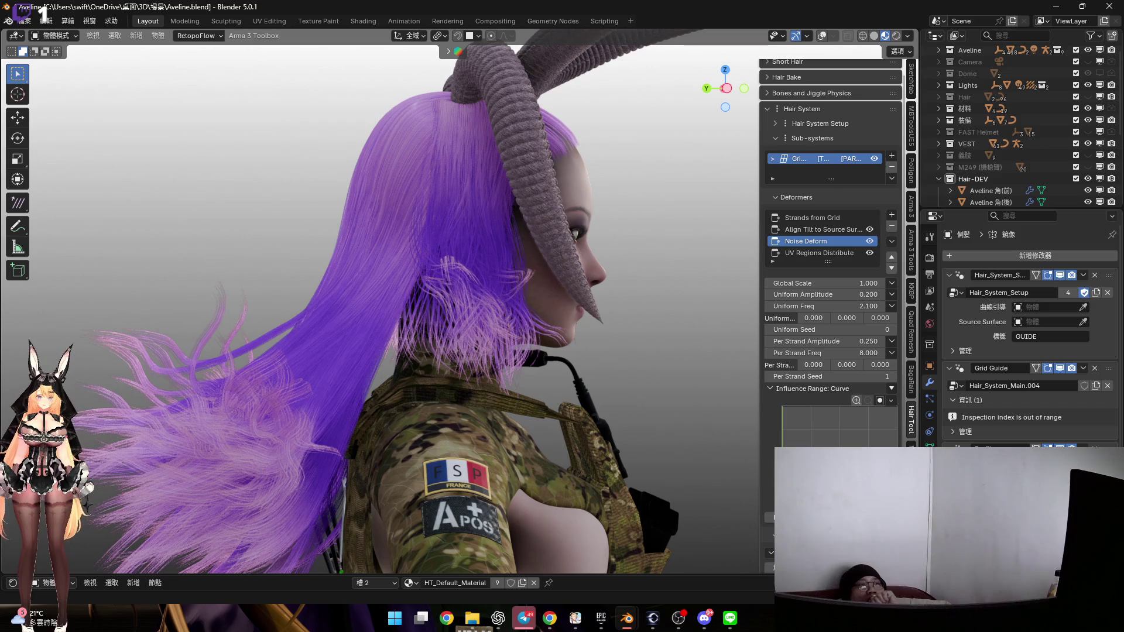
{"action": "middle_click_drag", "start_coordinate": [457, 251], "coordinate": [448, 258]}
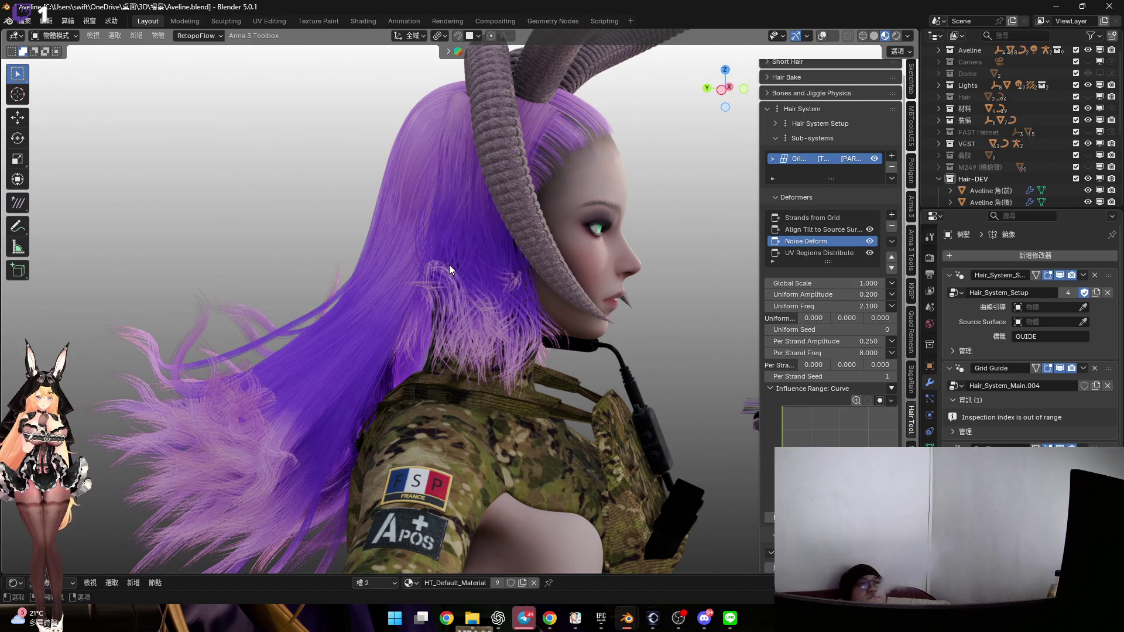
{"action": "mouse_move", "coordinate": [454, 266]}
{"action": "middle_mouse_down"}
{"action": "mouse_move", "coordinate": [585, 284]}
{"action": "mouse_move", "coordinate": [507, 258]}
{"action": "mouse_move", "coordinate": [412, 269]}
{"action": "mouse_move", "coordinate": [407, 246]}
{"action": "mouse_move", "coordinate": [525, 261]}
{"action": "mouse_move", "coordinate": [446, 280]}
{"action": "mouse_move", "coordinate": [512, 279]}
{"action": "mouse_move", "coordinate": [469, 283]}
{"action": "mouse_move", "coordinate": [459, 282]}
{"action": "mouse_move", "coordinate": [527, 269]}
{"action": "mouse_move", "coordinate": [535, 246]}
{"action": "mouse_move", "coordinate": [474, 290]}
{"action": "mouse_move", "coordinate": [489, 345]}
{"action": "mouse_move", "coordinate": [454, 340]}
{"action": "mouse_move", "coordinate": [571, 231]}
{"action": "mouse_move", "coordinate": [497, 261]}
{"action": "mouse_move", "coordinate": [308, 232]}
{"action": "mouse_move", "coordinate": [416, 220]}
{"action": "mouse_move", "coordinate": [423, 260]}
{"action": "mouse_move", "coordinate": [358, 227]}
{"action": "mouse_move", "coordinate": [481, 241]}
{"action": "mouse_move", "coordinate": [530, 217]}
{"action": "mouse_move", "coordinate": [525, 203]}
{"action": "mouse_move", "coordinate": [534, 253]}
{"action": "mouse_move", "coordinate": [614, 290]}
{"action": "middle_mouse_up"}
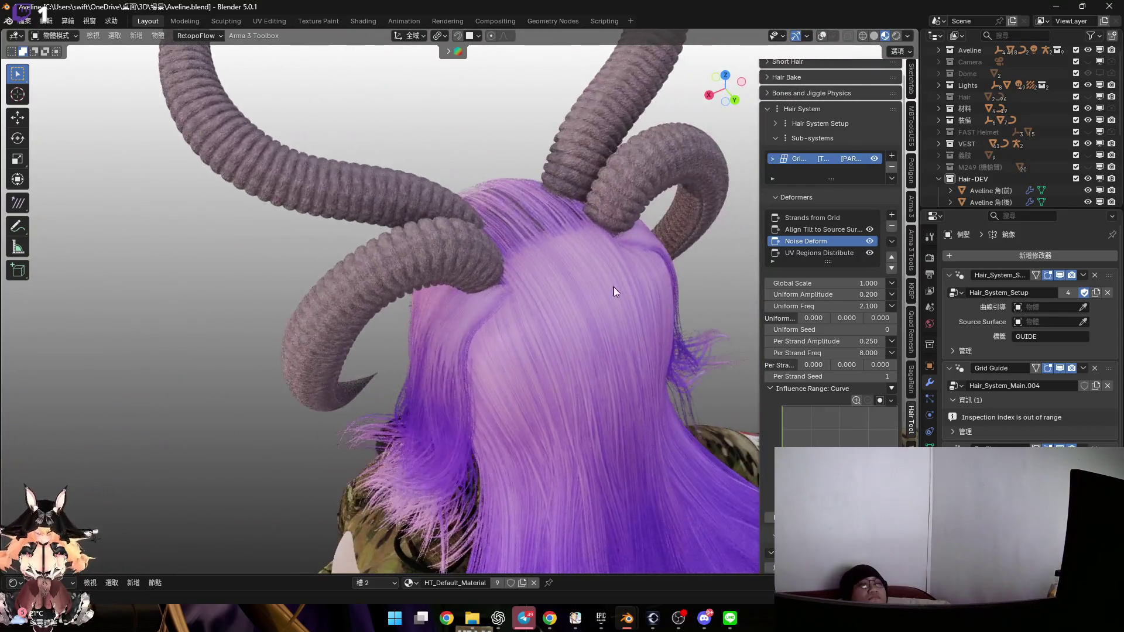
{"action": "mouse_move", "coordinate": [545, 270]}
{"action": "middle_mouse_down"}
{"action": "mouse_move", "coordinate": [568, 310]}
{"action": "mouse_move", "coordinate": [622, 261]}
{"action": "middle_mouse_up"}
Put the back hair object into Sculpt Mode and show the viewport overlays again
{"action": "key", "text": "ctrl+Tab"}
{"action": "left_click", "coordinate": [626, 327]}
{"action": "left_click", "coordinate": [803, 36]}
{"action": "mouse_move", "coordinate": [574, 194]}
{"action": "middle_mouse_down"}
{"action": "mouse_move", "coordinate": [584, 217]}
{"action": "mouse_move", "coordinate": [572, 214]}
{"action": "middle_mouse_up"}
Drop the hair to Object Mode and return it to Sculpt Mode
{"action": "key", "text": "ctrl+Tab"}
{"action": "key", "text": "4"}
{"action": "key", "text": "ctrl+Tab"}
{"action": "left_click", "coordinate": [566, 298]}
{"action": "mouse_move", "coordinate": [566, 298]}
{"action": "middle_mouse_down"}
{"action": "mouse_move", "coordinate": [550, 278]}
{"action": "mouse_move", "coordinate": [786, 80]}
{"action": "middle_mouse_up"}
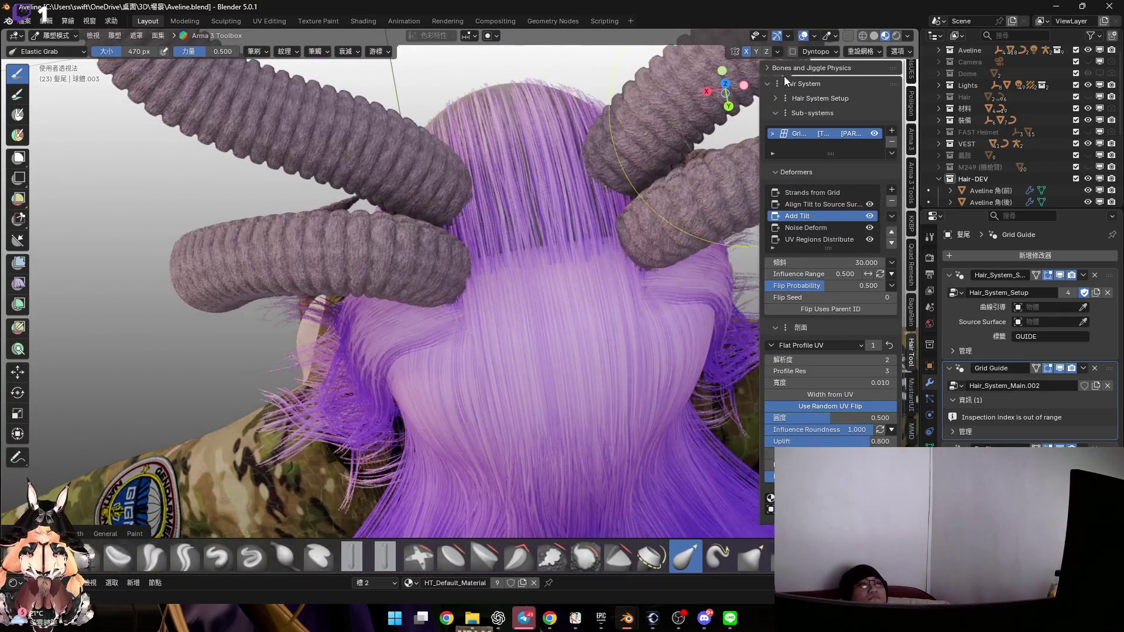
From above, Elastic Grab the crown strands sideways, then check the fringe from below and front
{"action": "mouse_move", "coordinate": [556, 199]}
{"action": "middle_mouse_down", "text": "alt"}
{"action": "mouse_move", "coordinate": [542, 190]}
{"action": "mouse_move", "coordinate": [502, 218]}
{"action": "mouse_move", "coordinate": [525, 221]}
{"action": "mouse_move", "coordinate": [519, 187]}
{"action": "middle_mouse_up", "text": "alt"}
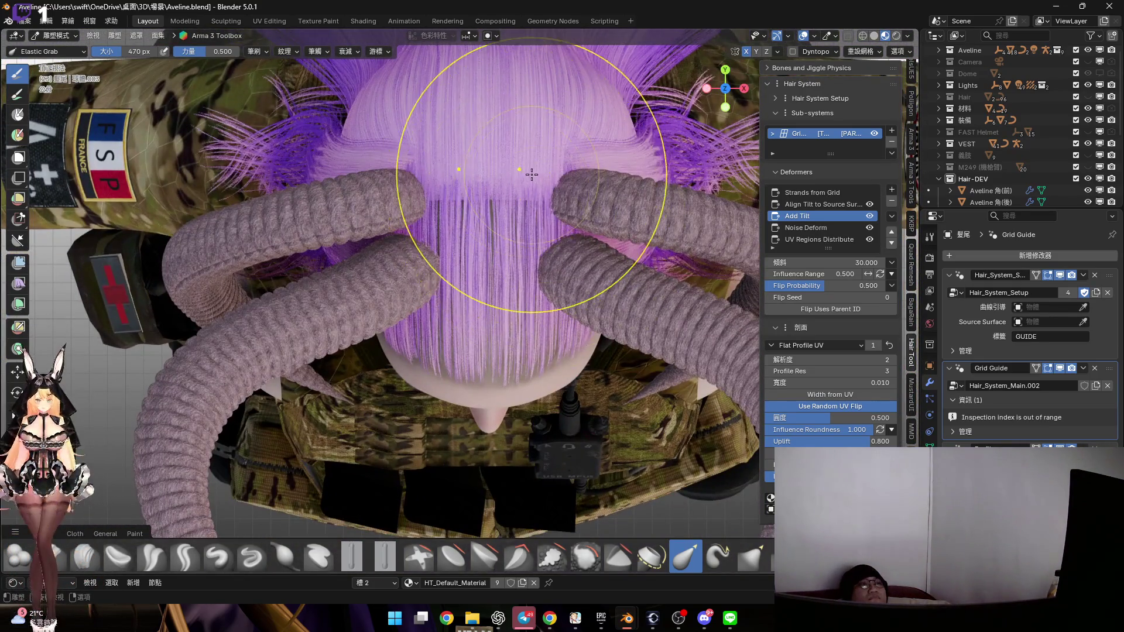
{"action": "scroll", "coordinate": [531, 174], "scroll_direction": "up", "scroll_amount": 1}
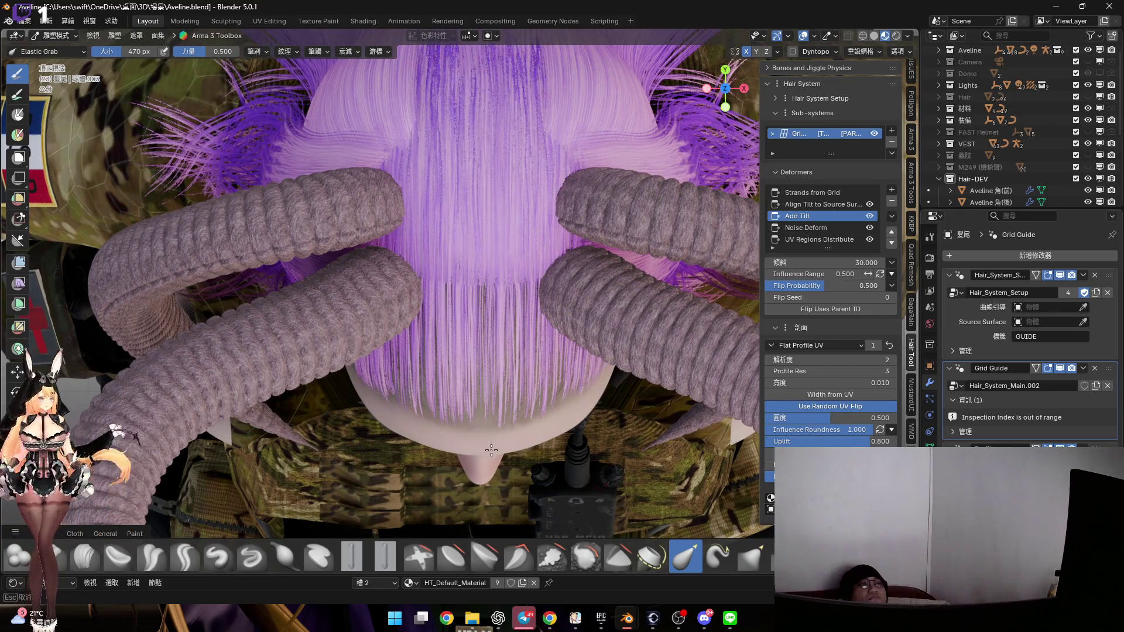
{"action": "mouse_move", "coordinate": [520, 275]}
{"action": "left_mouse_down"}
{"action": "mouse_move", "coordinate": [533, 276]}
{"action": "mouse_move", "coordinate": [527, 445]}
{"action": "left_mouse_up"}
{"action": "mouse_move", "coordinate": [485, 373]}
{"action": "middle_mouse_down"}
{"action": "mouse_move", "coordinate": [477, 301]}
{"action": "mouse_move", "coordinate": [544, 296]}
{"action": "mouse_move", "coordinate": [503, 226]}
{"action": "middle_mouse_up"}
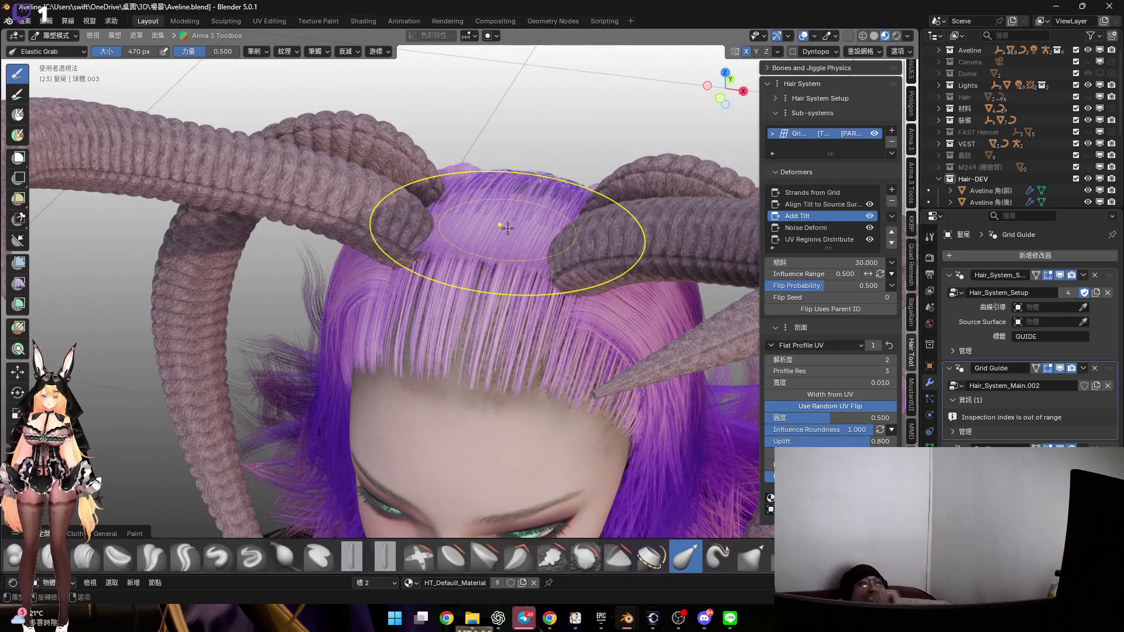
{"action": "left_click", "coordinate": [725, 104]}
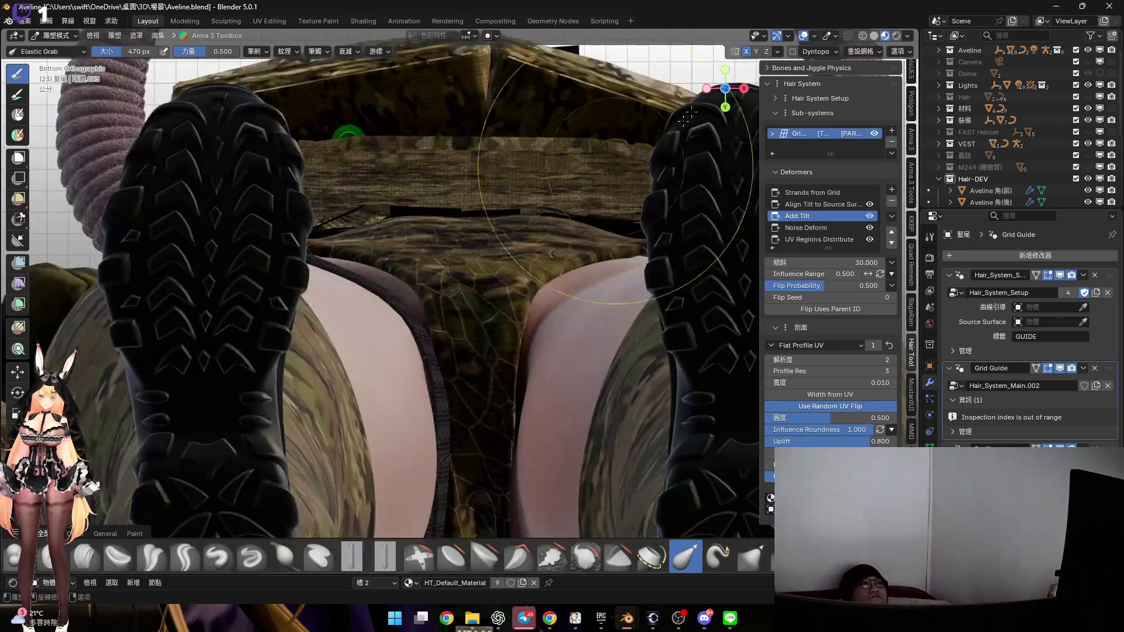
{"action": "key", "text": "KP_1"}
{"action": "scroll", "coordinate": [682, 154], "scroll_direction": "up", "scroll_amount": 4}
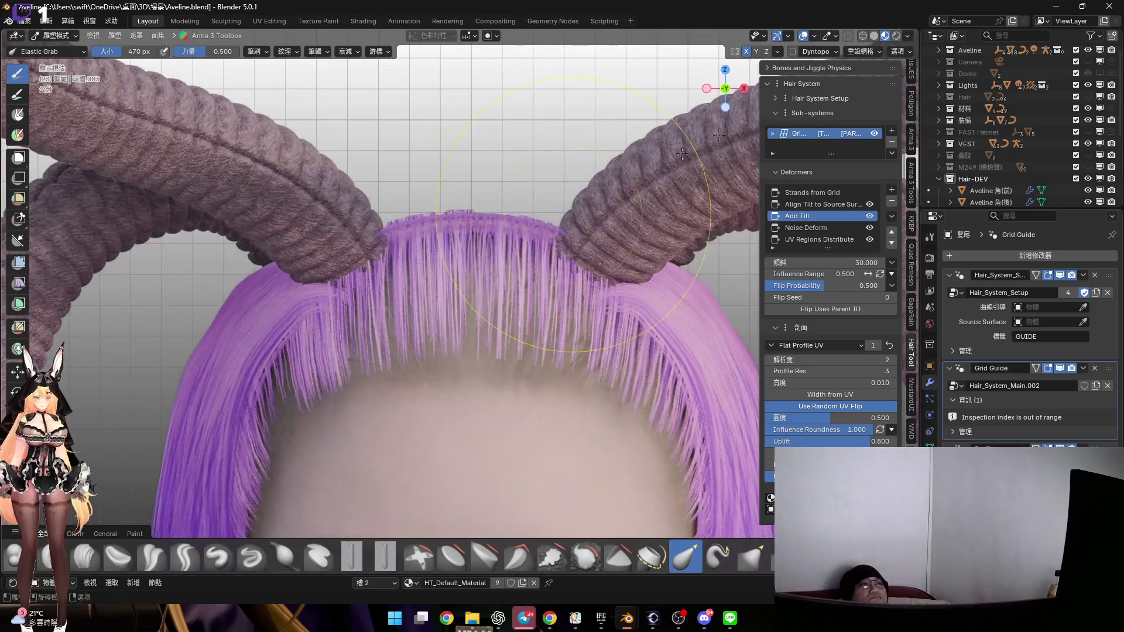
Hide the horn objects 角(前) and 角(後) in the Outliner and inspect the crown
{"action": "left_click", "coordinate": [747, 89]}
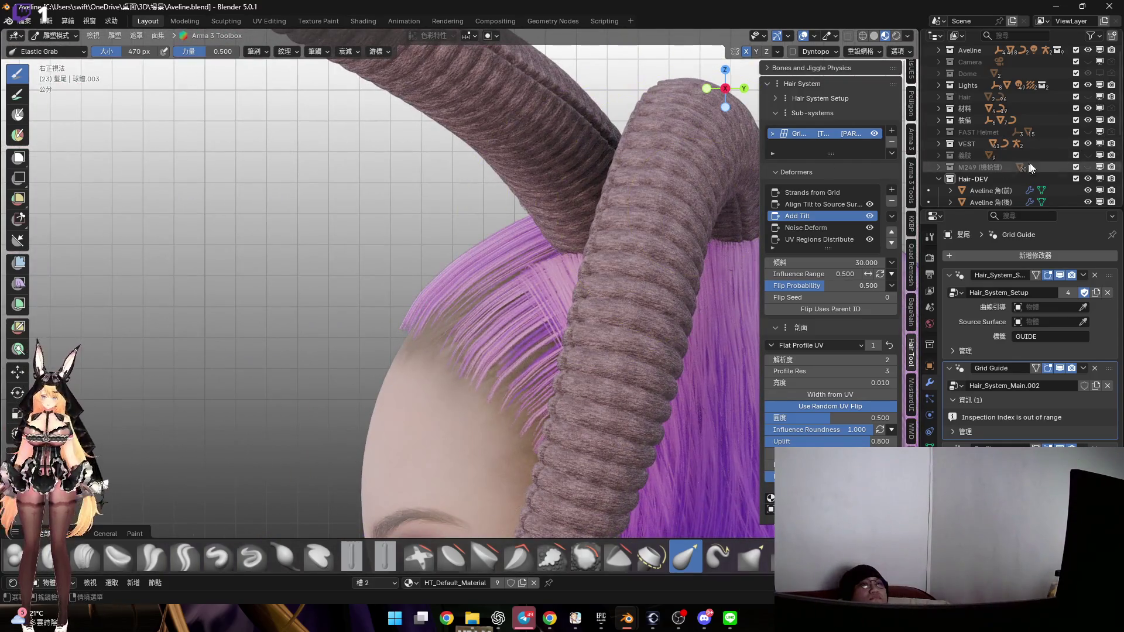
{"action": "scroll", "coordinate": [1092, 177], "scroll_direction": "down", "scroll_amount": 3}
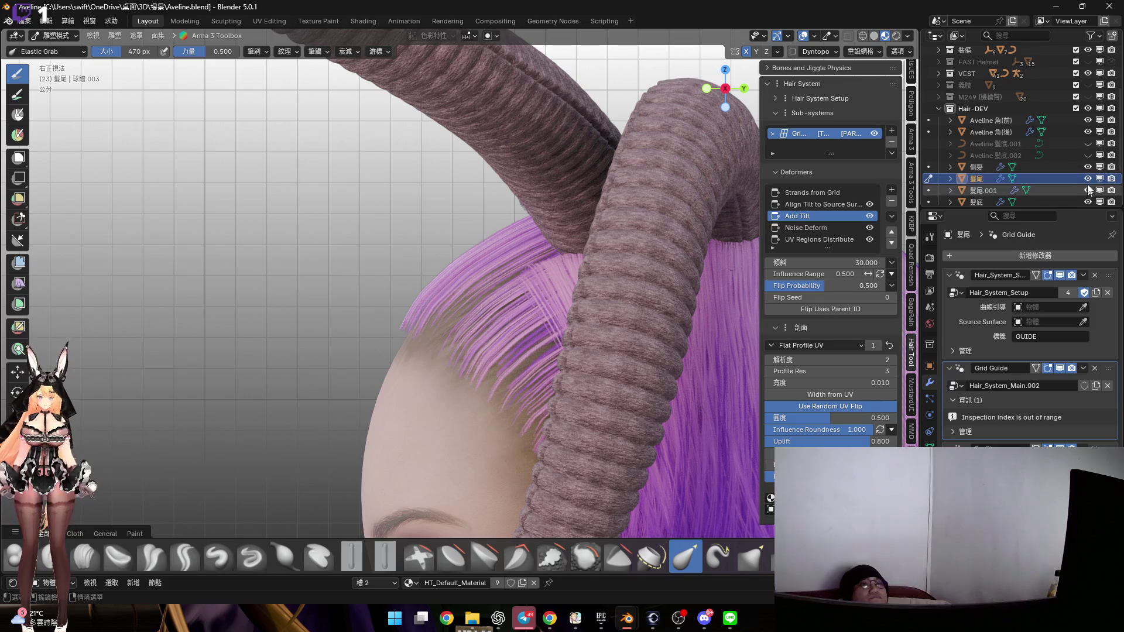
{"action": "left_click_drag", "start_coordinate": [1085, 131], "coordinate": [1087, 120]}
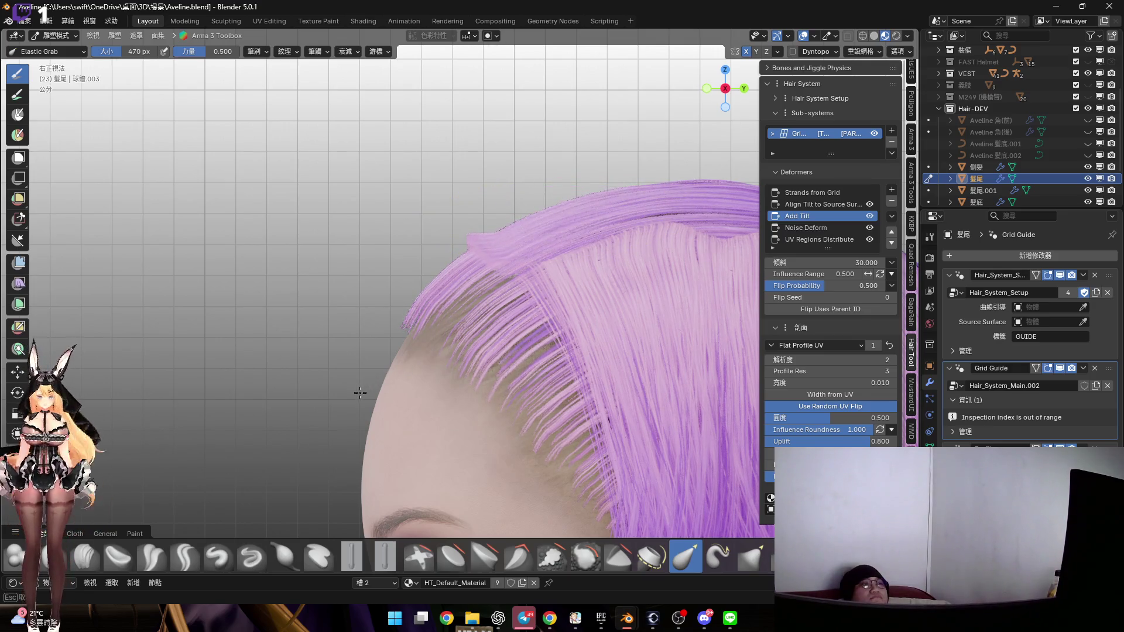
{"action": "mouse_move", "coordinate": [456, 365]}
{"action": "middle_mouse_down"}
{"action": "mouse_move", "coordinate": [426, 238]}
{"action": "mouse_move", "coordinate": [458, 221]}
{"action": "mouse_move", "coordinate": [507, 223]}
{"action": "middle_mouse_up"}
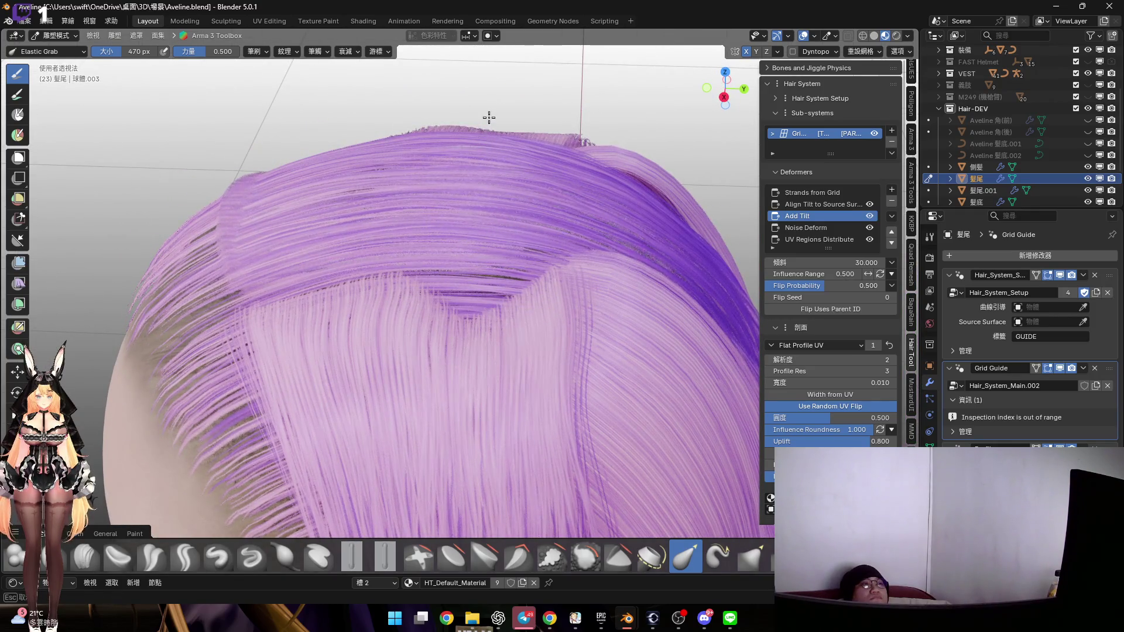
{"action": "mouse_move", "coordinate": [484, 91]}
{"action": "middle_mouse_down"}
{"action": "mouse_move", "coordinate": [497, 147]}
{"action": "mouse_move", "coordinate": [552, 196]}
{"action": "mouse_move", "coordinate": [510, 277]}
{"action": "mouse_move", "coordinate": [559, 238]}
{"action": "mouse_move", "coordinate": [504, 228]}
{"action": "mouse_move", "coordinate": [514, 264]}
{"action": "mouse_move", "coordinate": [579, 258]}
{"action": "middle_mouse_up"}
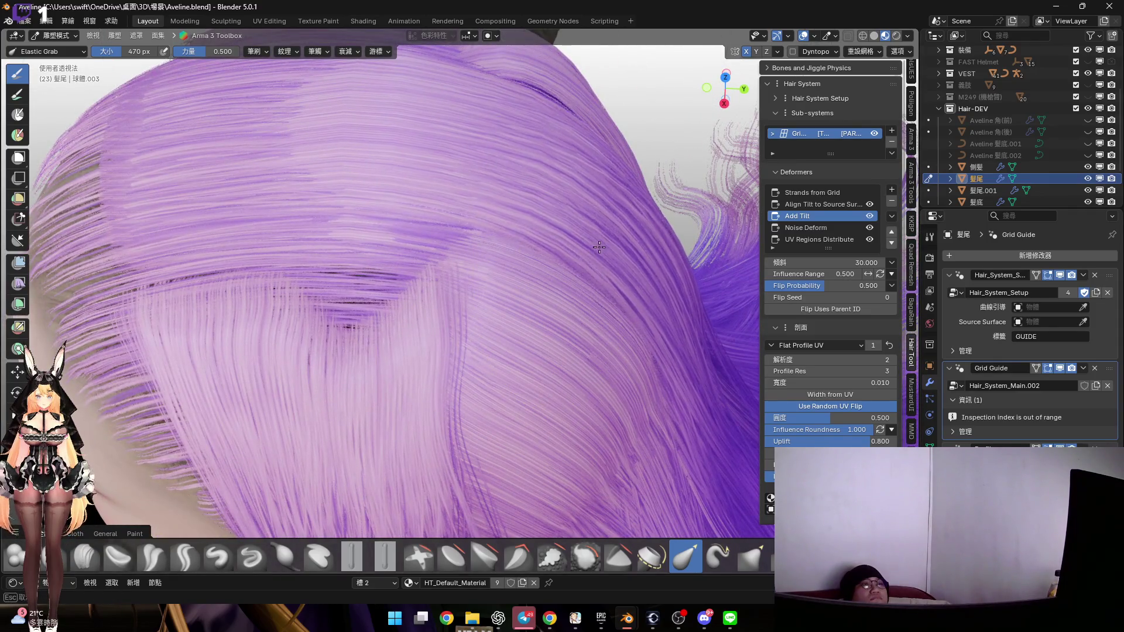
{"action": "scroll", "coordinate": [562, 245], "scroll_direction": "down", "scroll_amount": 5}
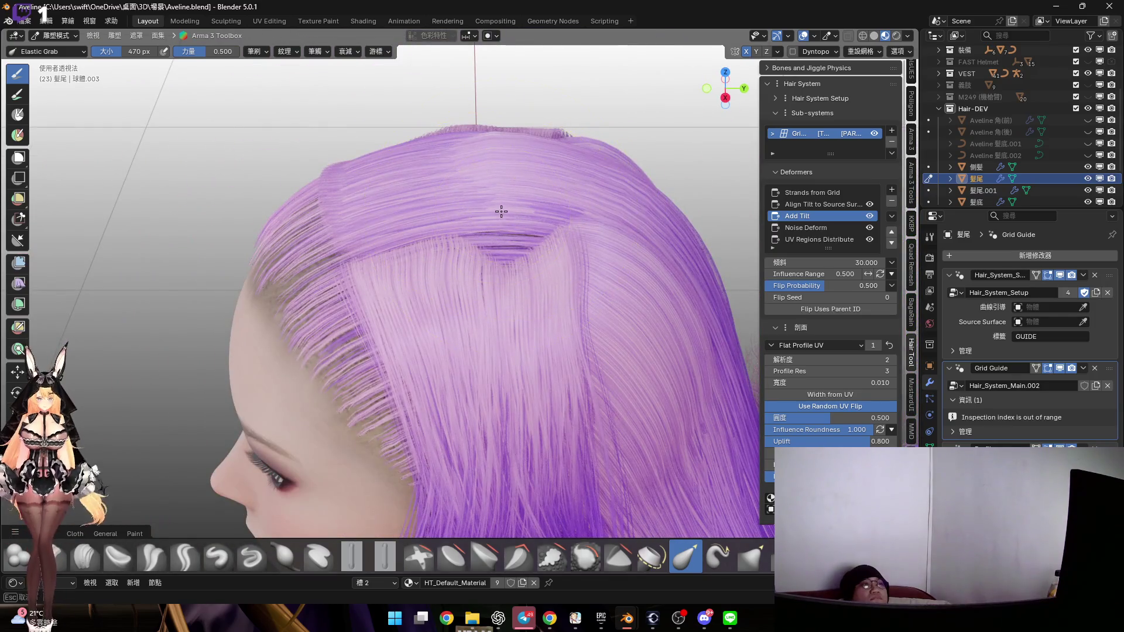
{"action": "mouse_move", "coordinate": [493, 188]}
{"action": "middle_mouse_down"}
{"action": "mouse_move", "coordinate": [439, 176]}
{"action": "mouse_move", "coordinate": [459, 155]}
{"action": "mouse_move", "coordinate": [447, 175]}
{"action": "mouse_move", "coordinate": [456, 199]}
{"action": "mouse_move", "coordinate": [530, 185]}
{"action": "middle_mouse_up"}
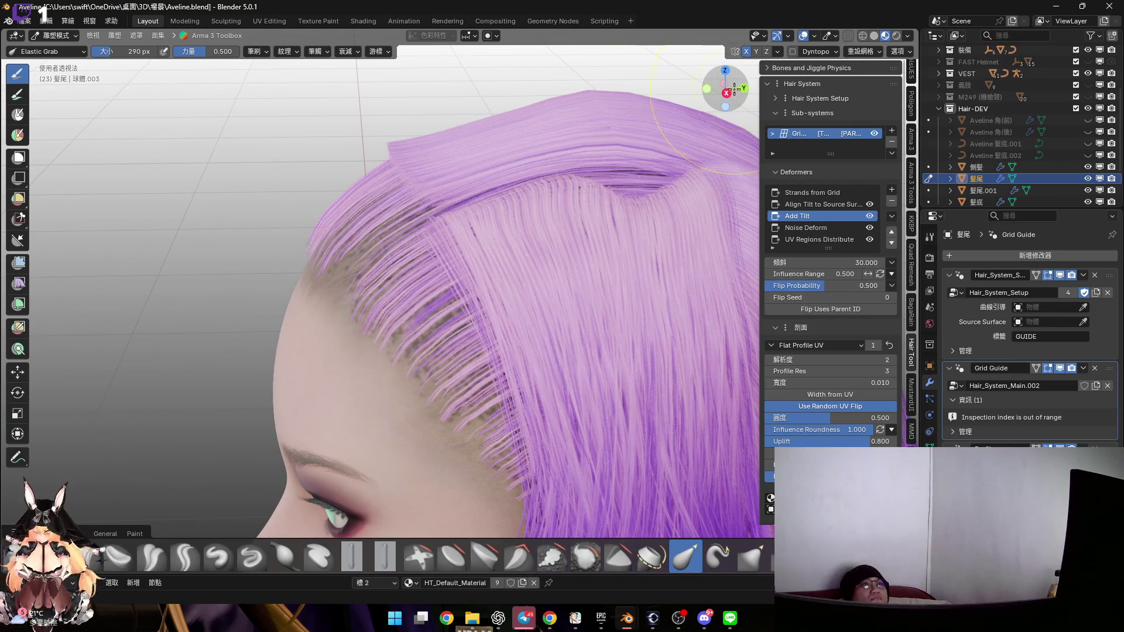
Shrink the Elastic Grab brush to 238 px
{"action": "left_click", "coordinate": [725, 93]}
{"action": "scroll", "coordinate": [480, 170], "scroll_direction": "up", "scroll_amount": 4}
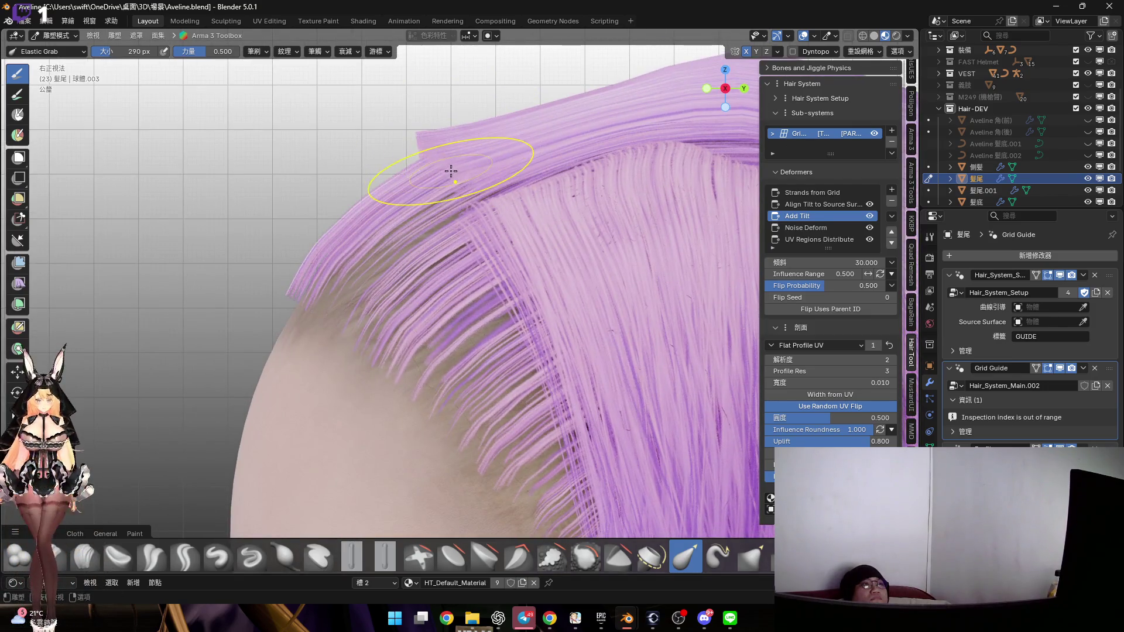
{"action": "key", "text": "f"}
{"action": "left_click", "coordinate": [434, 168]}
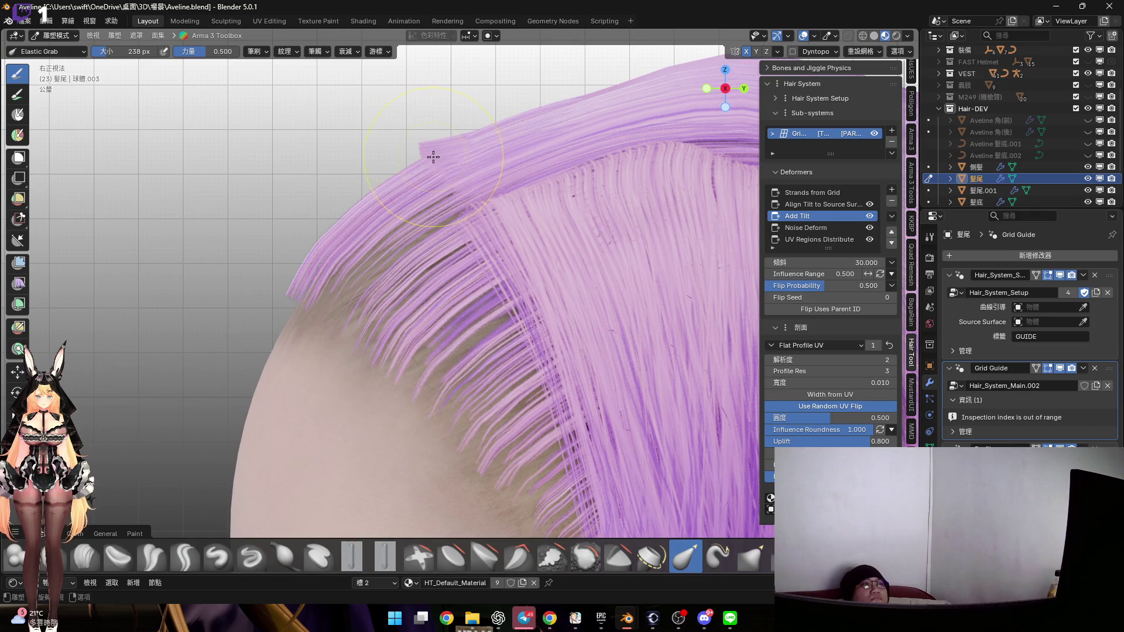
Turn on X-Ray and put the hair object in Edit Mode to reveal the guide mesh
{"action": "key", "text": "KP_1"}
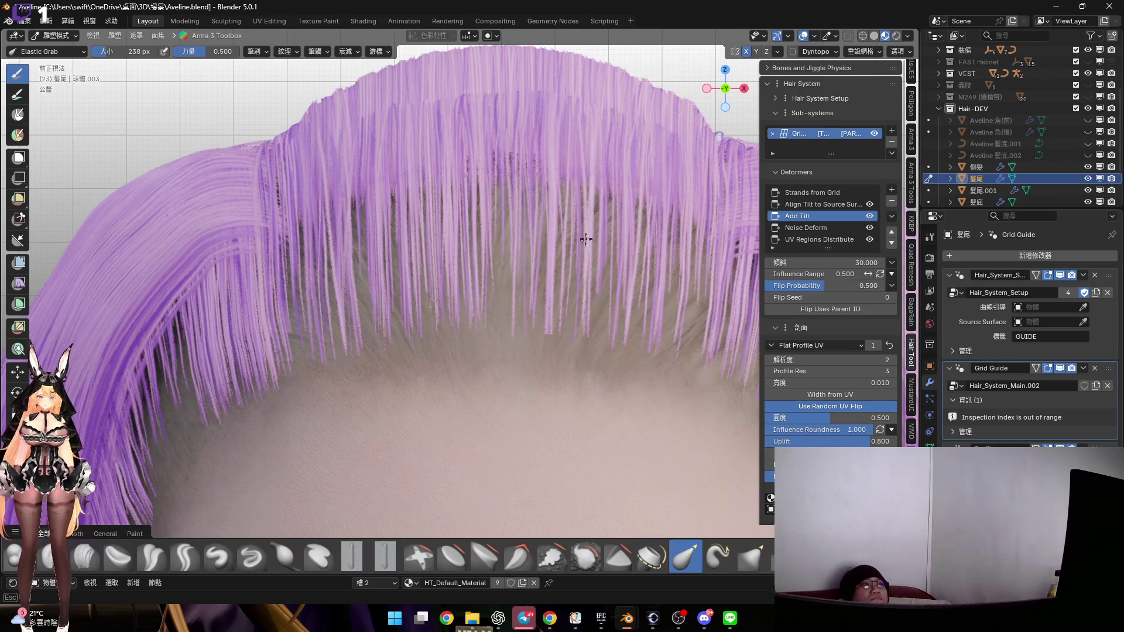
{"action": "middle_click_drag", "start_coordinate": [583, 244], "coordinate": [504, 149]}
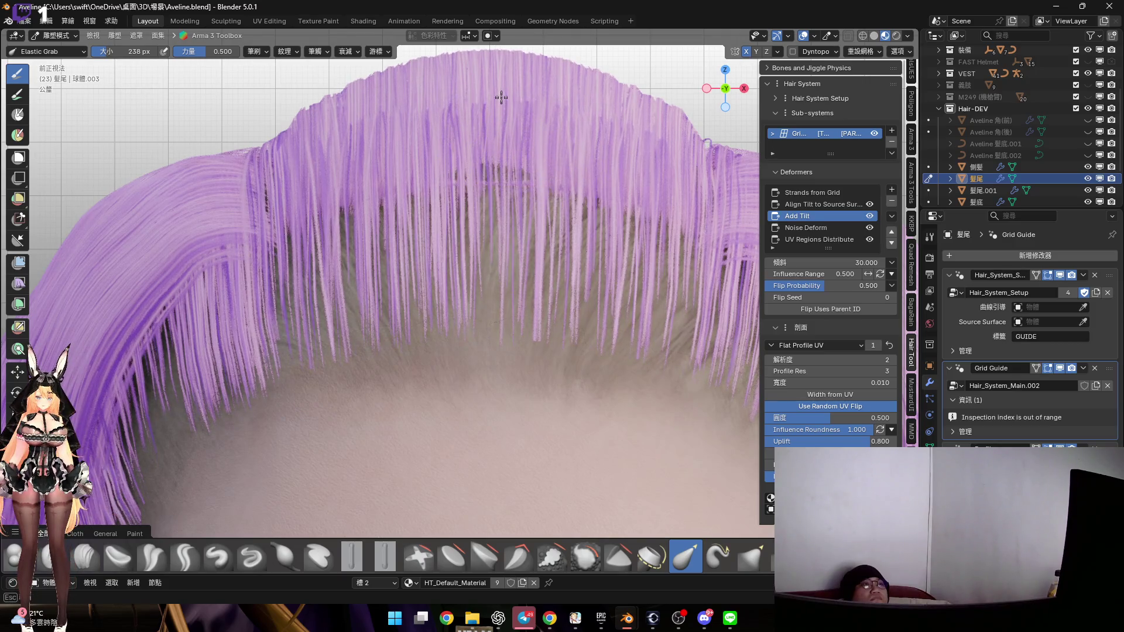
{"action": "mouse_move", "coordinate": [539, 105]}
{"action": "middle_mouse_down"}
{"action": "mouse_move", "coordinate": [459, 220]}
{"action": "mouse_move", "coordinate": [414, 207]}
{"action": "mouse_move", "coordinate": [434, 223]}
{"action": "mouse_move", "coordinate": [414, 213]}
{"action": "mouse_move", "coordinate": [416, 236]}
{"action": "mouse_move", "coordinate": [465, 159]}
{"action": "mouse_move", "coordinate": [499, 168]}
{"action": "mouse_move", "coordinate": [445, 199]}
{"action": "mouse_move", "coordinate": [539, 251]}
{"action": "middle_mouse_up"}
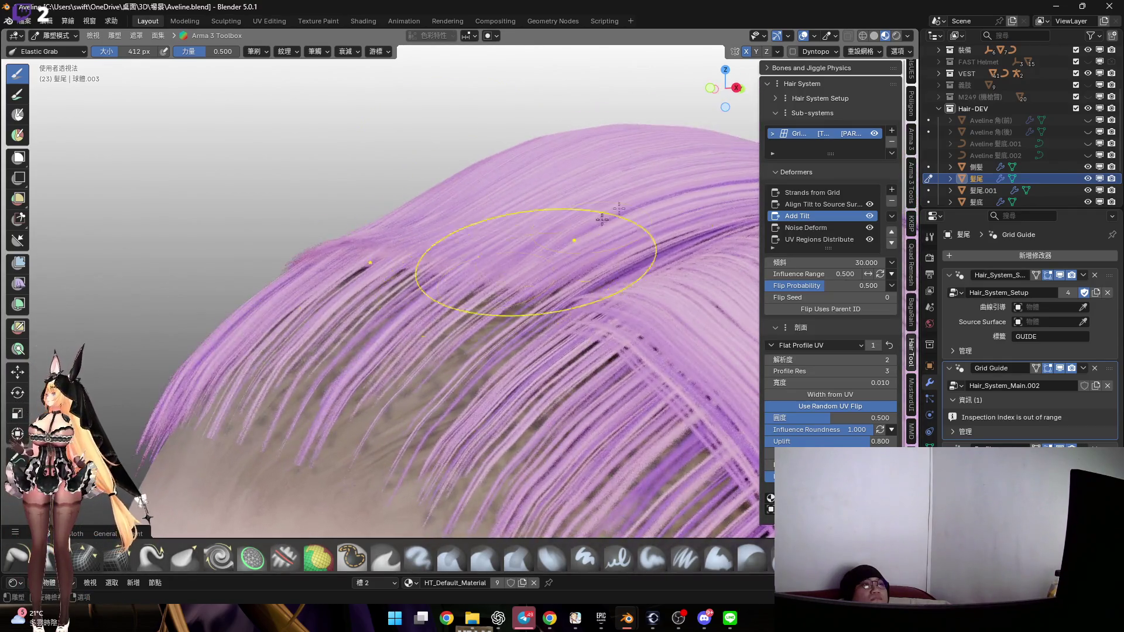
{"action": "left_click", "coordinate": [847, 36]}
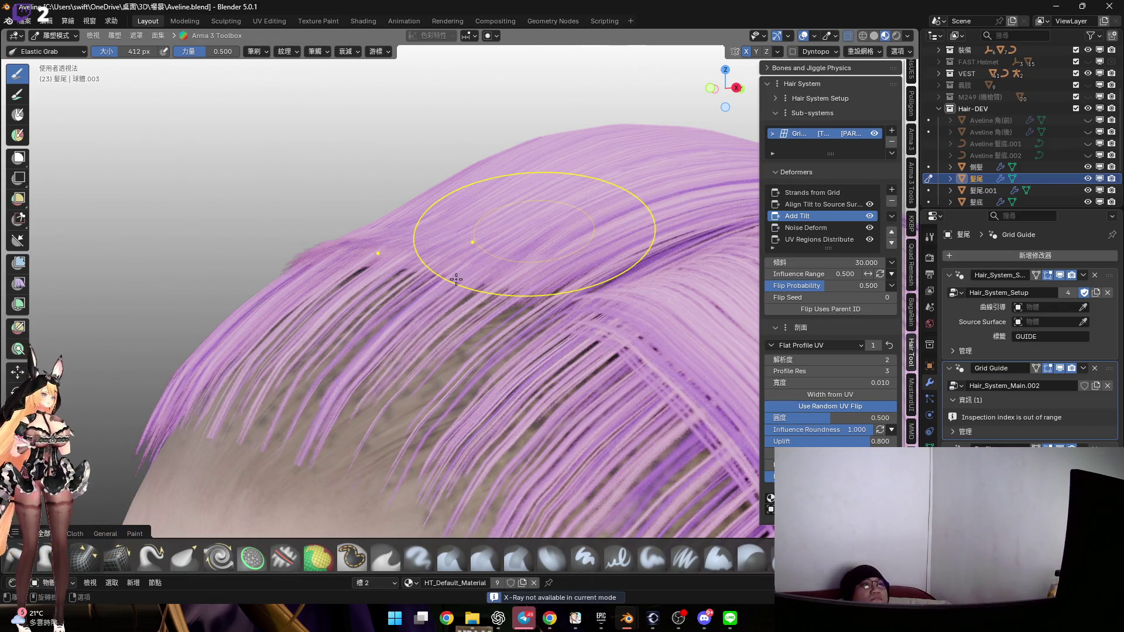
{"action": "key", "text": "Tab"}
{"action": "mouse_move", "coordinate": [477, 276]}
{"action": "middle_mouse_down"}
{"action": "mouse_move", "coordinate": [426, 245]}
{"action": "mouse_move", "coordinate": [509, 240]}
{"action": "mouse_move", "coordinate": [388, 247]}
{"action": "mouse_move", "coordinate": [500, 53]}
{"action": "middle_mouse_up"}
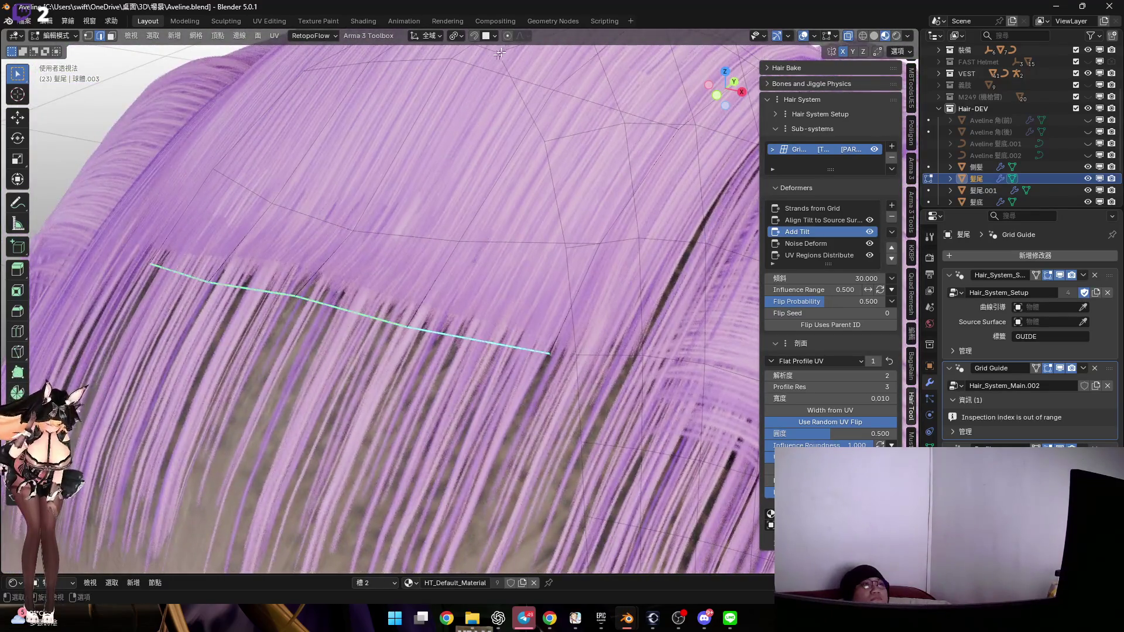
Set the pivot to Active Element and rotate the guide edge twice about global X
{"action": "left_click", "coordinate": [459, 35]}
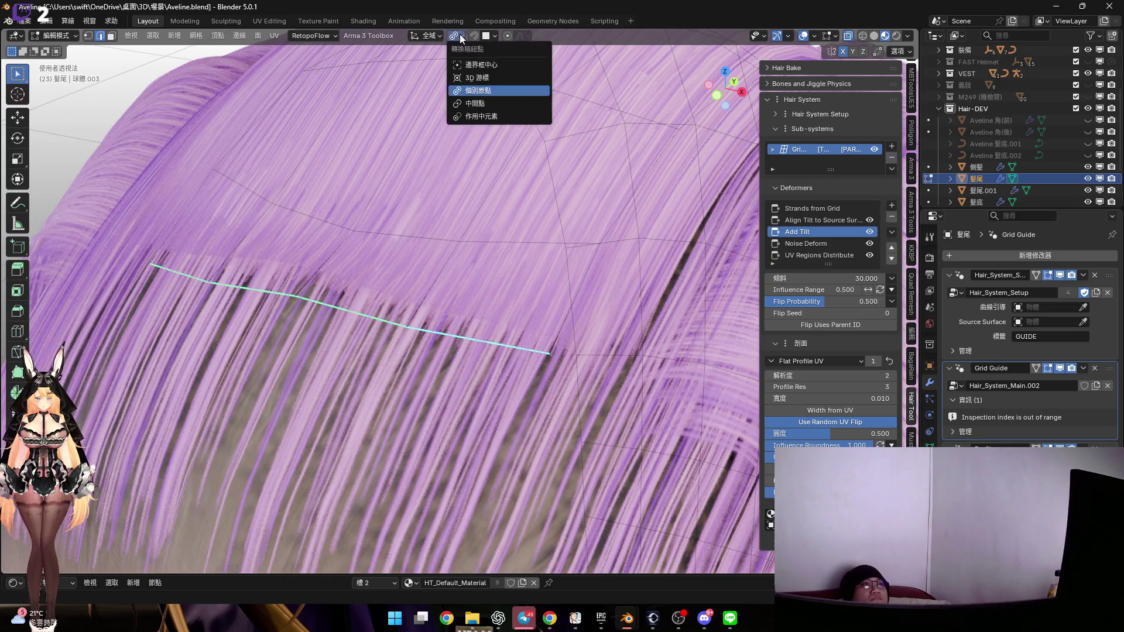
{"action": "left_click", "coordinate": [484, 116]}
{"action": "middle_click_drag", "start_coordinate": [533, 262], "coordinate": [632, 224]}
{"action": "key", "text": "r"}
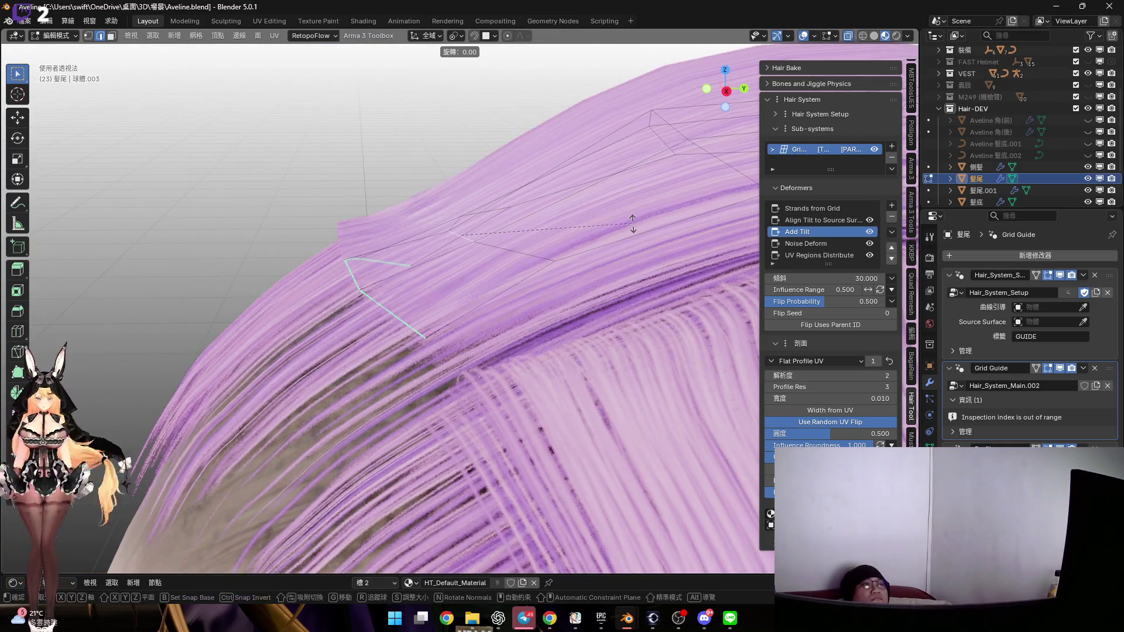
{"action": "key", "text": "x"}
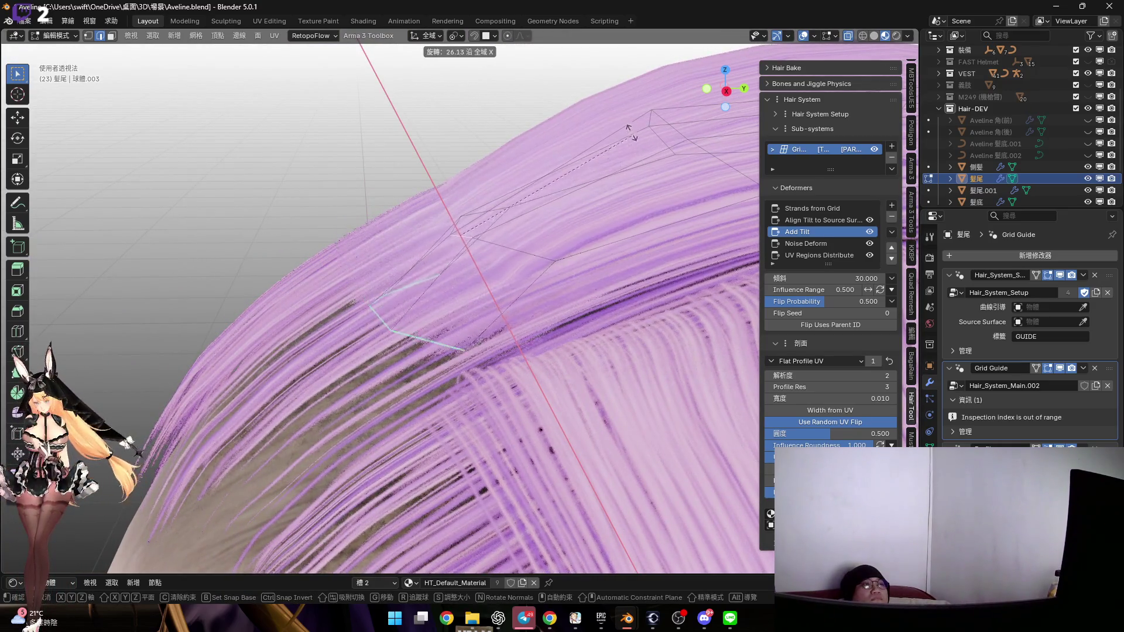
{"action": "left_click", "coordinate": [631, 133]}
{"action": "mouse_move", "coordinate": [631, 134]}
{"action": "middle_mouse_down"}
{"action": "mouse_move", "coordinate": [560, 235]}
{"action": "mouse_move", "coordinate": [495, 246]}
{"action": "middle_mouse_up"}
{"action": "key", "text": "r"}
{"action": "key", "text": "x"}
{"action": "left_click", "coordinate": [559, 233]}
Switch the hair object back into Sculpt Mode
{"action": "key", "text": "ctrl+Tab"}
{"action": "left_click", "coordinate": [491, 308]}
{"action": "mouse_move", "coordinate": [497, 289]}
{"action": "middle_mouse_down"}
{"action": "mouse_move", "coordinate": [467, 282]}
{"action": "mouse_move", "coordinate": [520, 269]}
{"action": "mouse_move", "coordinate": [402, 288]}
{"action": "mouse_move", "coordinate": [466, 259]}
{"action": "mouse_move", "coordinate": [364, 293]}
{"action": "mouse_move", "coordinate": [419, 301]}
{"action": "mouse_move", "coordinate": [377, 289]}
{"action": "mouse_move", "coordinate": [386, 276]}
{"action": "middle_mouse_up"}
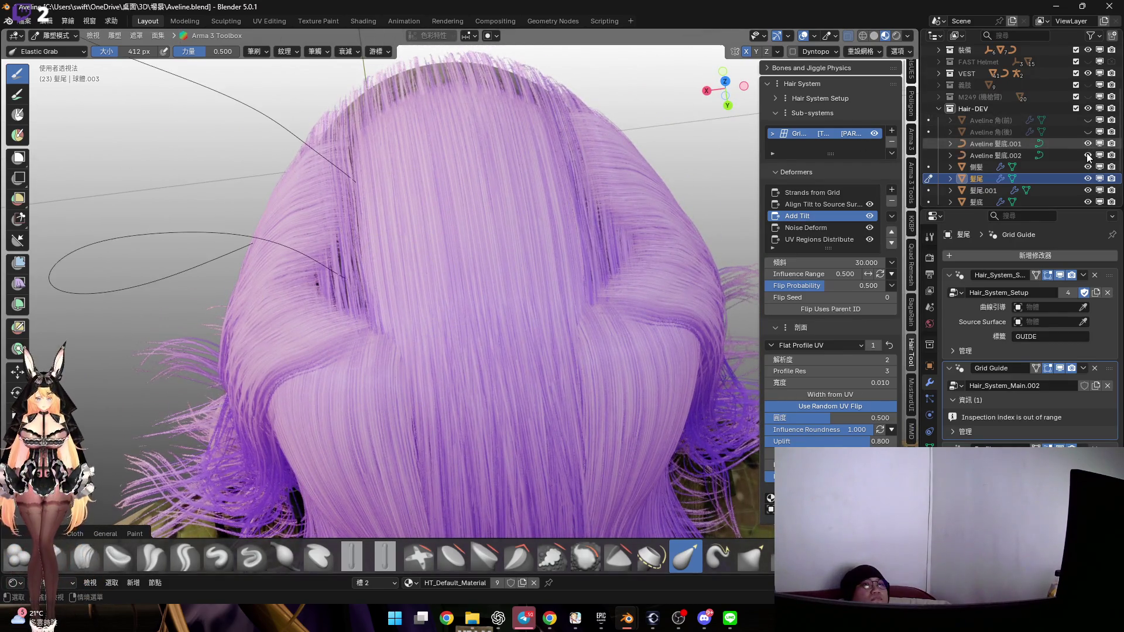
Unhide both horn objects in the Outliner and look around the hair beneath them
{"action": "left_click_drag", "start_coordinate": [1086, 133], "coordinate": [1087, 124]}
{"action": "mouse_move", "coordinate": [456, 252]}
{"action": "middle_mouse_down"}
{"action": "mouse_move", "coordinate": [489, 200]}
{"action": "mouse_move", "coordinate": [433, 293]}
{"action": "mouse_move", "coordinate": [439, 258]}
{"action": "mouse_move", "coordinate": [426, 282]}
{"action": "mouse_move", "coordinate": [398, 270]}
{"action": "mouse_move", "coordinate": [491, 188]}
{"action": "mouse_move", "coordinate": [539, 221]}
{"action": "mouse_move", "coordinate": [462, 238]}
{"action": "mouse_move", "coordinate": [555, 227]}
{"action": "mouse_move", "coordinate": [515, 257]}
{"action": "mouse_move", "coordinate": [581, 251]}
{"action": "mouse_move", "coordinate": [473, 212]}
{"action": "middle_mouse_up"}
{"action": "scroll", "coordinate": [429, 297], "scroll_direction": "up", "scroll_amount": 3}
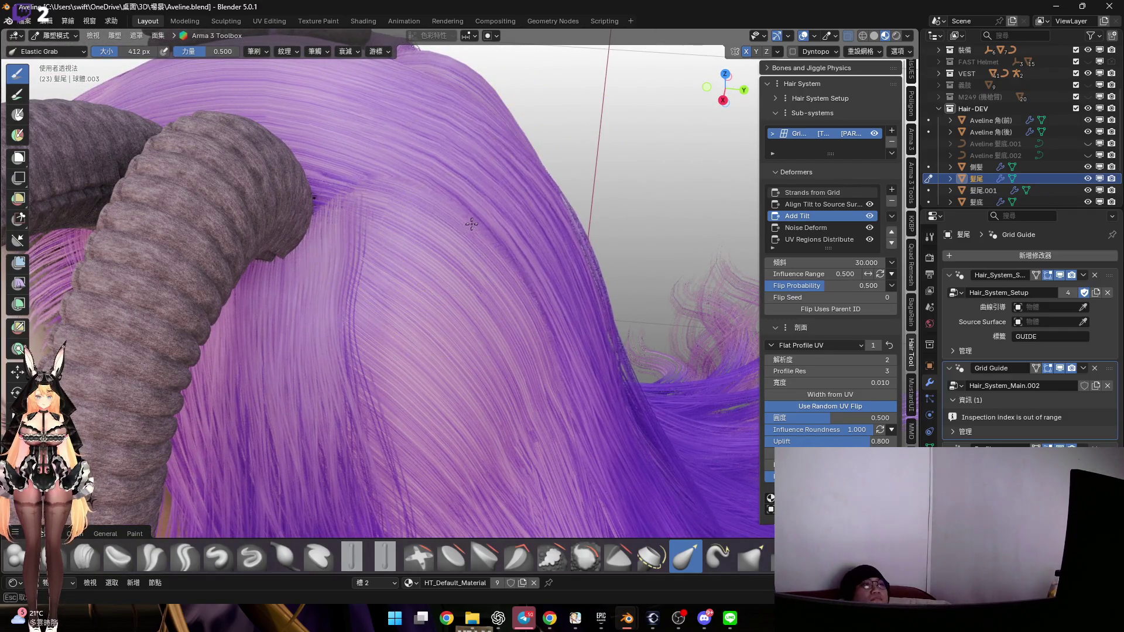
{"action": "mouse_move", "coordinate": [486, 213]}
{"action": "middle_mouse_down"}
{"action": "mouse_move", "coordinate": [471, 221]}
{"action": "mouse_move", "coordinate": [409, 199]}
{"action": "mouse_move", "coordinate": [333, 206]}
{"action": "mouse_move", "coordinate": [394, 268]}
{"action": "mouse_move", "coordinate": [431, 211]}
{"action": "mouse_move", "coordinate": [374, 203]}
{"action": "mouse_move", "coordinate": [433, 153]}
{"action": "middle_mouse_up"}
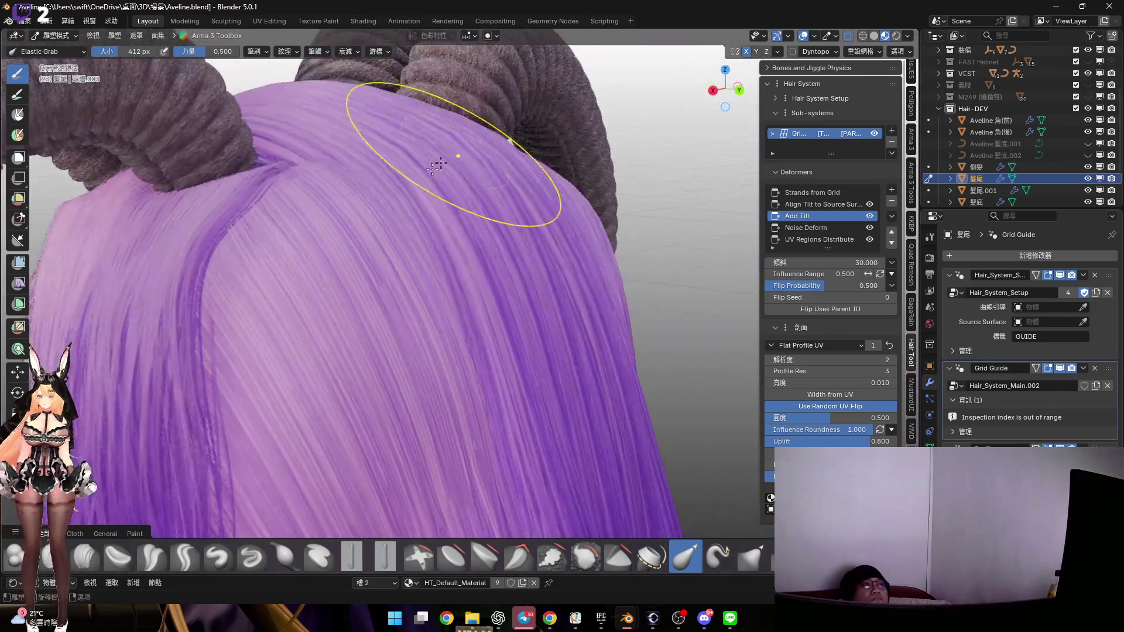
{"action": "mouse_move", "coordinate": [398, 199]}
{"action": "middle_mouse_down"}
{"action": "mouse_move", "coordinate": [439, 183]}
{"action": "mouse_move", "coordinate": [404, 155]}
{"action": "middle_mouse_up"}
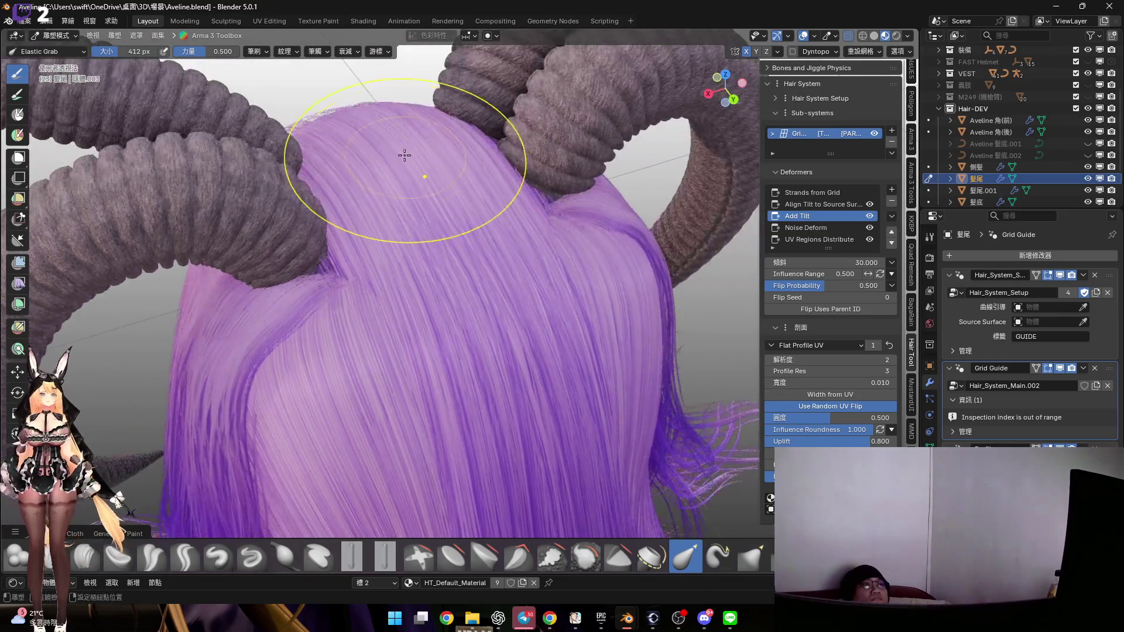
{"action": "mouse_move", "coordinate": [462, 236]}
{"action": "middle_mouse_down"}
{"action": "mouse_move", "coordinate": [414, 221]}
{"action": "mouse_move", "coordinate": [502, 238]}
{"action": "mouse_move", "coordinate": [417, 281]}
{"action": "mouse_move", "coordinate": [467, 234]}
{"action": "mouse_move", "coordinate": [456, 246]}
{"action": "mouse_move", "coordinate": [475, 251]}
{"action": "middle_mouse_up"}
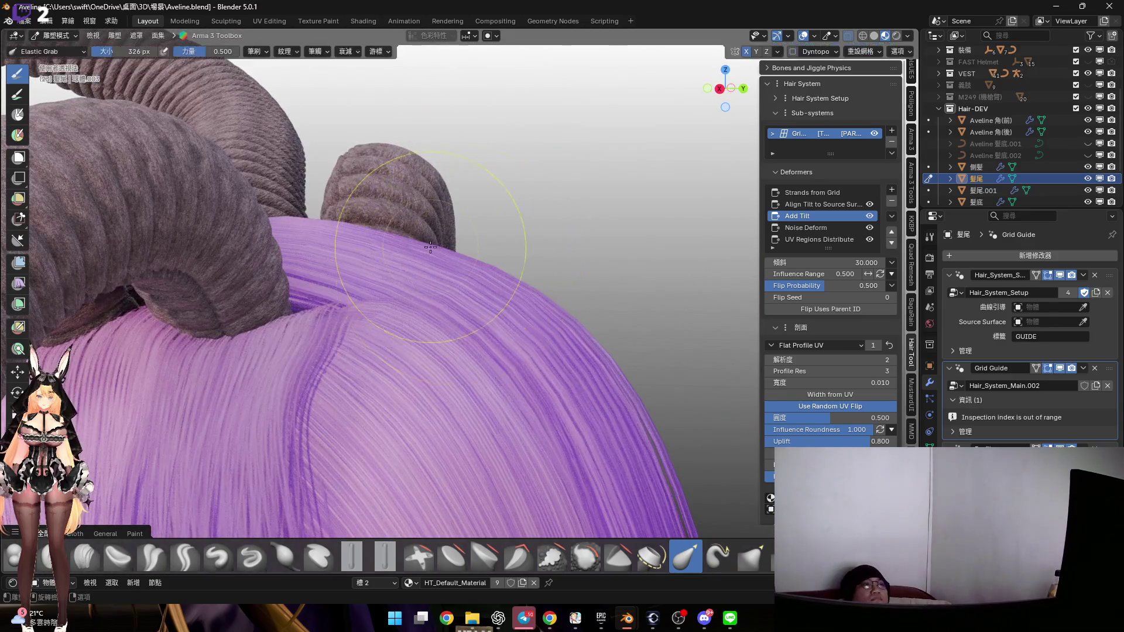
{"action": "mouse_move", "coordinate": [383, 268]}
{"action": "middle_mouse_down"}
{"action": "mouse_move", "coordinate": [422, 283]}
{"action": "mouse_move", "coordinate": [432, 276]}
{"action": "mouse_move", "coordinate": [400, 281]}
{"action": "mouse_move", "coordinate": [476, 228]}
{"action": "mouse_move", "coordinate": [453, 262]}
{"action": "middle_mouse_up"}
Cancel a stray loop cut in Edit Mode and resume sculpting with a 180 px brush
{"action": "key", "text": "Tab"}
{"action": "key", "text": "ctrl+r"}
{"action": "key", "text": "Escape"}
{"action": "key", "text": "ctrl+Tab"}
{"action": "left_click", "coordinate": [467, 248]}
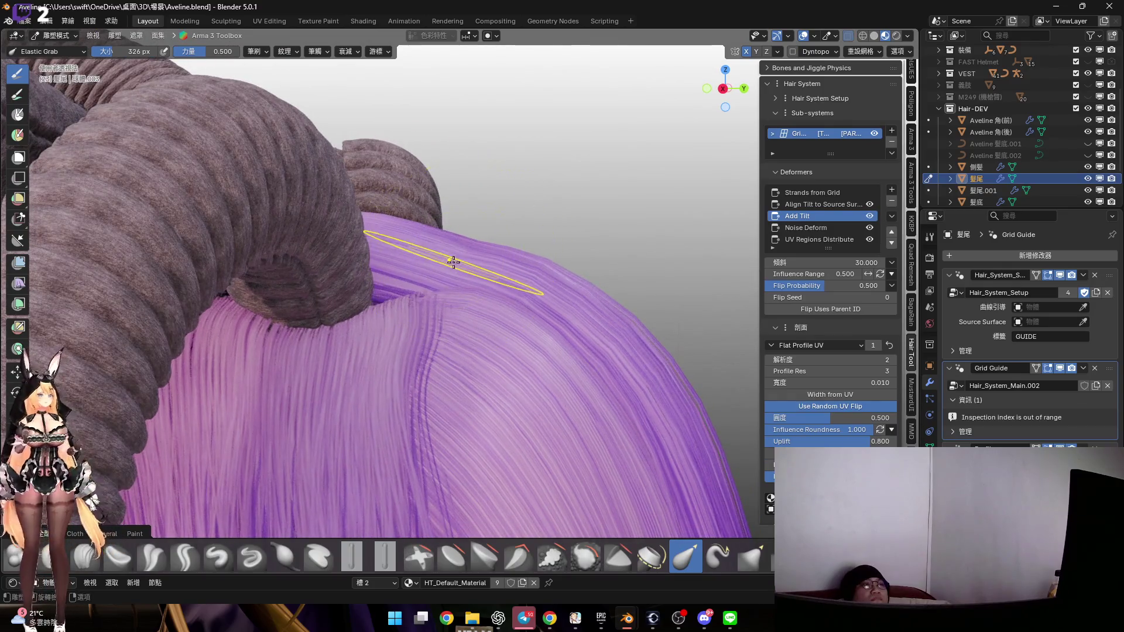
{"action": "key", "text": "f"}
{"action": "left_click", "coordinate": [454, 253]}
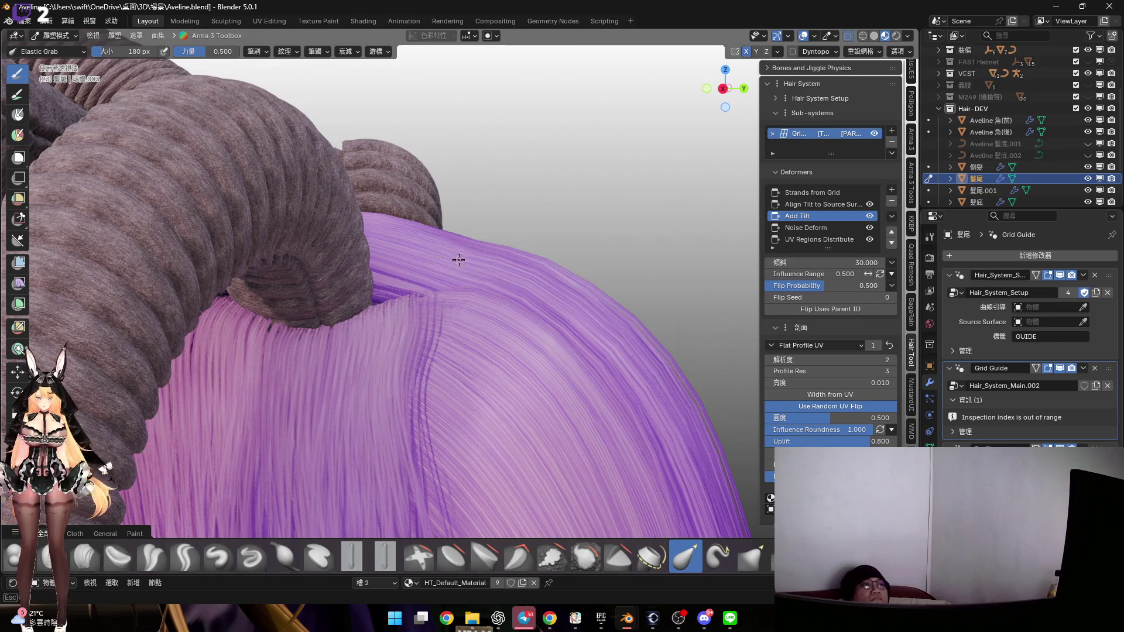
Check the hair mesh in Edit Mode, then Elastic Grab the strands around the horn bases
{"action": "mouse_move", "coordinate": [474, 237]}
{"action": "middle_mouse_down"}
{"action": "mouse_move", "coordinate": [434, 246]}
{"action": "mouse_move", "coordinate": [384, 233]}
{"action": "mouse_move", "coordinate": [411, 295]}
{"action": "middle_mouse_up"}
{"action": "mouse_move", "coordinate": [453, 253]}
{"action": "middle_mouse_down"}
{"action": "mouse_move", "coordinate": [438, 244]}
{"action": "mouse_move", "coordinate": [484, 249]}
{"action": "mouse_move", "coordinate": [426, 296]}
{"action": "middle_mouse_up"}
{"action": "key", "text": "Tab"}
{"action": "mouse_move", "coordinate": [426, 197]}
{"action": "middle_mouse_down"}
{"action": "mouse_move", "coordinate": [481, 241]}
{"action": "mouse_move", "coordinate": [453, 133]}
{"action": "mouse_move", "coordinate": [432, 131]}
{"action": "mouse_move", "coordinate": [500, 202]}
{"action": "mouse_move", "coordinate": [421, 206]}
{"action": "mouse_move", "coordinate": [456, 266]}
{"action": "mouse_move", "coordinate": [439, 238]}
{"action": "mouse_move", "coordinate": [444, 246]}
{"action": "mouse_move", "coordinate": [351, 226]}
{"action": "mouse_move", "coordinate": [405, 254]}
{"action": "middle_mouse_up"}
{"action": "key", "text": "Tab"}
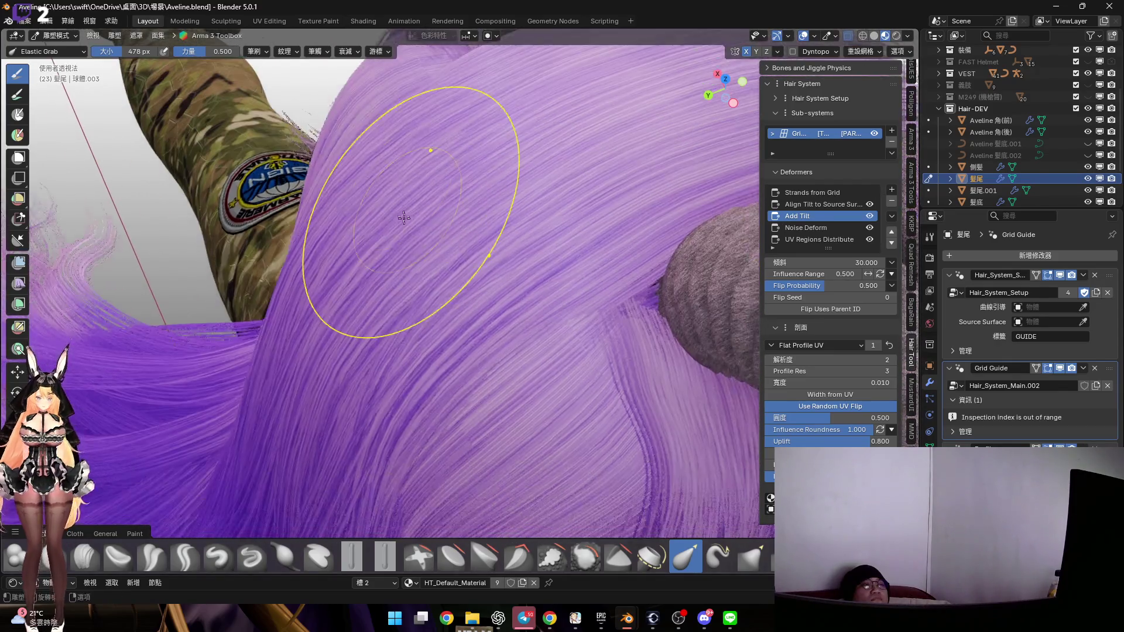
{"action": "mouse_move", "coordinate": [414, 196]}
{"action": "middle_mouse_down"}
{"action": "mouse_move", "coordinate": [394, 143]}
{"action": "mouse_move", "coordinate": [414, 213]}
{"action": "mouse_move", "coordinate": [472, 166]}
{"action": "mouse_move", "coordinate": [431, 162]}
{"action": "mouse_move", "coordinate": [442, 165]}
{"action": "mouse_move", "coordinate": [425, 263]}
{"action": "middle_mouse_up"}
{"action": "mouse_move", "coordinate": [446, 189]}
{"action": "middle_mouse_down"}
{"action": "mouse_move", "coordinate": [426, 240]}
{"action": "mouse_move", "coordinate": [447, 251]}
{"action": "mouse_move", "coordinate": [477, 238]}
{"action": "middle_mouse_up"}
{"action": "left_click_drag", "start_coordinate": [459, 236], "coordinate": [436, 237]}
{"action": "mouse_move", "coordinate": [436, 236]}
{"action": "middle_mouse_down"}
{"action": "mouse_move", "coordinate": [422, 237]}
{"action": "mouse_move", "coordinate": [491, 211]}
{"action": "mouse_move", "coordinate": [551, 163]}
{"action": "mouse_move", "coordinate": [479, 189]}
{"action": "mouse_move", "coordinate": [494, 166]}
{"action": "mouse_move", "coordinate": [439, 163]}
{"action": "mouse_move", "coordinate": [517, 241]}
{"action": "middle_mouse_up"}
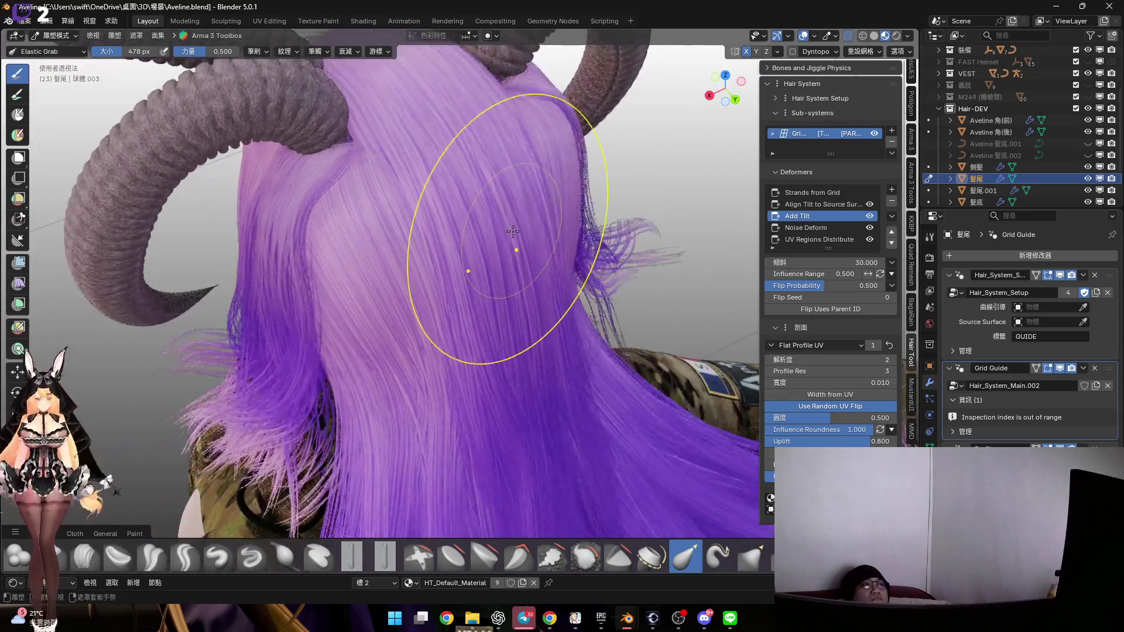
{"action": "key", "text": "ctrl+Tab"}
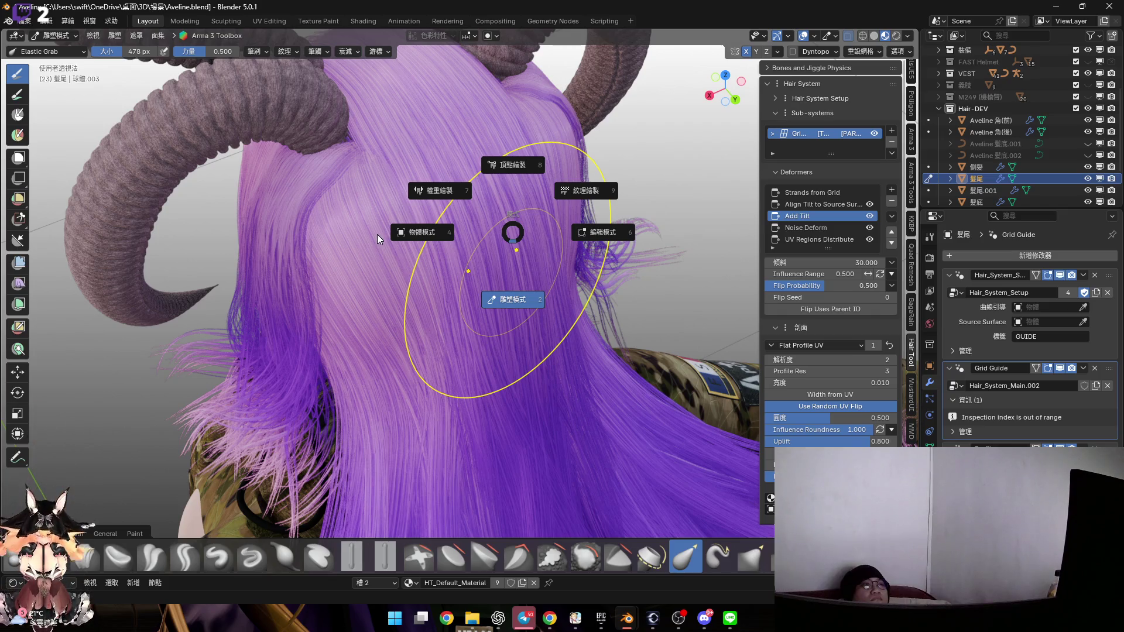
Select 髮尾.001, sculpt it with X mirroring on, and reshape strands near the horn
{"action": "key", "text": "Escape"}
{"action": "middle_click_drag", "start_coordinate": [374, 234], "coordinate": [476, 242]}
{"action": "key", "text": "ctrl+Tab"}
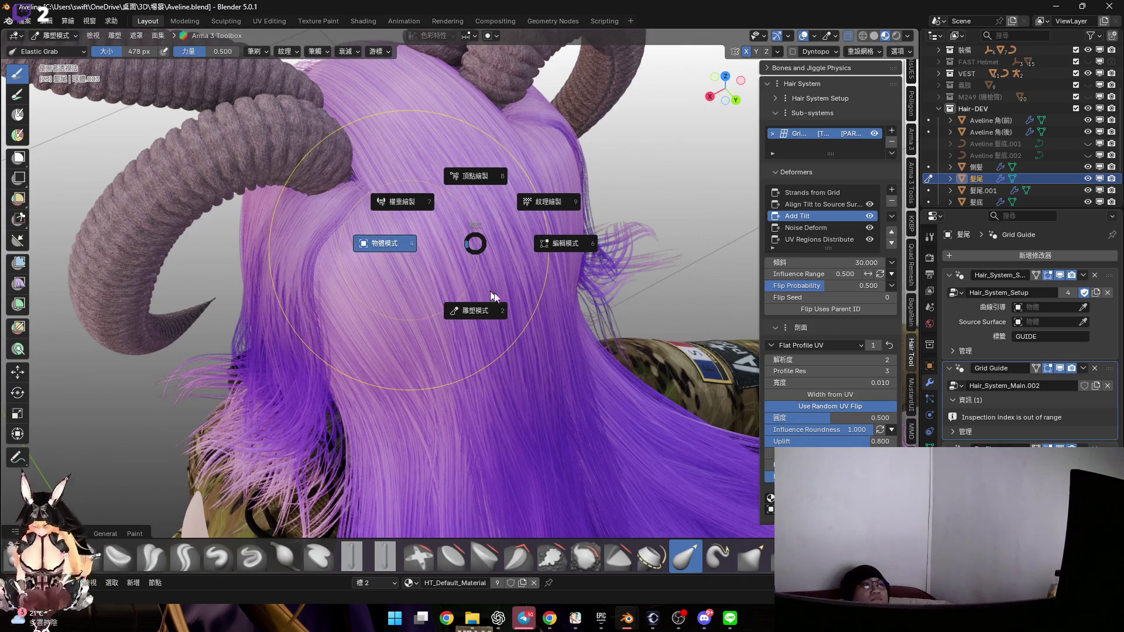
{"action": "left_click", "coordinate": [401, 298]}
{"action": "left_click", "coordinate": [417, 240]}
{"action": "mouse_move", "coordinate": [417, 240]}
{"action": "middle_mouse_down"}
{"action": "mouse_move", "coordinate": [473, 249]}
{"action": "mouse_move", "coordinate": [376, 288]}
{"action": "middle_mouse_up"}
{"action": "key", "text": "ctrl+Tab"}
{"action": "left_click", "coordinate": [429, 268]}
{"action": "left_click", "coordinate": [746, 51]}
{"action": "scroll", "coordinate": [358, 302], "scroll_direction": "up", "scroll_amount": 5}
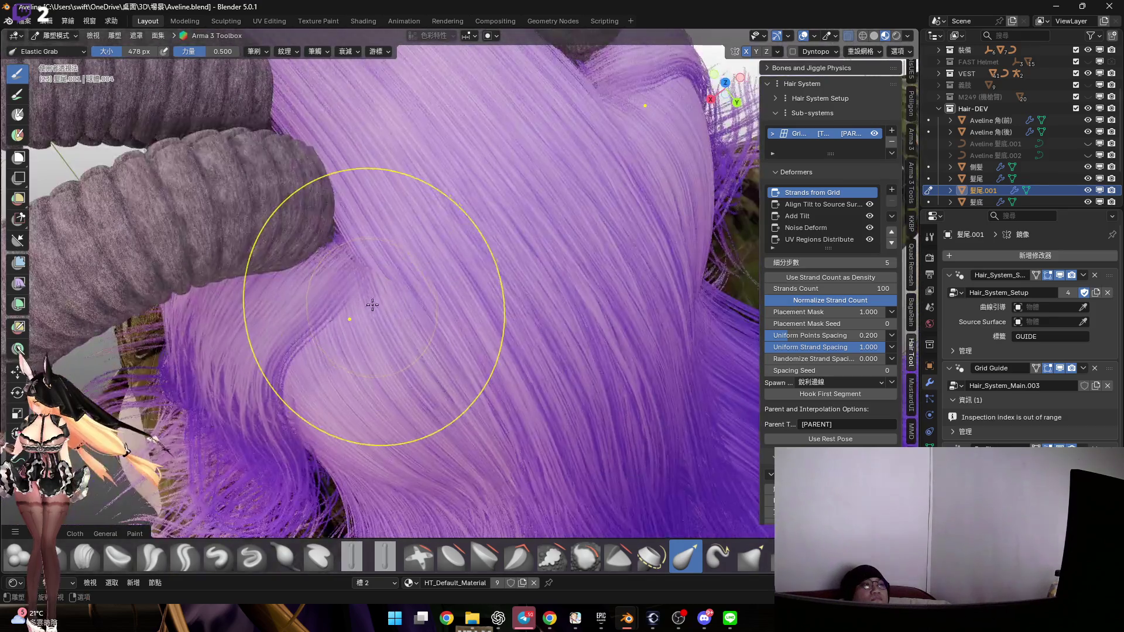
{"action": "mouse_move", "coordinate": [372, 301]}
{"action": "middle_mouse_down"}
{"action": "mouse_move", "coordinate": [361, 296]}
{"action": "mouse_move", "coordinate": [398, 258]}
{"action": "mouse_move", "coordinate": [389, 306]}
{"action": "mouse_move", "coordinate": [372, 246]}
{"action": "mouse_move", "coordinate": [391, 193]}
{"action": "mouse_move", "coordinate": [371, 195]}
{"action": "mouse_move", "coordinate": [376, 156]}
{"action": "mouse_move", "coordinate": [422, 246]}
{"action": "middle_mouse_up"}
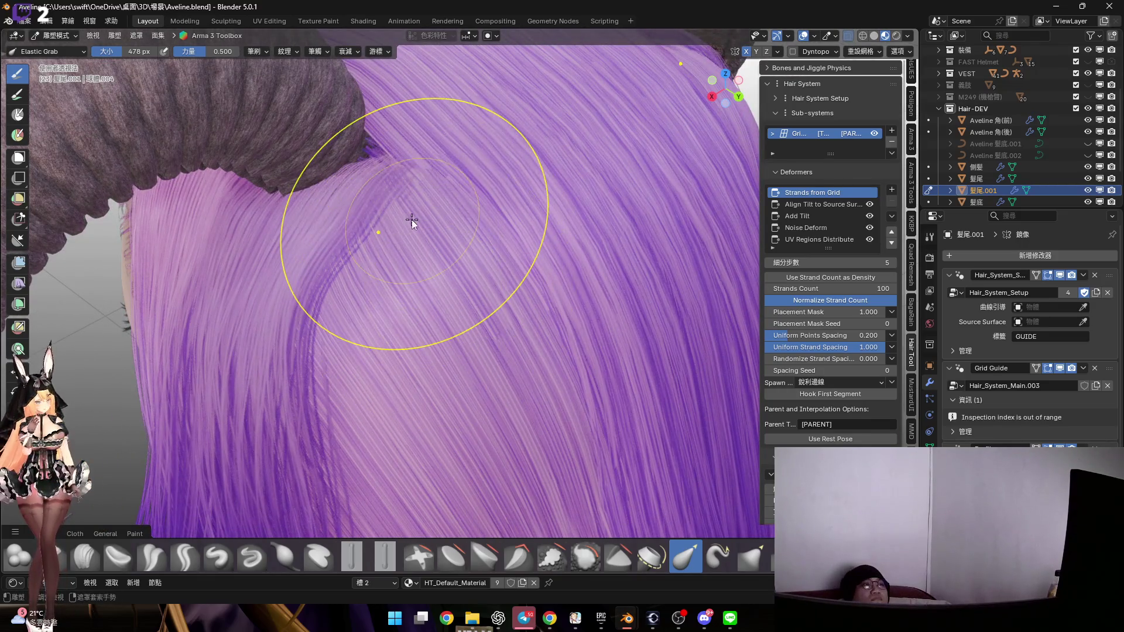
Select the 側髮 side hair object and put it in Sculpt Mode
{"action": "key", "text": "ctrl+Tab"}
{"action": "left_click", "coordinate": [341, 219]}
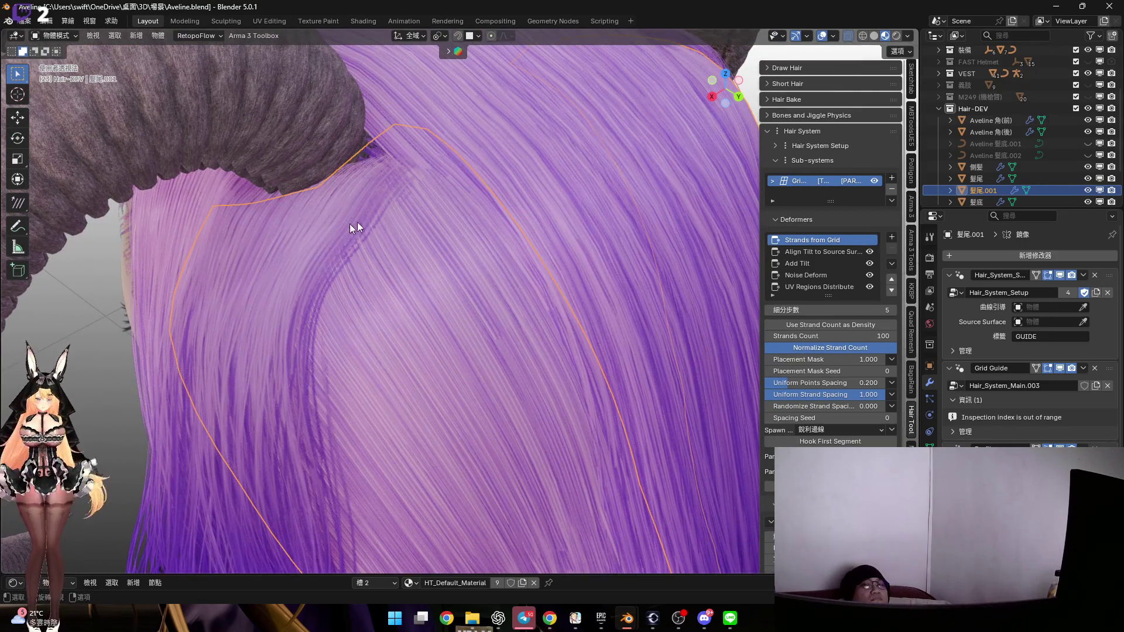
{"action": "left_click", "coordinate": [417, 228]}
{"action": "key", "text": "ctrl+Tab"}
{"action": "left_click", "coordinate": [414, 311]}
{"action": "mouse_move", "coordinate": [388, 254]}
{"action": "middle_mouse_down"}
{"action": "mouse_move", "coordinate": [363, 293]}
{"action": "mouse_move", "coordinate": [387, 284]}
{"action": "middle_mouse_up"}
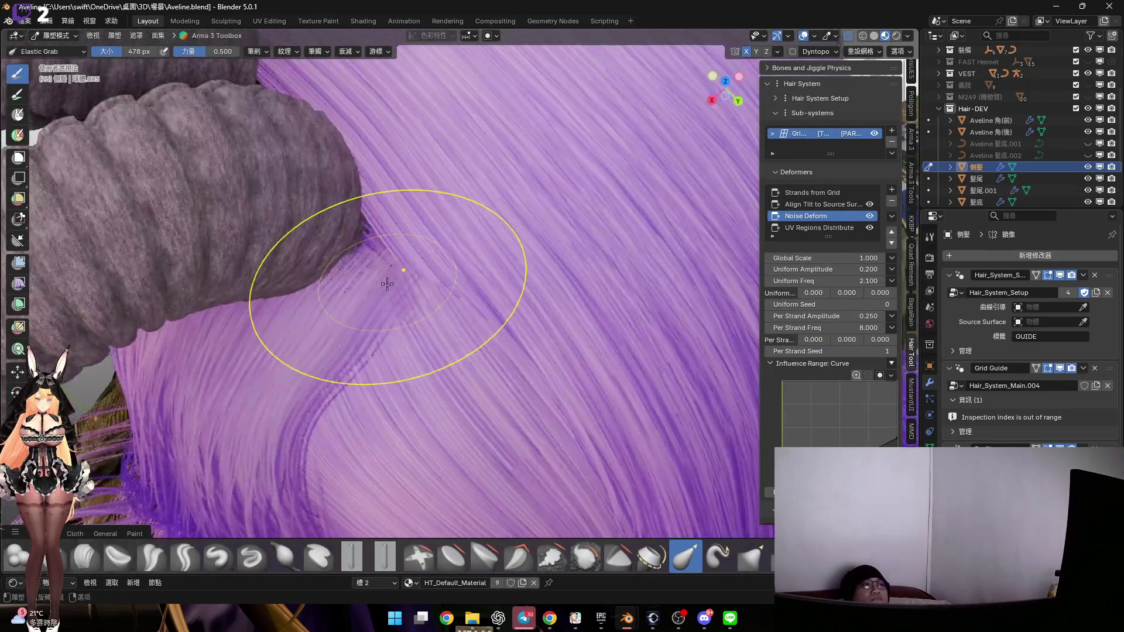
Shift the S-shaped groove, then switch to the Grab brush and pull strands at the horn base
{"action": "scroll", "coordinate": [384, 293], "scroll_direction": "up", "scroll_amount": 2}
{"action": "mouse_move", "coordinate": [385, 303]}
{"action": "left_mouse_down"}
{"action": "mouse_move", "coordinate": [369, 271]}
{"action": "mouse_move", "coordinate": [356, 300]}
{"action": "mouse_move", "coordinate": [343, 247]}
{"action": "left_mouse_up"}
{"action": "mouse_move", "coordinate": [344, 247]}
{"action": "middle_mouse_down"}
{"action": "mouse_move", "coordinate": [334, 271]}
{"action": "mouse_move", "coordinate": [396, 262]}
{"action": "middle_mouse_up"}
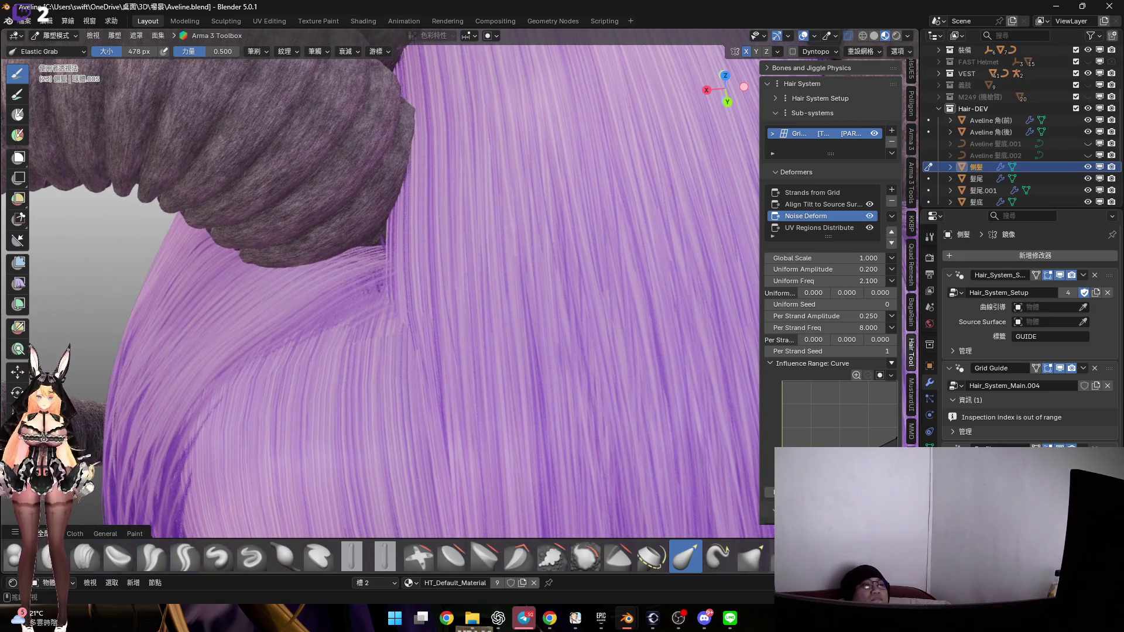
{"action": "left_click", "coordinate": [752, 556]}
{"action": "scroll", "coordinate": [375, 305], "scroll_direction": "down", "scroll_amount": 3}
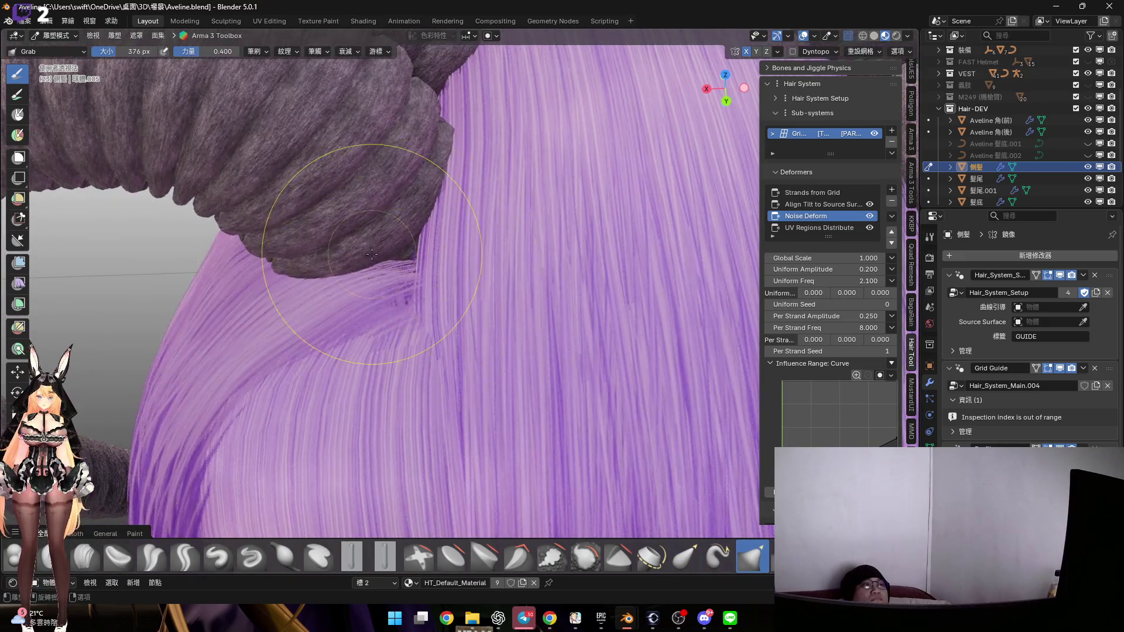
{"action": "middle_click_drag", "start_coordinate": [371, 254], "coordinate": [375, 262]}
{"action": "left_click_drag", "start_coordinate": [407, 286], "coordinate": [422, 285]}
{"action": "mouse_move", "coordinate": [422, 285]}
{"action": "middle_mouse_down"}
{"action": "mouse_move", "coordinate": [410, 272]}
{"action": "mouse_move", "coordinate": [442, 317]}
{"action": "mouse_move", "coordinate": [431, 333]}
{"action": "mouse_move", "coordinate": [374, 216]}
{"action": "middle_mouse_up"}
Alternate Edit Mode checks with Grab strokes pulling the strands beside the horn
{"action": "key", "text": "Tab"}
{"action": "scroll", "coordinate": [452, 300], "scroll_direction": "up", "scroll_amount": 3}
{"action": "key", "text": "Tab"}
{"action": "key", "text": "Tab"}
{"action": "key", "text": "Tab"}
{"action": "left_click_drag", "start_coordinate": [419, 241], "coordinate": [416, 192]}
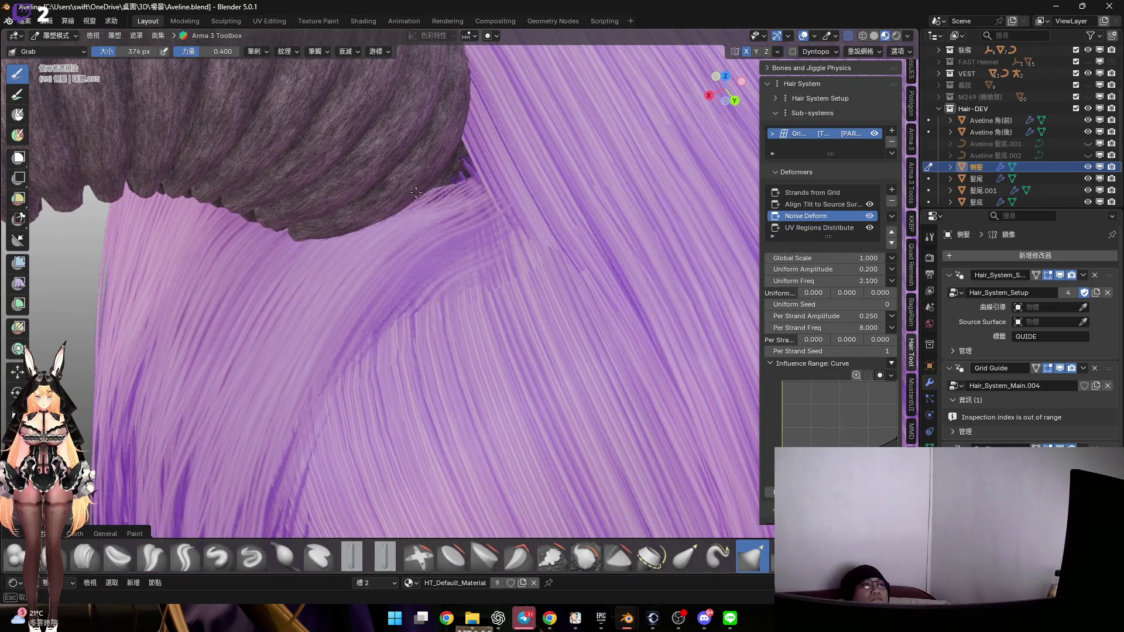
{"action": "key", "text": "Tab"}
{"action": "key", "text": "Tab"}
{"action": "middle_click_drag", "start_coordinate": [486, 216], "coordinate": [519, 227]}
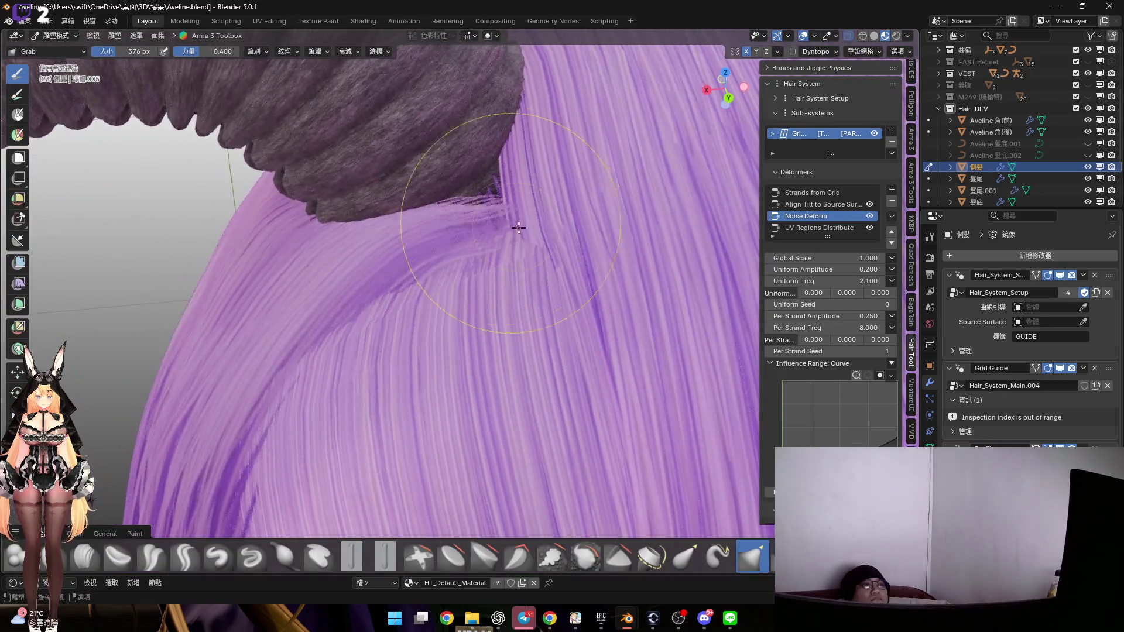
{"action": "left_click_drag", "start_coordinate": [527, 239], "coordinate": [533, 311]}
{"action": "middle_click_drag", "start_coordinate": [532, 311], "coordinate": [439, 326]}
{"action": "key", "text": "Tab"}
{"action": "key", "text": "Tab"}
{"action": "mouse_move", "coordinate": [427, 289]}
{"action": "left_mouse_down"}
{"action": "mouse_move", "coordinate": [454, 293]}
{"action": "mouse_move", "coordinate": [445, 275]}
{"action": "left_mouse_up"}
{"action": "middle_click_drag", "start_coordinate": [445, 275], "coordinate": [477, 285]}
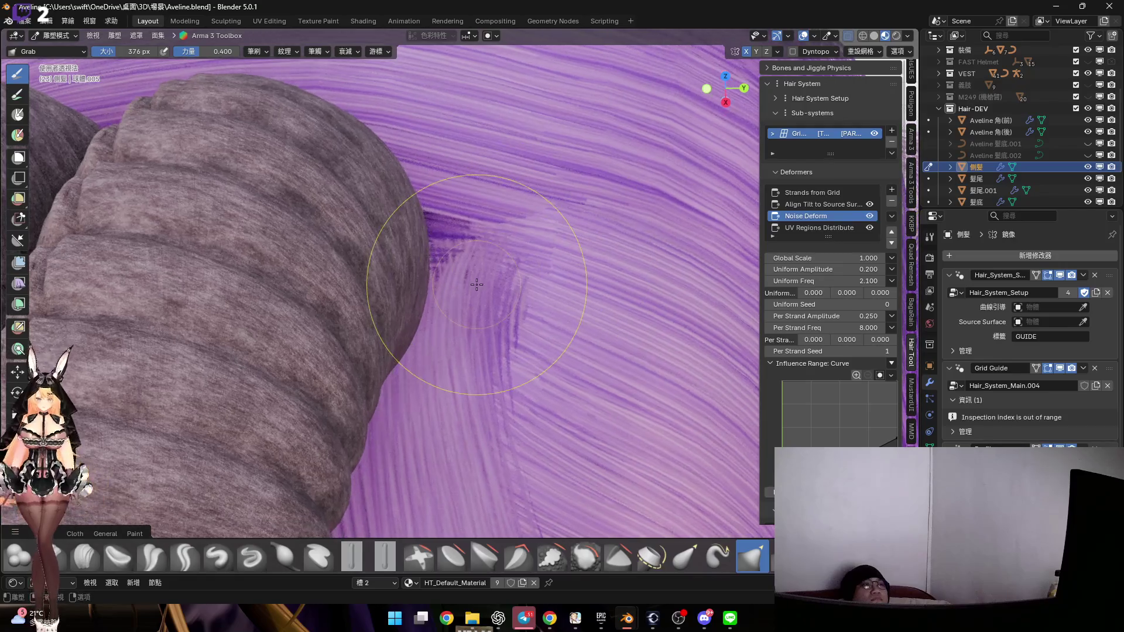
Drag the dark strands at the horn edge down-right so they sweep around the horn
{"action": "key", "text": "Tab"}
{"action": "key", "text": "Tab"}
{"action": "mouse_move", "coordinate": [483, 244]}
{"action": "left_mouse_down"}
{"action": "mouse_move", "coordinate": [452, 201]}
{"action": "mouse_move", "coordinate": [448, 234]}
{"action": "mouse_move", "coordinate": [462, 263]}
{"action": "mouse_move", "coordinate": [409, 228]}
{"action": "left_mouse_up"}
{"action": "middle_click_drag", "start_coordinate": [383, 219], "coordinate": [398, 227]}
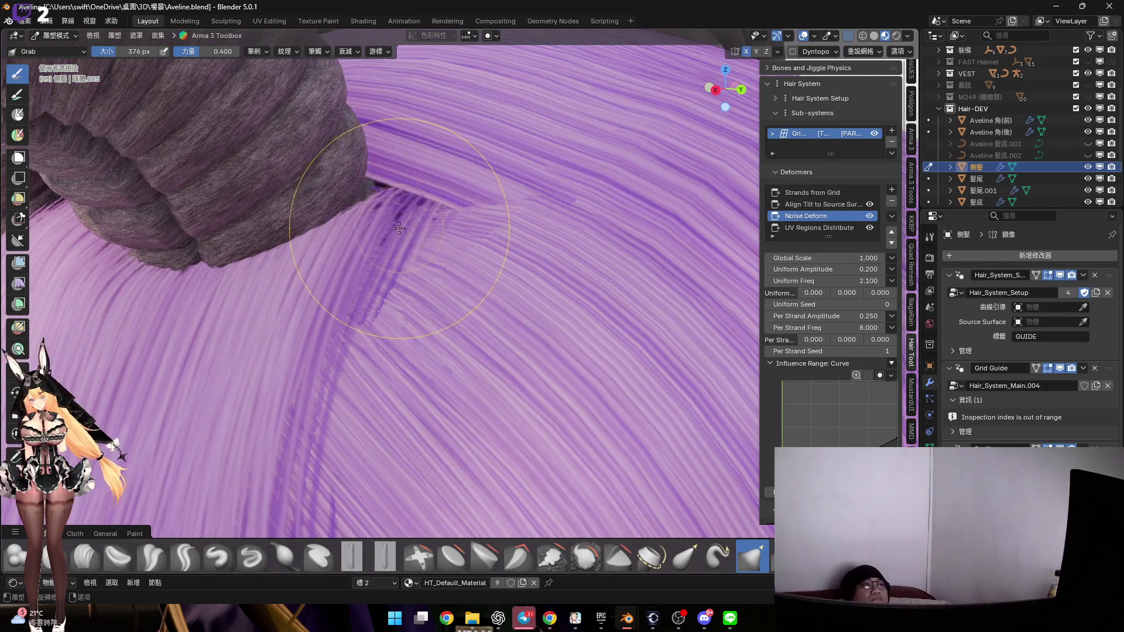
{"action": "left_click_drag", "start_coordinate": [374, 240], "coordinate": [387, 293]}
{"action": "mouse_move", "coordinate": [387, 293]}
{"action": "middle_mouse_down"}
{"action": "mouse_move", "coordinate": [338, 288]}
{"action": "mouse_move", "coordinate": [396, 230]}
{"action": "middle_mouse_up"}
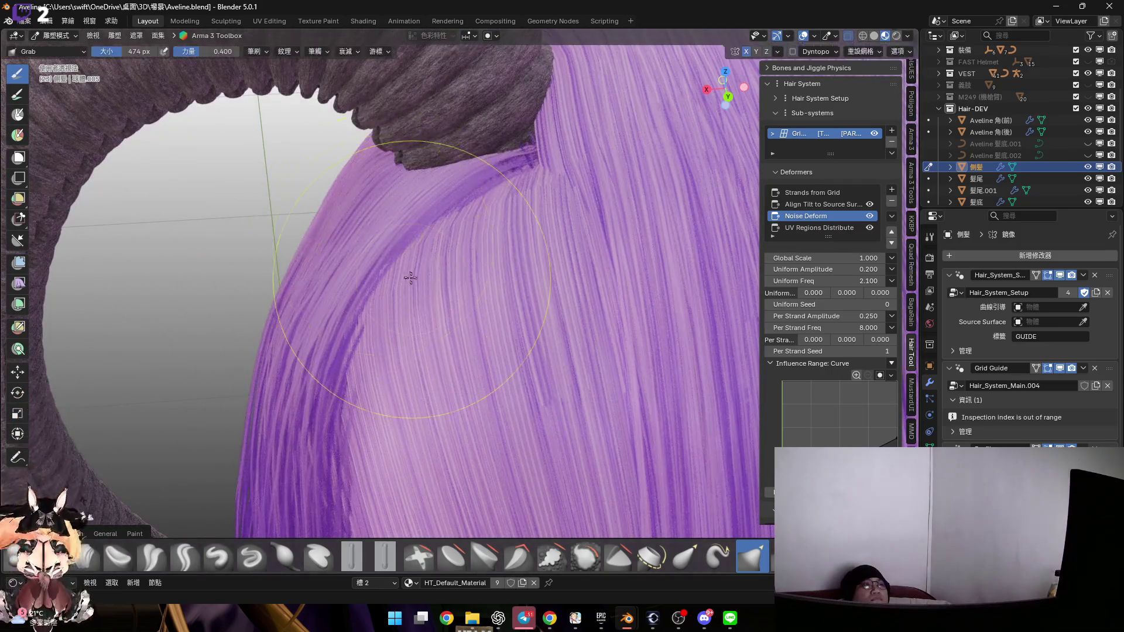
{"action": "middle_click_drag", "start_coordinate": [410, 278], "coordinate": [389, 258]}
{"action": "left_click_drag", "start_coordinate": [388, 258], "coordinate": [363, 226]}
{"action": "mouse_move", "coordinate": [374, 234]}
{"action": "middle_mouse_down"}
{"action": "mouse_move", "coordinate": [410, 252]}
{"action": "mouse_move", "coordinate": [444, 87]}
{"action": "mouse_move", "coordinate": [378, 175]}
{"action": "mouse_move", "coordinate": [372, 143]}
{"action": "mouse_move", "coordinate": [376, 170]}
{"action": "mouse_move", "coordinate": [402, 158]}
{"action": "mouse_move", "coordinate": [381, 171]}
{"action": "mouse_move", "coordinate": [394, 193]}
{"action": "mouse_move", "coordinate": [383, 200]}
{"action": "middle_mouse_up"}
{"action": "scroll", "coordinate": [404, 135], "scroll_direction": "down", "scroll_amount": 3}
{"action": "scroll", "coordinate": [381, 171], "scroll_direction": "down", "scroll_amount": 4}
{"action": "key", "text": "ctrl+Tab"}
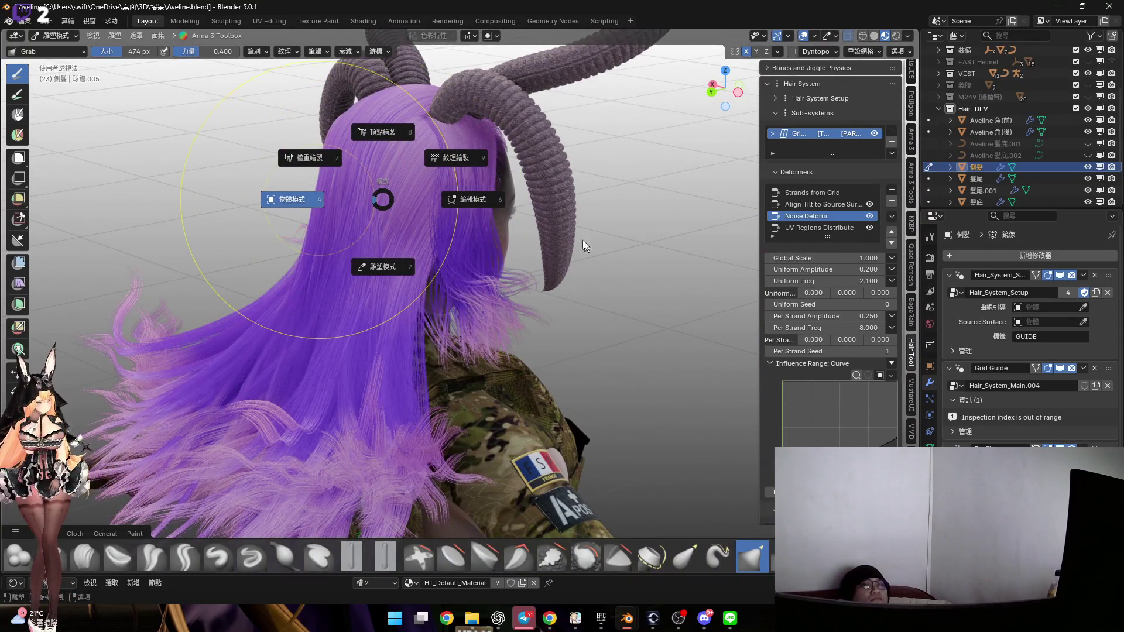
Return the side hair to Object Mode and hide the selection outline and floor grid
{"action": "key", "text": "4"}
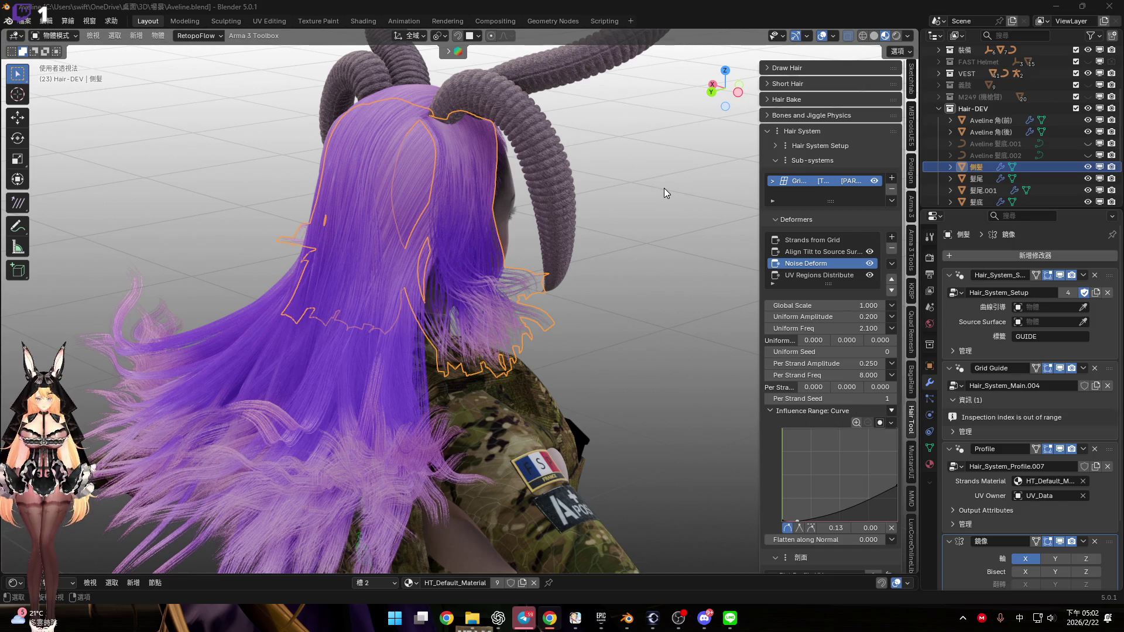
{"action": "left_click", "coordinate": [822, 35]}
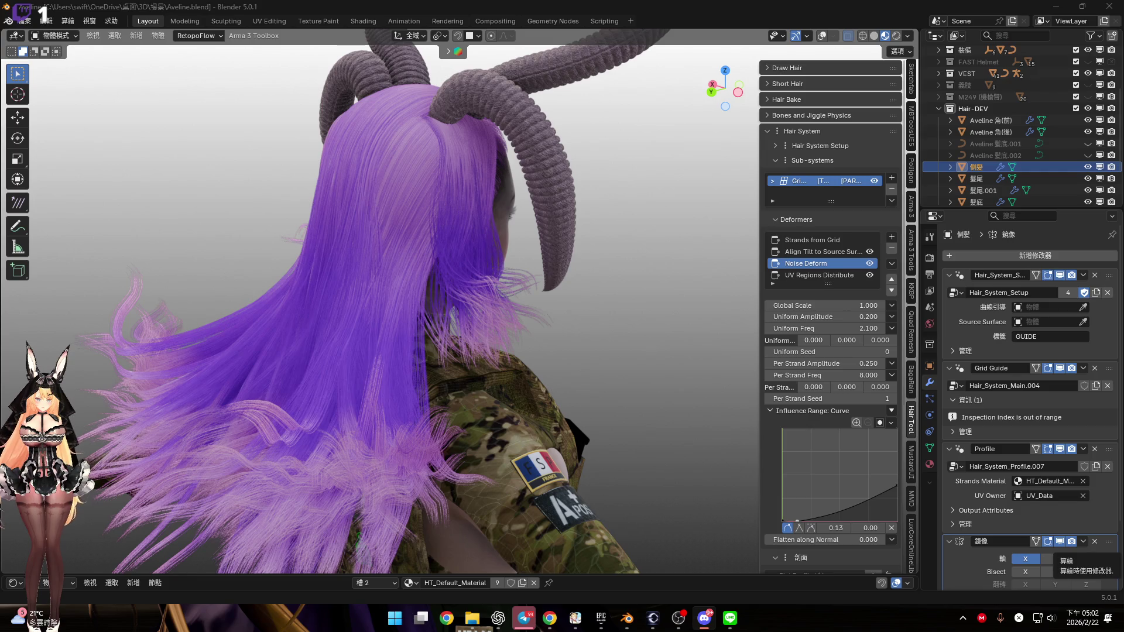
Select the 髮尾 hair object and switch it into Sculpt Mode
{"action": "mouse_move", "coordinate": [357, 325]}
{"action": "middle_mouse_down"}
{"action": "mouse_move", "coordinate": [426, 296]}
{"action": "mouse_move", "coordinate": [422, 321]}
{"action": "mouse_move", "coordinate": [420, 296]}
{"action": "mouse_move", "coordinate": [525, 299]}
{"action": "mouse_move", "coordinate": [442, 293]}
{"action": "mouse_move", "coordinate": [360, 311]}
{"action": "mouse_move", "coordinate": [418, 311]}
{"action": "middle_mouse_up"}
{"action": "scroll", "coordinate": [355, 307], "scroll_direction": "up", "scroll_amount": 3}
{"action": "left_click", "coordinate": [362, 311]}
{"action": "key", "text": "ctrl+Tab"}
{"action": "left_click", "coordinate": [431, 376]}
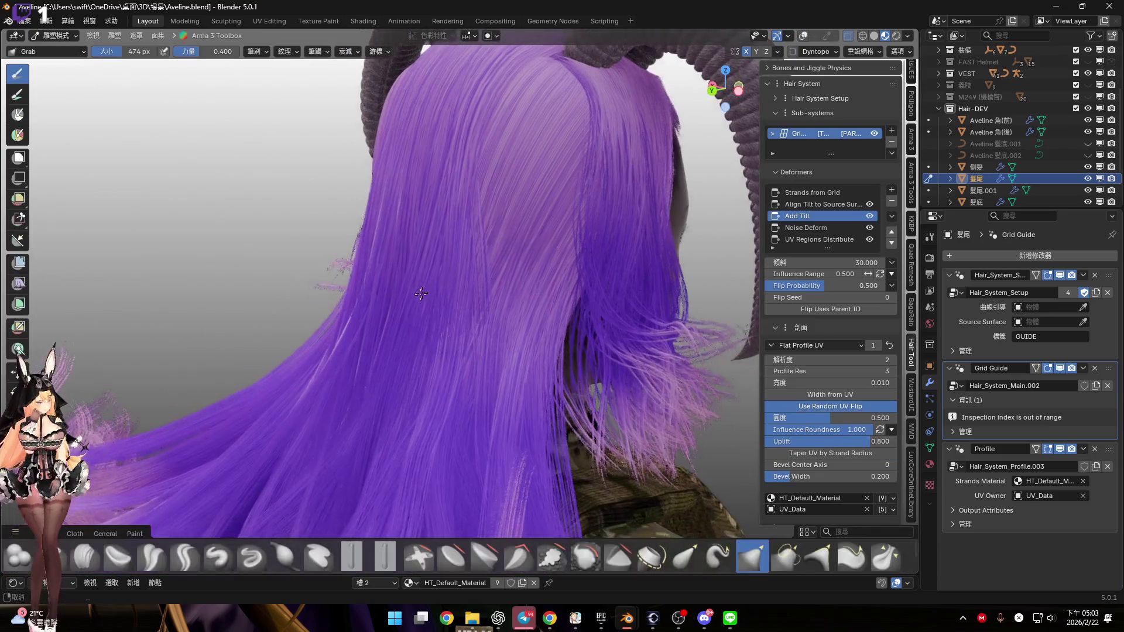
Pull the back hair strands into shape with a Grab brush stroke
{"action": "mouse_move", "coordinate": [429, 349]}
{"action": "middle_mouse_down"}
{"action": "mouse_move", "coordinate": [416, 359]}
{"action": "mouse_move", "coordinate": [416, 336]}
{"action": "middle_mouse_up"}
{"action": "scroll", "coordinate": [396, 321], "scroll_direction": "up", "scroll_amount": 4}
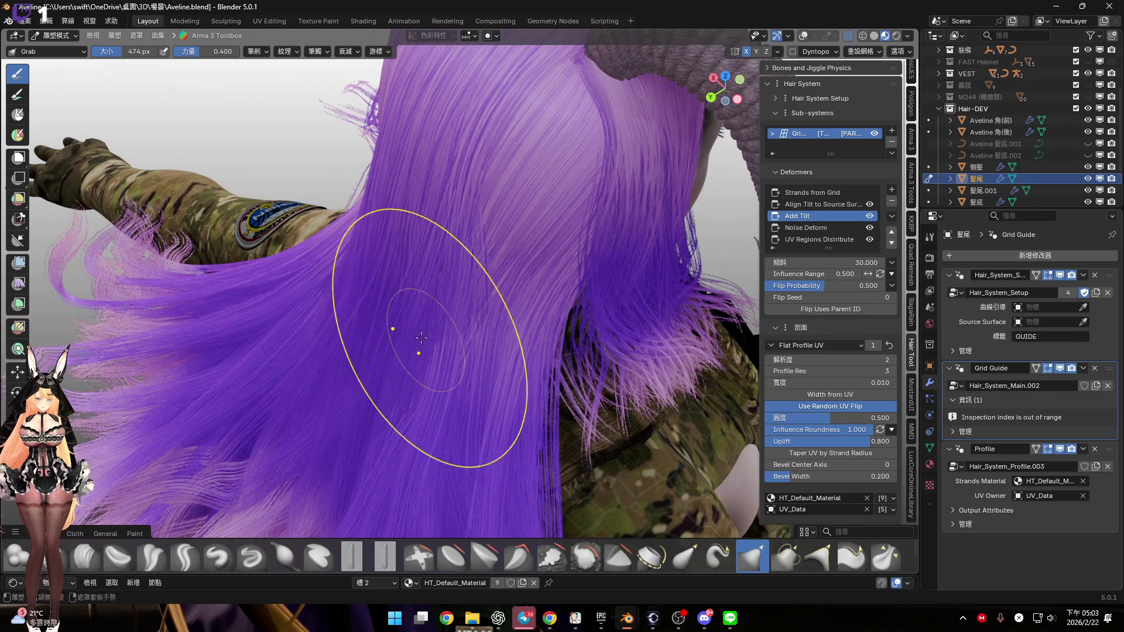
{"action": "mouse_move", "coordinate": [407, 293]}
{"action": "middle_mouse_down"}
{"action": "mouse_move", "coordinate": [430, 285]}
{"action": "mouse_move", "coordinate": [450, 313]}
{"action": "mouse_move", "coordinate": [414, 301]}
{"action": "middle_mouse_up"}
{"action": "scroll", "coordinate": [422, 288], "scroll_direction": "up", "scroll_amount": 5}
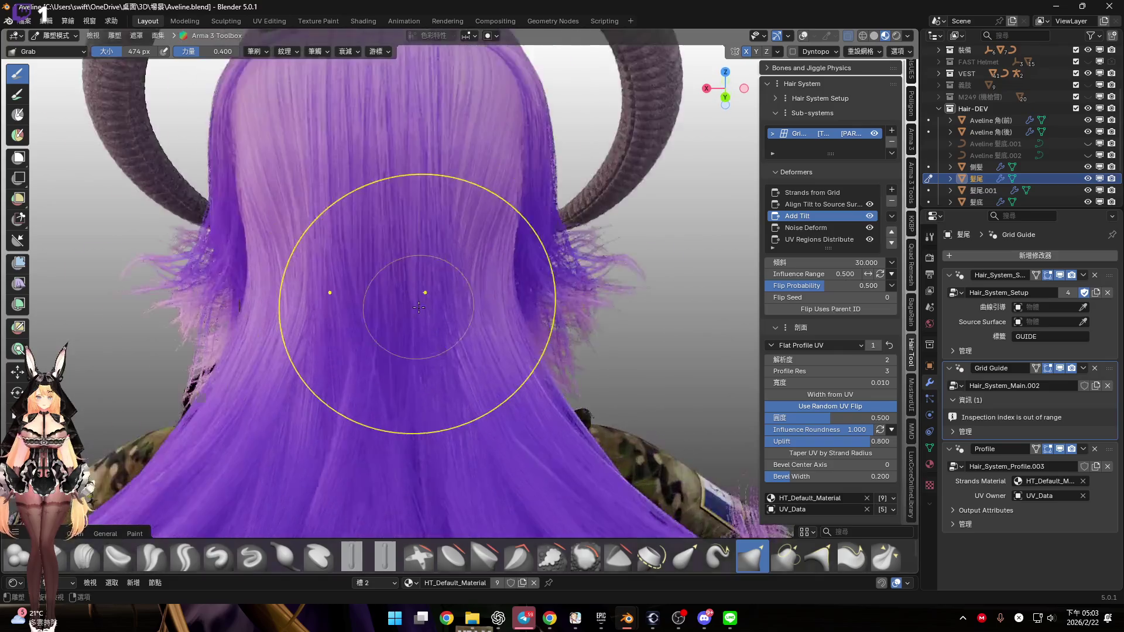
{"action": "mouse_move", "coordinate": [427, 314]}
{"action": "left_mouse_down"}
{"action": "mouse_move", "coordinate": [426, 282]}
{"action": "mouse_move", "coordinate": [398, 295]}
{"action": "mouse_move", "coordinate": [399, 313]}
{"action": "left_mouse_up"}
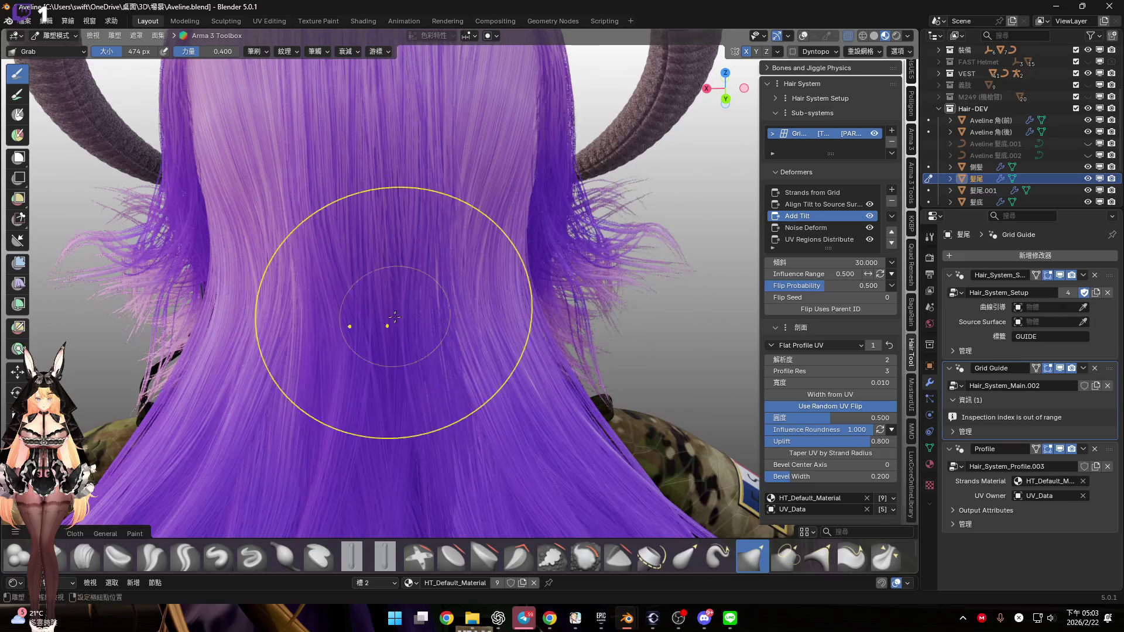
{"action": "scroll", "coordinate": [399, 313], "scroll_direction": "down", "scroll_amount": 3}
{"action": "mouse_move", "coordinate": [399, 313]}
{"action": "middle_mouse_down"}
{"action": "mouse_move", "coordinate": [459, 283]}
{"action": "mouse_move", "coordinate": [494, 317]}
{"action": "mouse_move", "coordinate": [439, 296]}
{"action": "mouse_move", "coordinate": [448, 293]}
{"action": "mouse_move", "coordinate": [379, 296]}
{"action": "mouse_move", "coordinate": [414, 318]}
{"action": "mouse_move", "coordinate": [351, 308]}
{"action": "middle_mouse_up"}
Return to Object Mode and orbit round to the face and horns
{"action": "key", "text": "ctrl+Tab"}
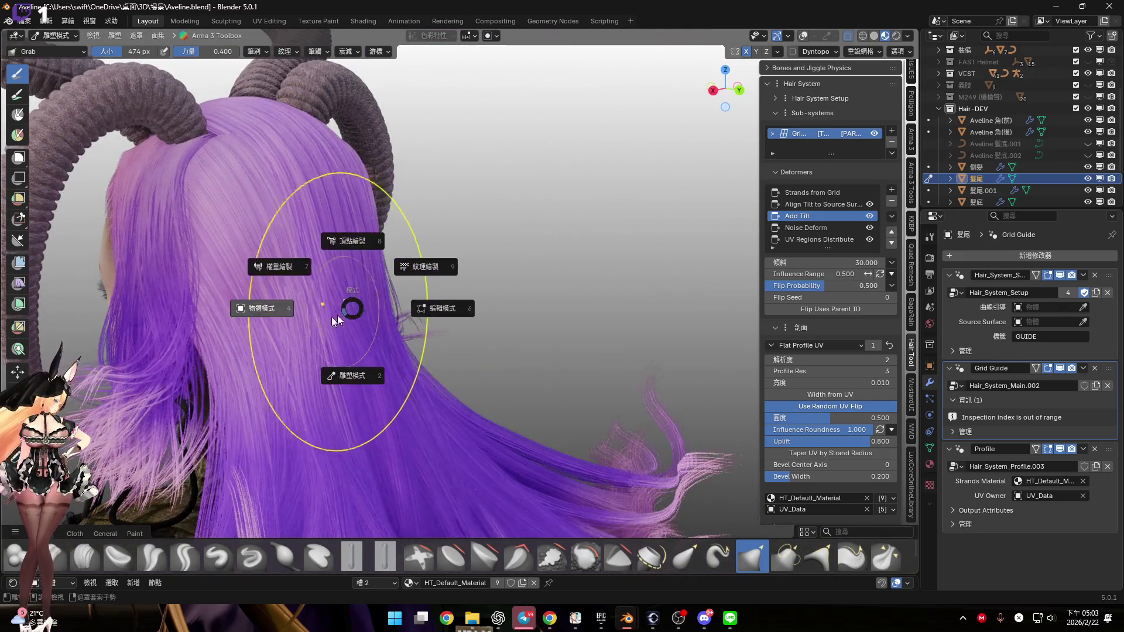
{"action": "left_click", "coordinate": [458, 291]}
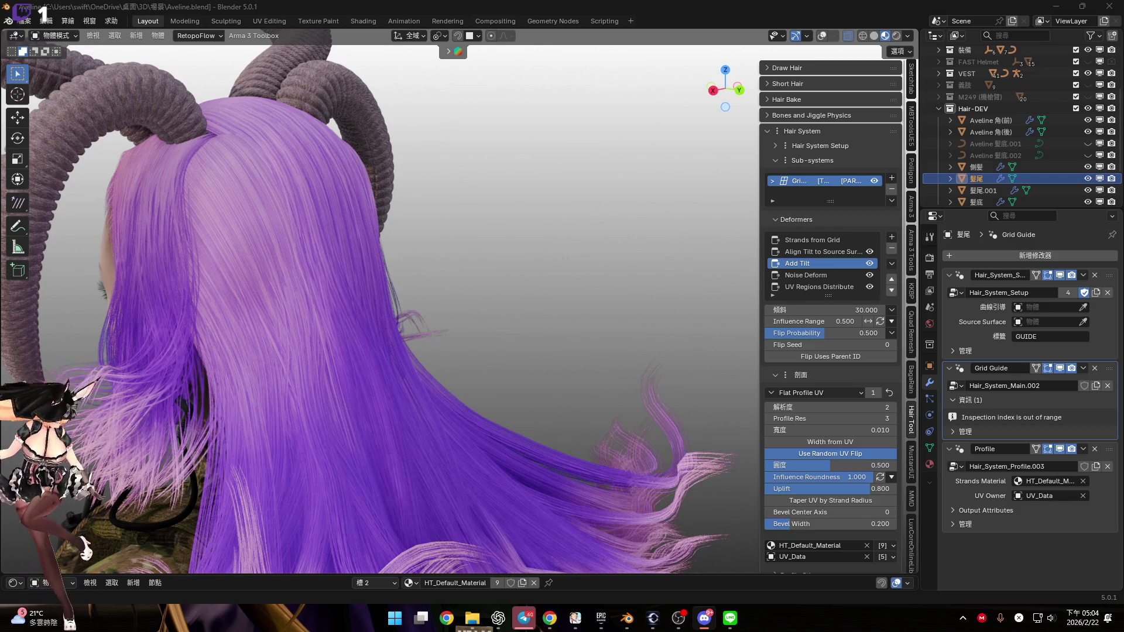
{"action": "middle_click_drag", "start_coordinate": [550, 331], "coordinate": [364, 300]}
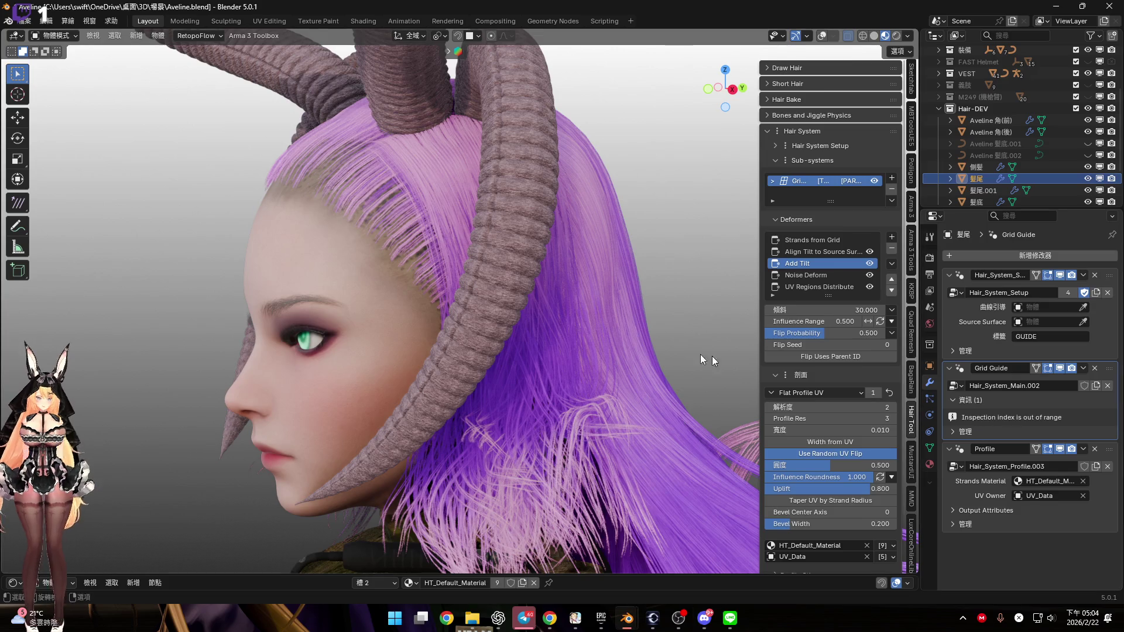
{"action": "mouse_move", "coordinate": [489, 316]}
{"action": "middle_mouse_down"}
{"action": "mouse_move", "coordinate": [573, 317]}
{"action": "mouse_move", "coordinate": [750, 219]}
{"action": "middle_mouse_up"}
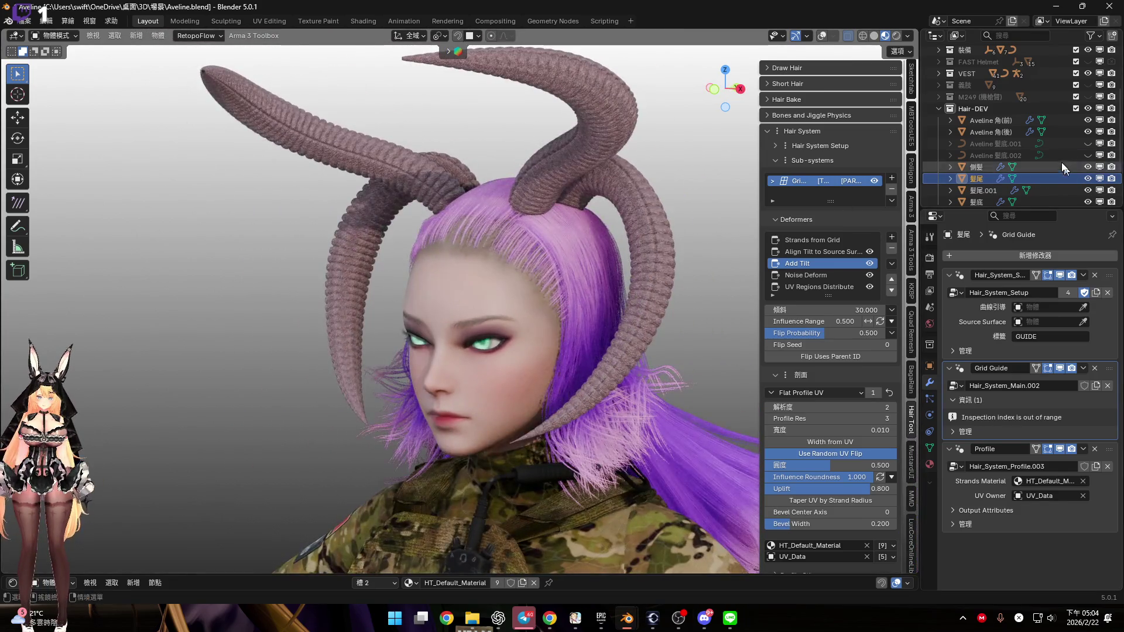
{"action": "scroll", "coordinate": [1064, 124], "scroll_direction": "up", "scroll_amount": 3}
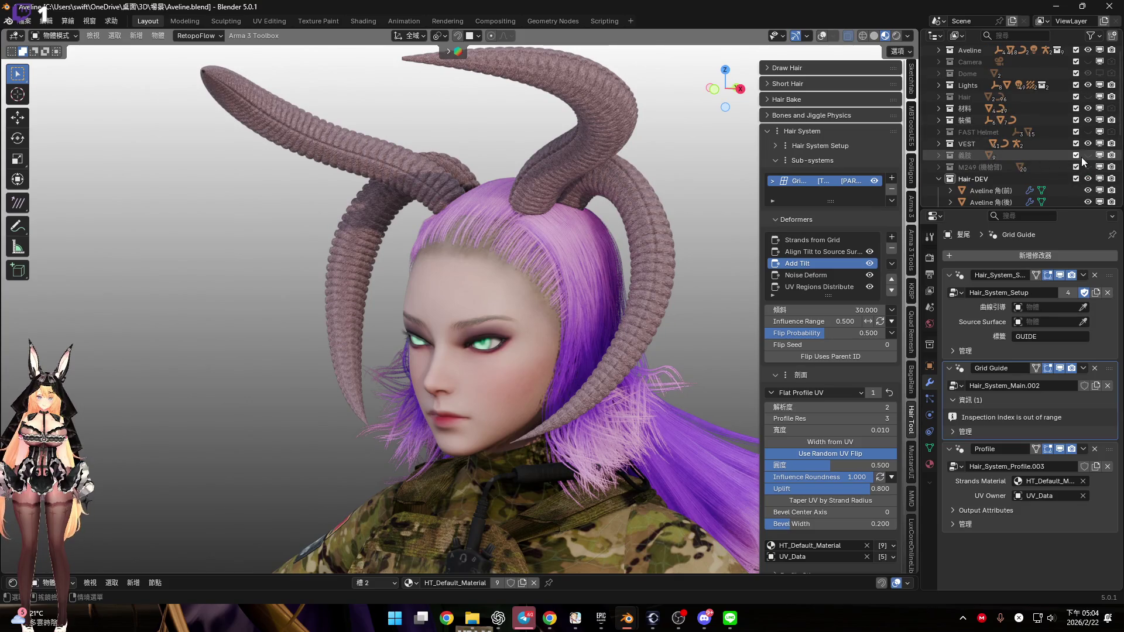
Turn the Hair collection's eye icon back on and inspect the purple hair cards around the head
{"action": "left_click", "coordinate": [1087, 97]}
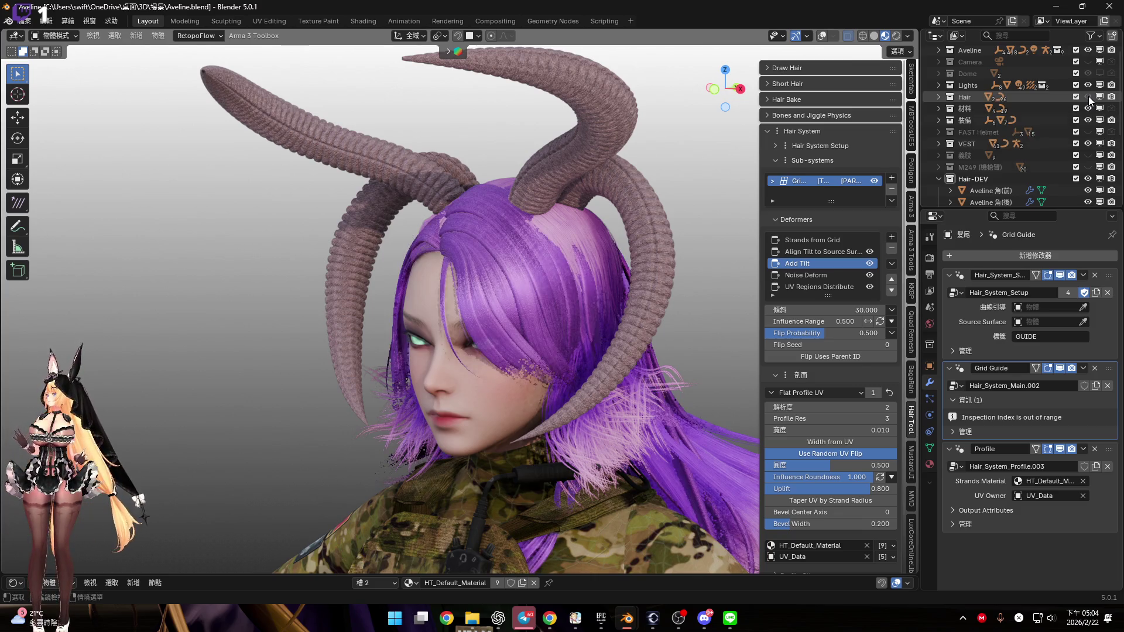
{"action": "scroll", "coordinate": [512, 296], "scroll_direction": "up", "scroll_amount": 5}
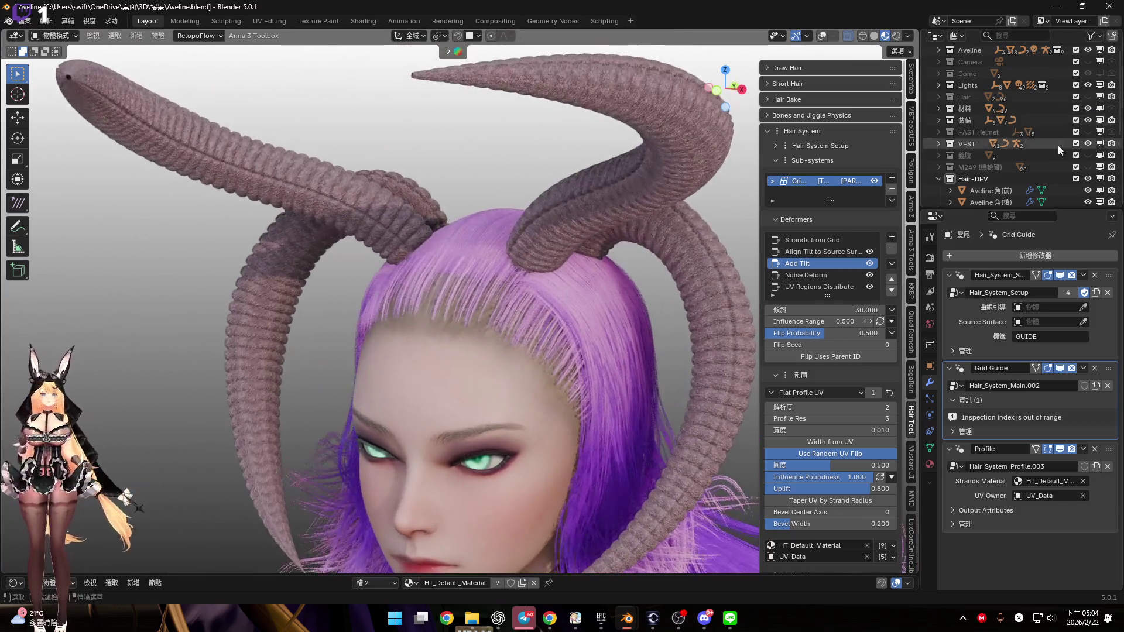
{"action": "left_click", "coordinate": [1090, 99]}
{"action": "mouse_move", "coordinate": [495, 293]}
{"action": "middle_mouse_down"}
{"action": "mouse_move", "coordinate": [529, 304]}
{"action": "mouse_move", "coordinate": [399, 239]}
{"action": "mouse_move", "coordinate": [457, 295]}
{"action": "mouse_move", "coordinate": [441, 199]}
{"action": "mouse_move", "coordinate": [434, 213]}
{"action": "mouse_move", "coordinate": [529, 356]}
{"action": "mouse_move", "coordinate": [458, 349]}
{"action": "mouse_move", "coordinate": [510, 349]}
{"action": "middle_mouse_up"}
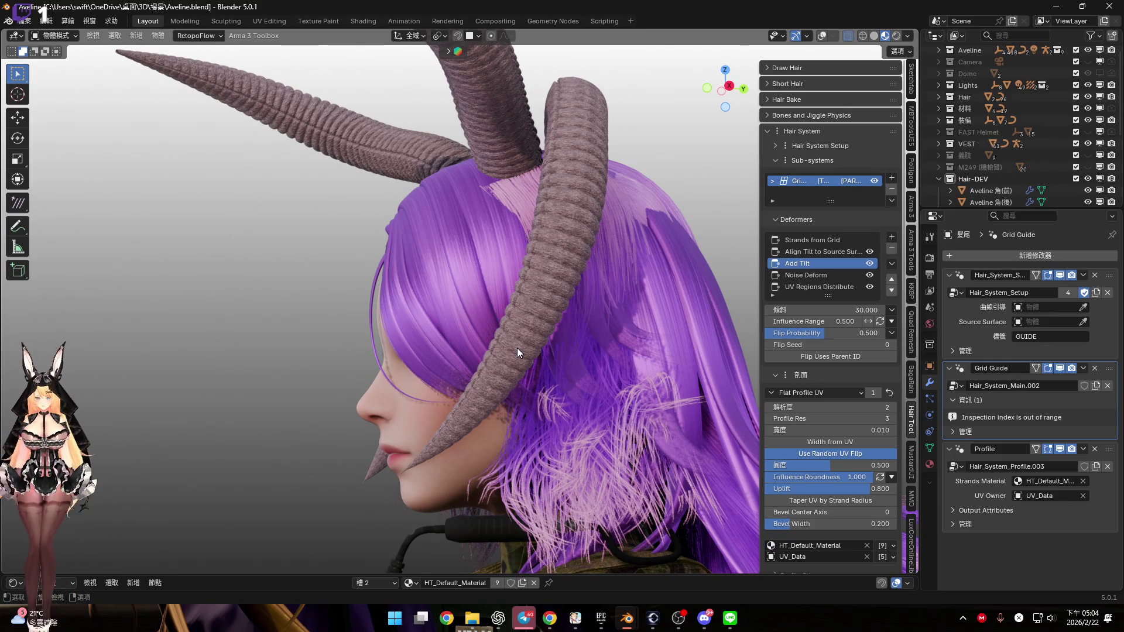
{"action": "mouse_move", "coordinate": [518, 350]}
{"action": "middle_mouse_down"}
{"action": "mouse_move", "coordinate": [596, 339]}
{"action": "mouse_move", "coordinate": [325, 316]}
{"action": "mouse_move", "coordinate": [321, 306]}
{"action": "middle_mouse_up"}
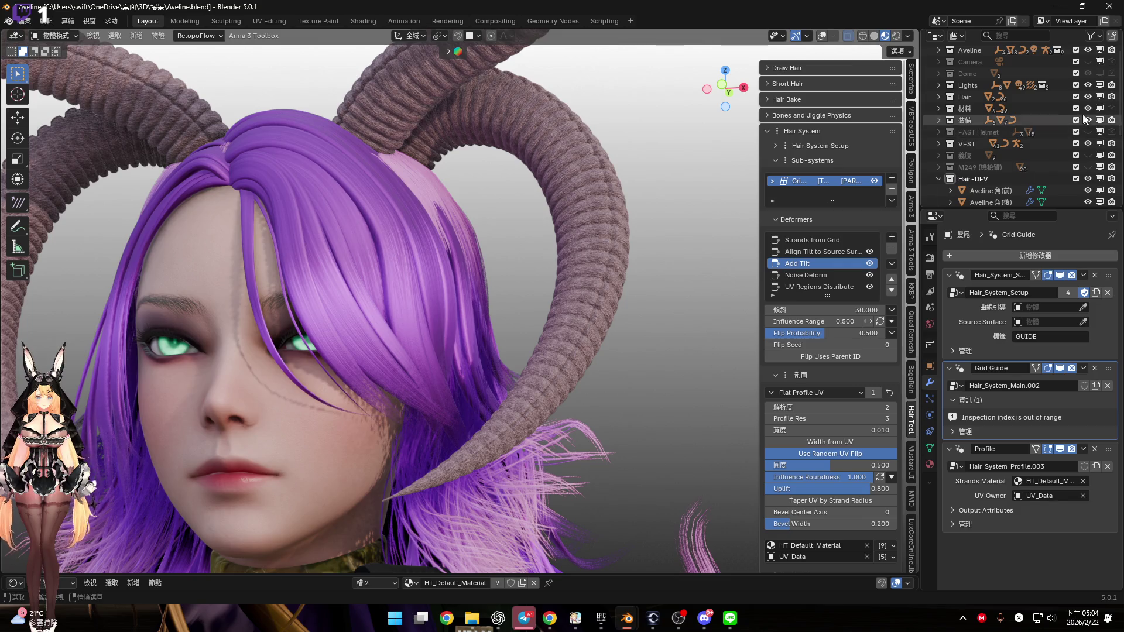
{"action": "middle_click_drag", "start_coordinate": [433, 213], "coordinate": [711, 276], "text": "shift"}
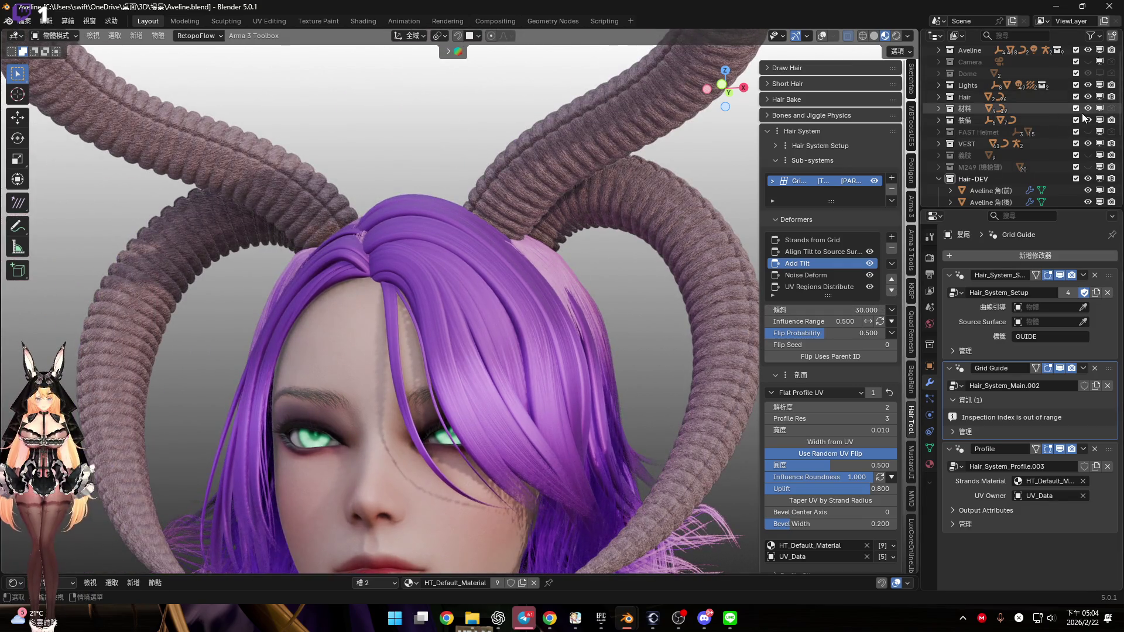
{"action": "mouse_move", "coordinate": [474, 393]}
{"action": "middle_mouse_down"}
{"action": "mouse_move", "coordinate": [426, 314]}
{"action": "mouse_move", "coordinate": [426, 356]}
{"action": "mouse_move", "coordinate": [419, 343]}
{"action": "middle_mouse_up"}
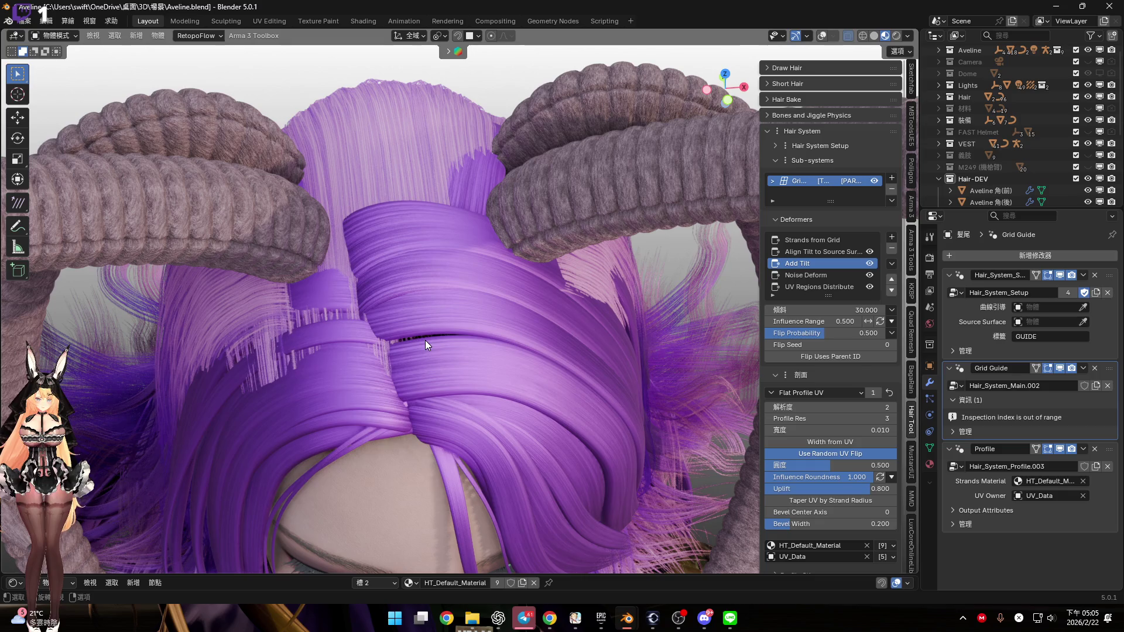
Select the bang curves 瀏海.004, 瀏海.002 and 瀏海.001 with viewport overlays enabled
{"action": "left_click", "coordinate": [499, 360]}
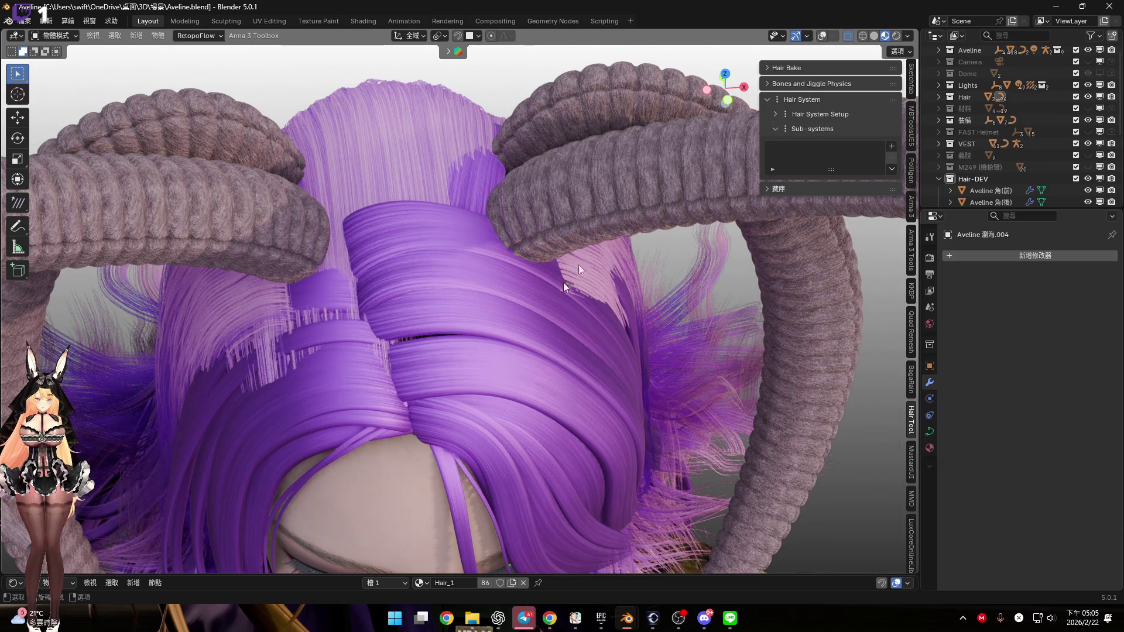
{"action": "left_click", "coordinate": [822, 35]}
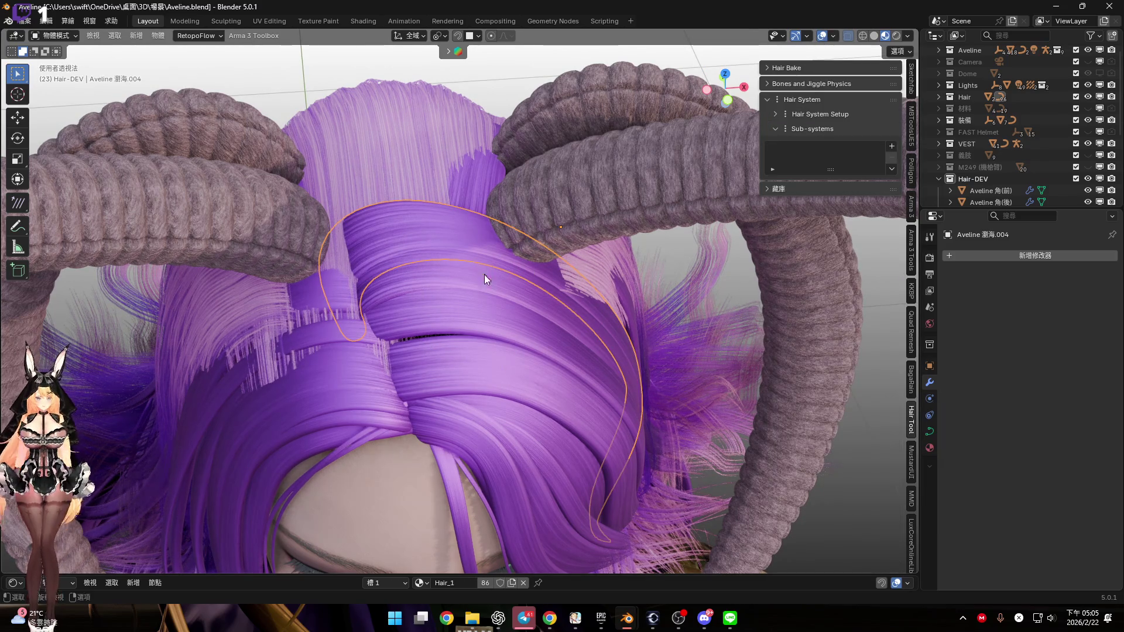
{"action": "left_click", "coordinate": [440, 319]}
{"action": "mouse_move", "coordinate": [459, 339]}
{"action": "middle_mouse_down"}
{"action": "mouse_move", "coordinate": [451, 279]}
{"action": "mouse_move", "coordinate": [429, 290]}
{"action": "mouse_move", "coordinate": [493, 362]}
{"action": "mouse_move", "coordinate": [461, 263]}
{"action": "mouse_move", "coordinate": [423, 240]}
{"action": "mouse_move", "coordinate": [469, 265]}
{"action": "mouse_move", "coordinate": [504, 266]}
{"action": "mouse_move", "coordinate": [472, 269]}
{"action": "mouse_move", "coordinate": [415, 229]}
{"action": "mouse_move", "coordinate": [431, 302]}
{"action": "mouse_move", "coordinate": [421, 253]}
{"action": "mouse_move", "coordinate": [486, 264]}
{"action": "middle_mouse_up"}
{"action": "left_click", "coordinate": [470, 331]}
Drag the selected bangs into the Hair-DEV collection and hide the Hair collection
{"action": "scroll", "coordinate": [1018, 139], "scroll_direction": "down", "scroll_amount": 8}
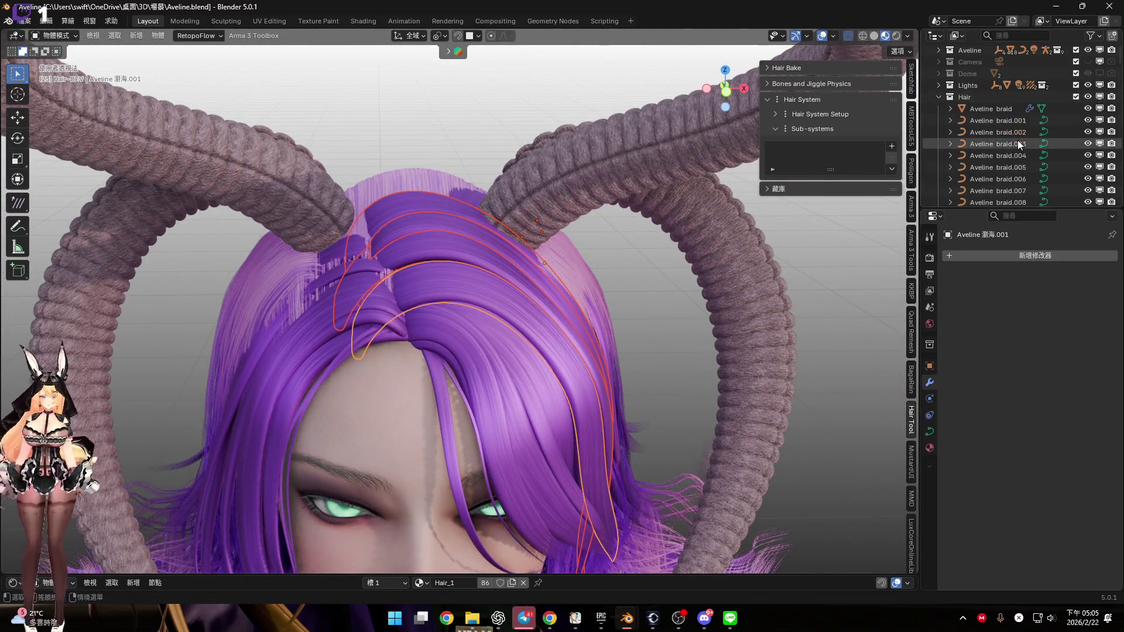
{"action": "mouse_move", "coordinate": [1006, 89]}
{"action": "left_mouse_down"}
{"action": "mouse_move", "coordinate": [1021, 145]}
{"action": "mouse_move", "coordinate": [1031, 134]}
{"action": "mouse_move", "coordinate": [1040, 146]}
{"action": "mouse_move", "coordinate": [1031, 161]}
{"action": "left_mouse_up"}
{"action": "scroll", "coordinate": [1040, 152], "scroll_direction": "up", "scroll_amount": 5}
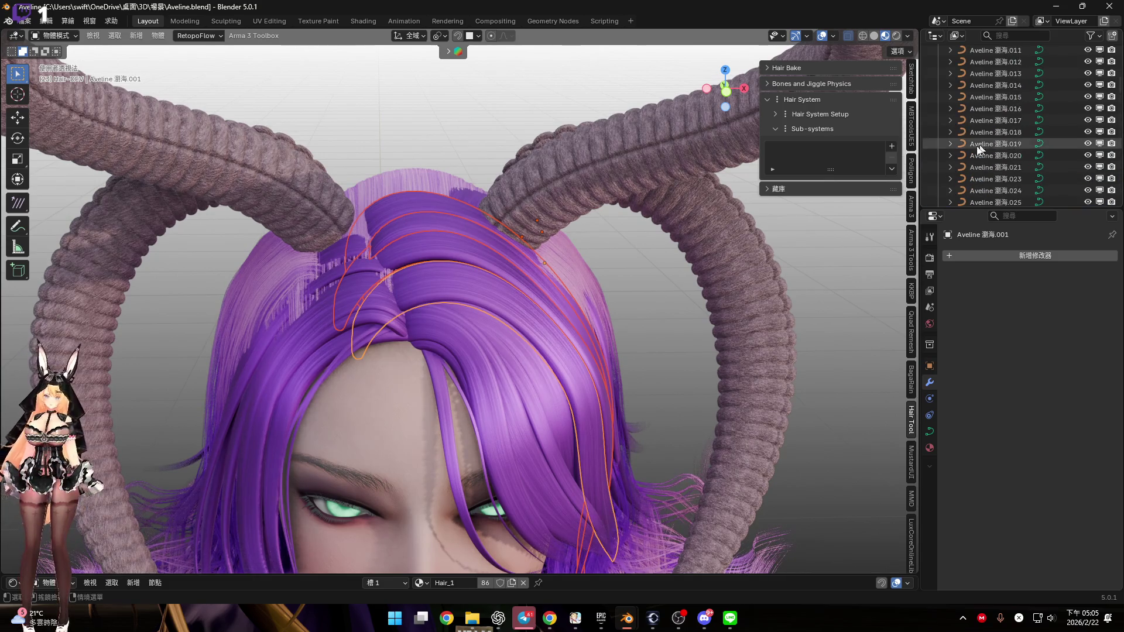
{"action": "scroll", "coordinate": [979, 148], "scroll_direction": "up", "scroll_amount": 10}
{"action": "left_click", "coordinate": [939, 110]}
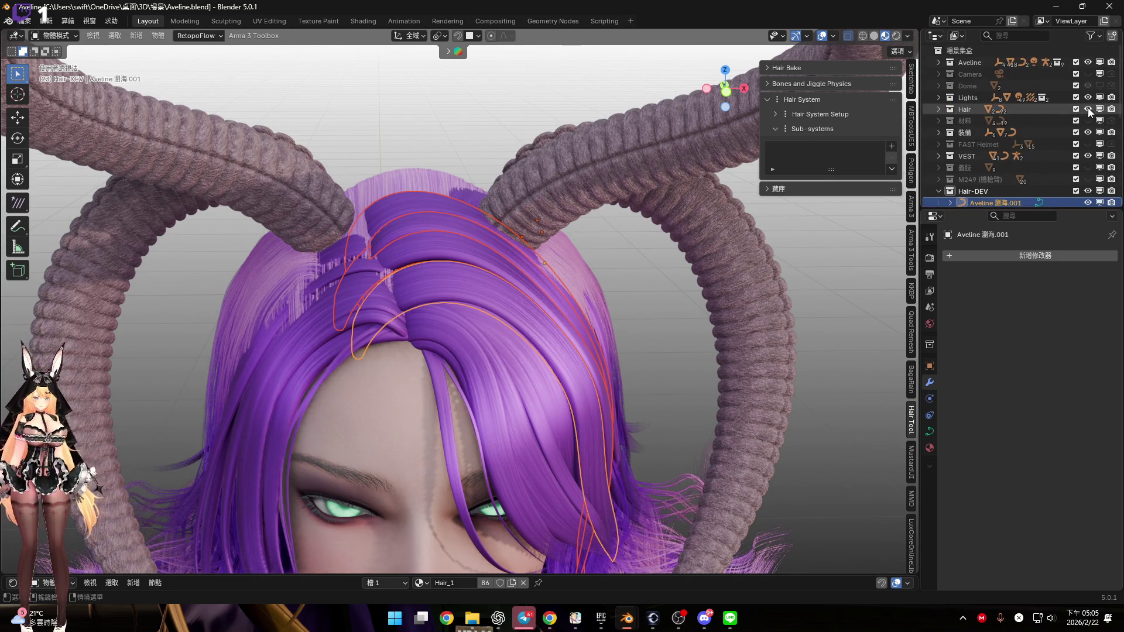
Collapse the Hair collection, open the bang curve's Object Data properties and frame the forehead fringe
{"action": "left_click", "coordinate": [1087, 108]}
{"action": "middle_click_drag", "start_coordinate": [462, 276], "coordinate": [469, 295]}
{"action": "scroll", "coordinate": [475, 297], "scroll_direction": "up", "scroll_amount": 6}
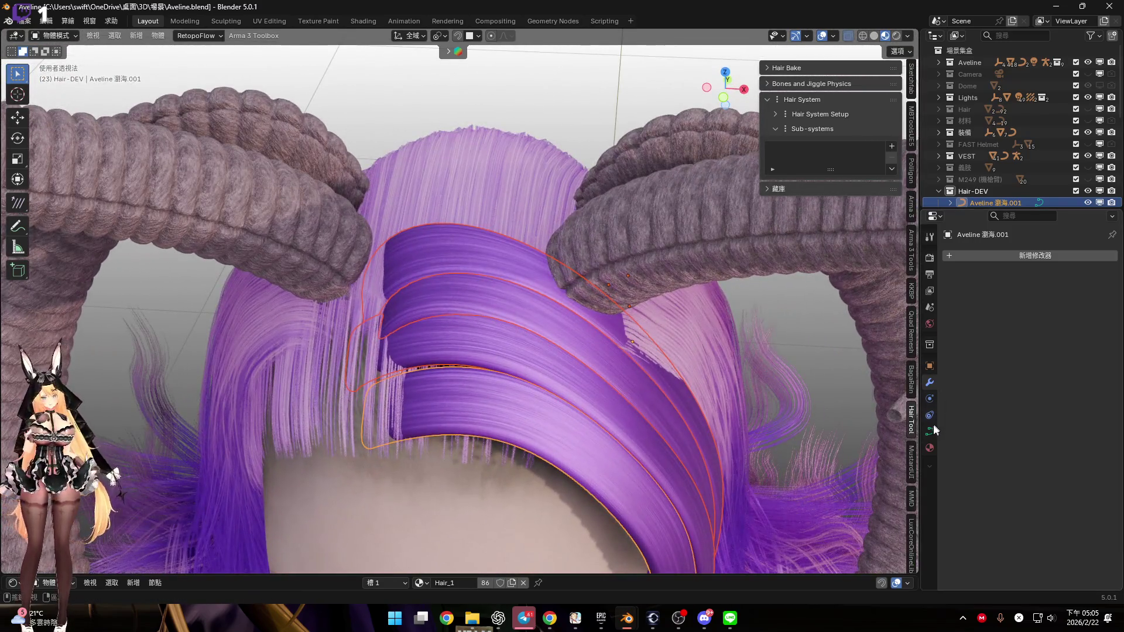
{"action": "left_click", "coordinate": [930, 431]}
{"action": "middle_click_drag", "start_coordinate": [617, 333], "coordinate": [655, 286]}
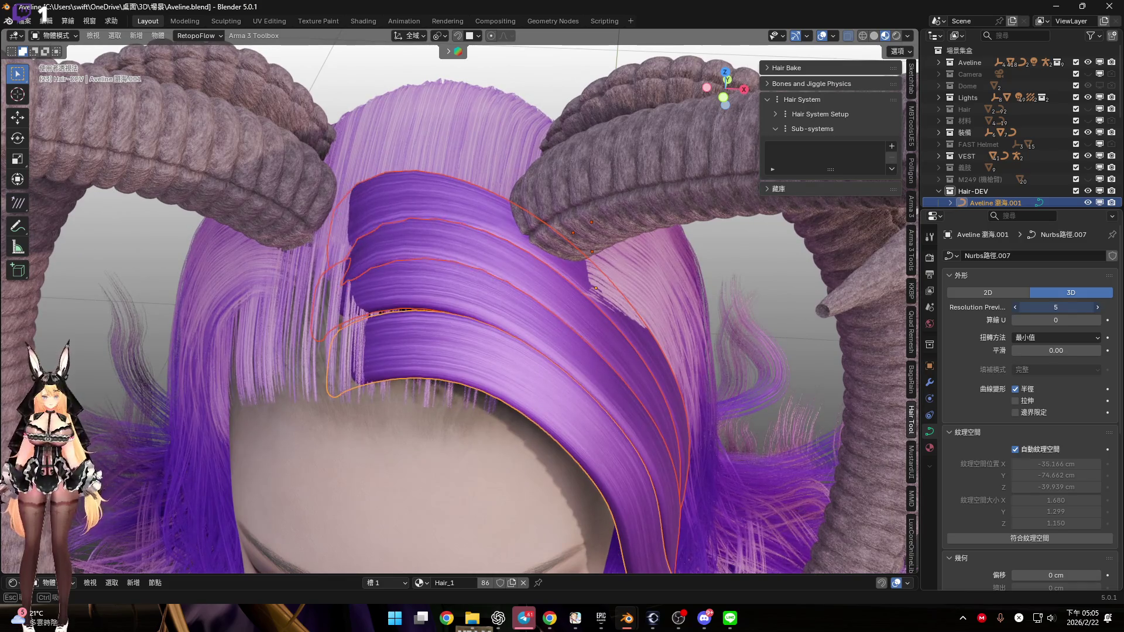
{"action": "scroll", "coordinate": [690, 360], "scroll_direction": "down", "scroll_amount": 5}
{"action": "mouse_move", "coordinate": [689, 361]}
{"action": "middle_mouse_down"}
{"action": "mouse_move", "coordinate": [666, 304]}
{"action": "mouse_move", "coordinate": [579, 345]}
{"action": "mouse_move", "coordinate": [821, 400]}
{"action": "middle_mouse_up"}
{"action": "scroll", "coordinate": [1048, 441], "scroll_direction": "down", "scroll_amount": 10}
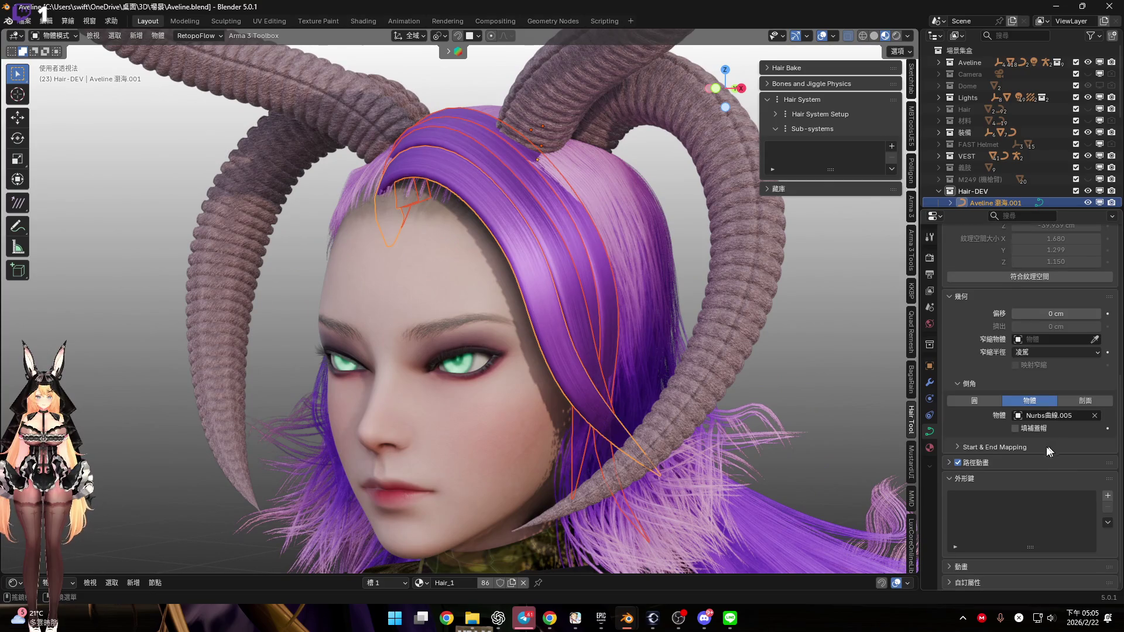
{"action": "middle_click_drag", "start_coordinate": [618, 329], "coordinate": [595, 339]}
{"action": "scroll", "coordinate": [595, 340], "scroll_direction": "up", "scroll_amount": 5}
{"action": "mouse_move", "coordinate": [589, 272]}
{"action": "middle_mouse_down"}
{"action": "mouse_move", "coordinate": [554, 279]}
{"action": "mouse_move", "coordinate": [613, 296]}
{"action": "mouse_move", "coordinate": [642, 409]}
{"action": "mouse_move", "coordinate": [632, 420]}
{"action": "mouse_move", "coordinate": [630, 409]}
{"action": "mouse_move", "coordinate": [591, 415]}
{"action": "middle_mouse_up"}
{"action": "scroll", "coordinate": [642, 409], "scroll_direction": "down", "scroll_amount": 4}
{"action": "scroll", "coordinate": [619, 415], "scroll_direction": "up", "scroll_amount": 2}
Switch the bevel to Round and raise Extrude to 20 cm
{"action": "left_click", "coordinate": [983, 404]}
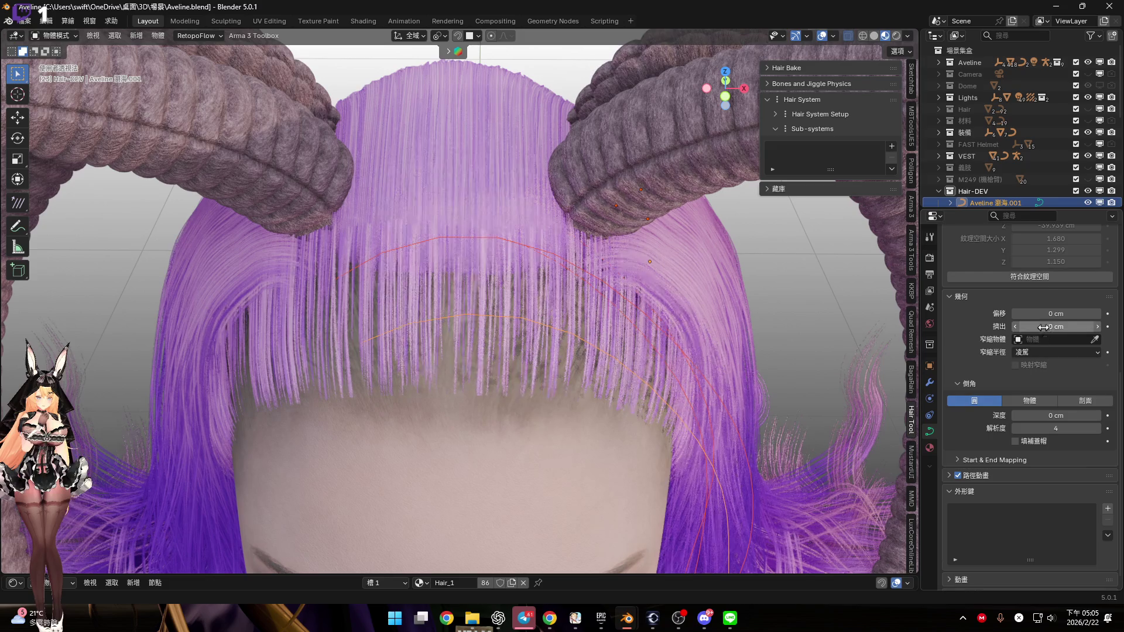
{"action": "left_click_drag", "start_coordinate": [1053, 326], "coordinate": [1102, 326]}
{"action": "mouse_move", "coordinate": [785, 378]}
{"action": "middle_mouse_down"}
{"action": "mouse_move", "coordinate": [669, 283]}
{"action": "mouse_move", "coordinate": [599, 261]}
{"action": "mouse_move", "coordinate": [477, 313]}
{"action": "mouse_move", "coordinate": [552, 321]}
{"action": "middle_mouse_up"}
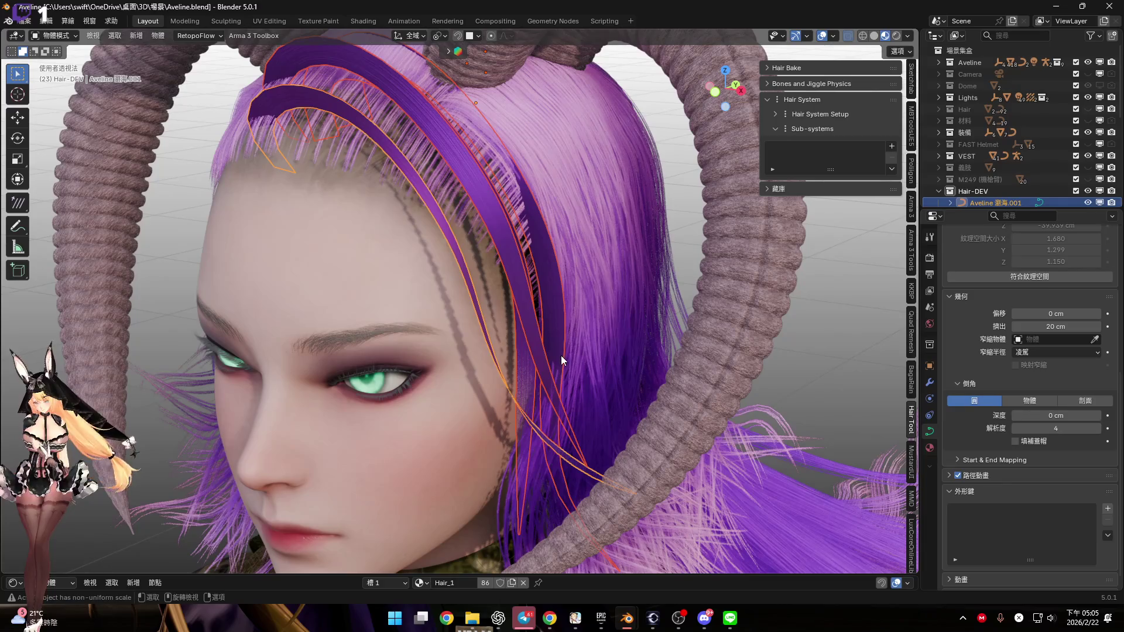
{"action": "middle_click_drag", "start_coordinate": [546, 266], "coordinate": [483, 251]}
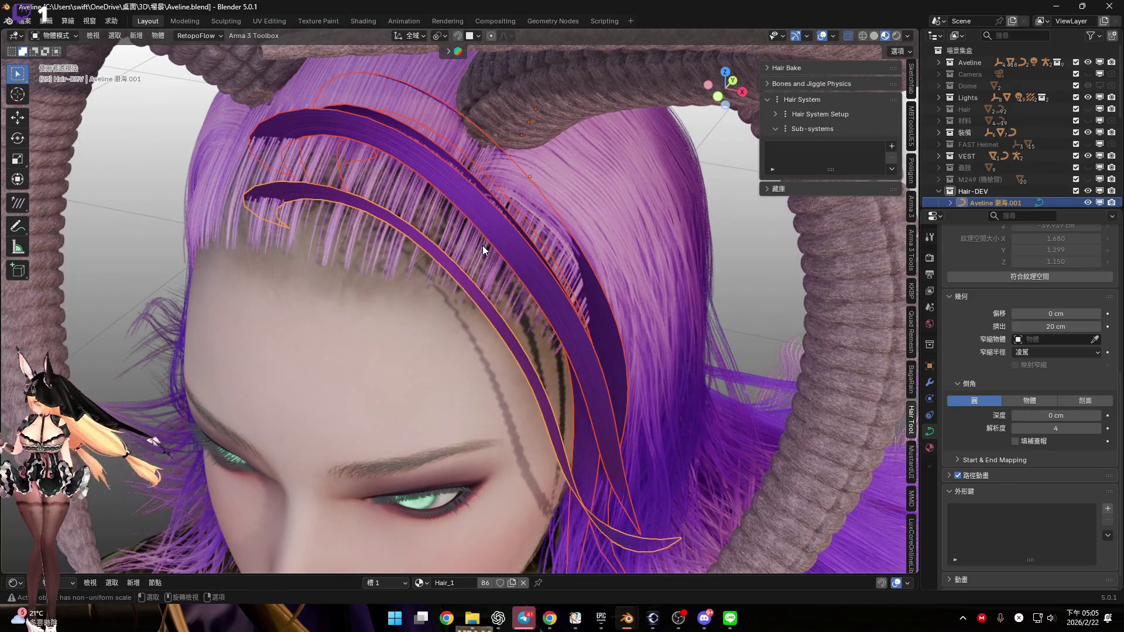
In Edit Mode, tilt the bang curve points to twist the ribbons
{"action": "key", "text": "Tab"}
{"action": "scroll", "coordinate": [484, 250], "scroll_direction": "down", "scroll_amount": 3}
{"action": "scroll", "coordinate": [552, 325], "scroll_direction": "up", "scroll_amount": 3}
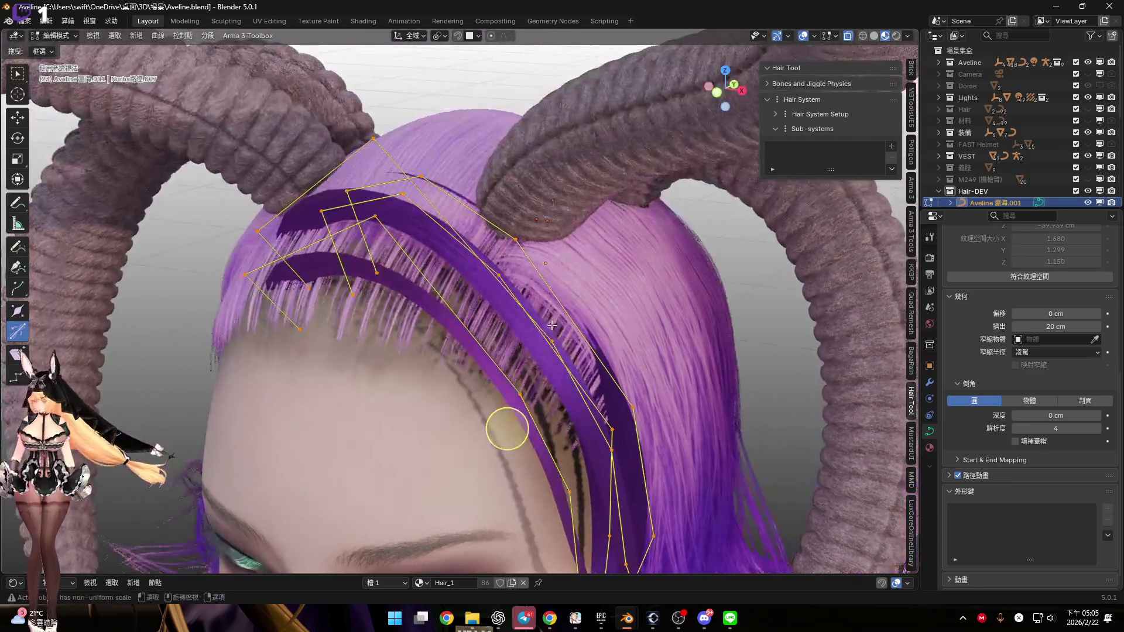
{"action": "right_click", "coordinate": [528, 335]}
{"action": "left_click", "coordinate": [497, 350]}
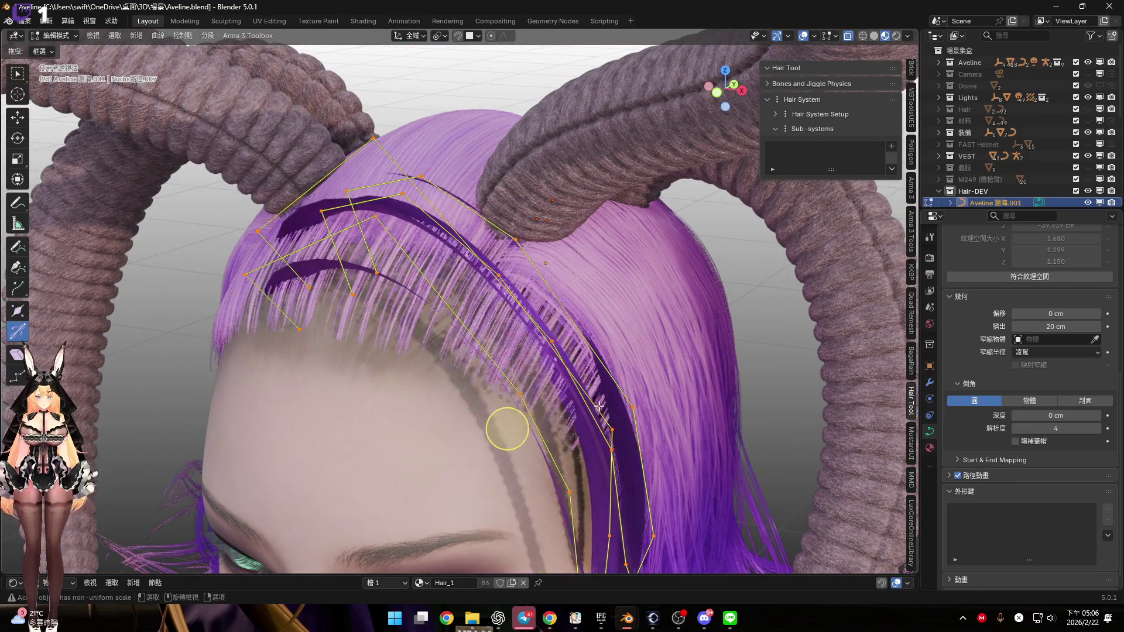
{"action": "left_click", "coordinate": [503, 396]}
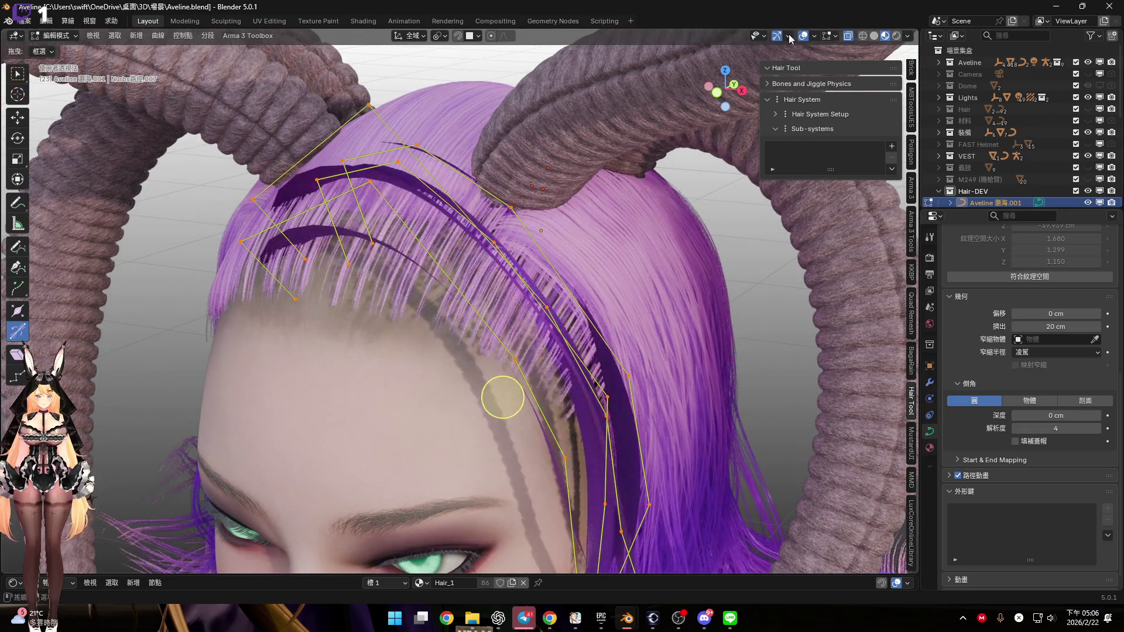
{"action": "left_click", "coordinate": [815, 36]}
{"action": "left_click", "coordinate": [773, 280]}
Tilt the curve points again with Ctrl+T and review the twisted ribbons
{"action": "mouse_move", "coordinate": [504, 352]}
{"action": "middle_mouse_down"}
{"action": "mouse_move", "coordinate": [457, 344]}
{"action": "mouse_move", "coordinate": [466, 369]}
{"action": "middle_mouse_up"}
{"action": "key", "text": "ctrl+t"}
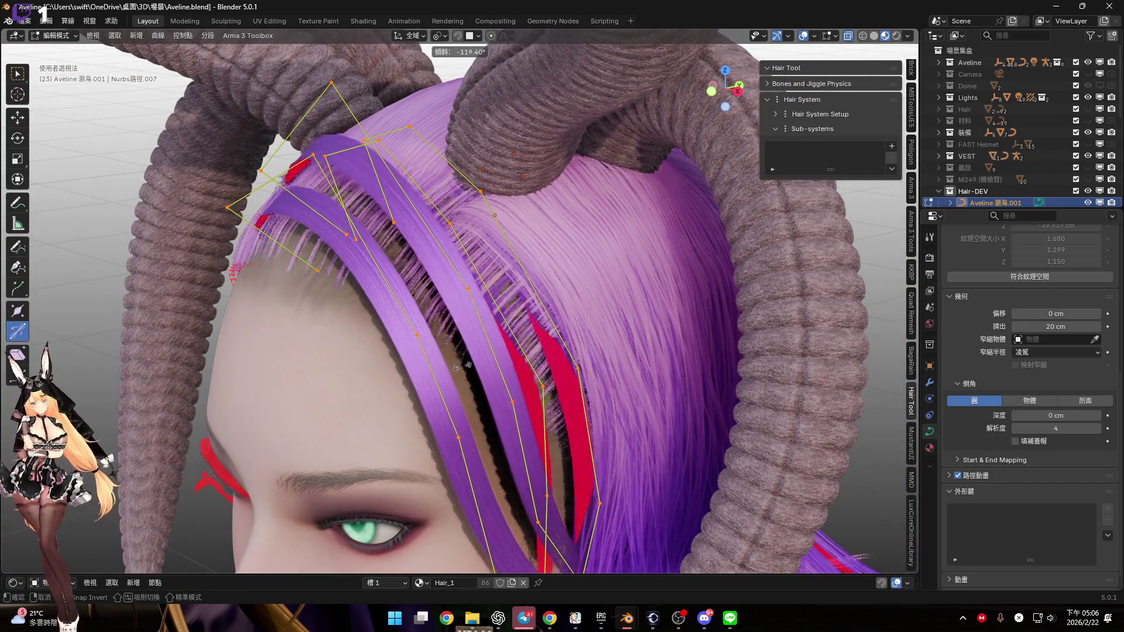
{"action": "left_click", "coordinate": [465, 382]}
{"action": "mouse_move", "coordinate": [466, 381]}
{"action": "middle_mouse_down"}
{"action": "mouse_move", "coordinate": [477, 409]}
{"action": "mouse_move", "coordinate": [494, 388]}
{"action": "mouse_move", "coordinate": [502, 446]}
{"action": "mouse_move", "coordinate": [580, 439]}
{"action": "middle_mouse_up"}
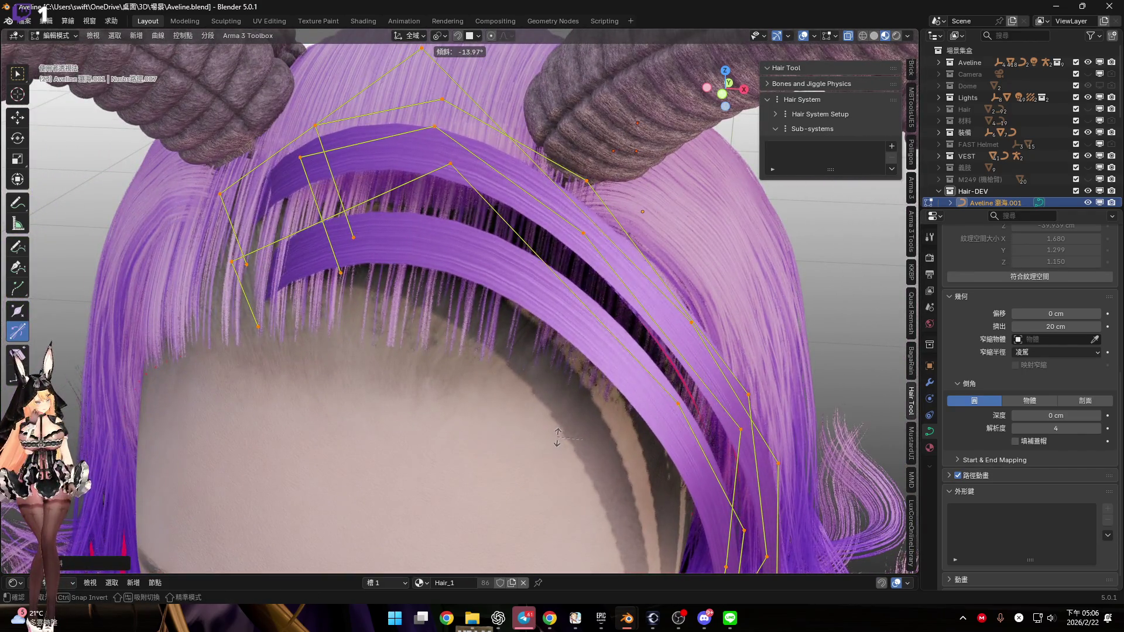
{"action": "scroll", "coordinate": [604, 506], "scroll_direction": "up", "scroll_amount": 1}
{"action": "middle_click_drag", "start_coordinate": [605, 505], "coordinate": [466, 286]}
{"action": "middle_click_drag", "start_coordinate": [534, 352], "coordinate": [440, 253]}
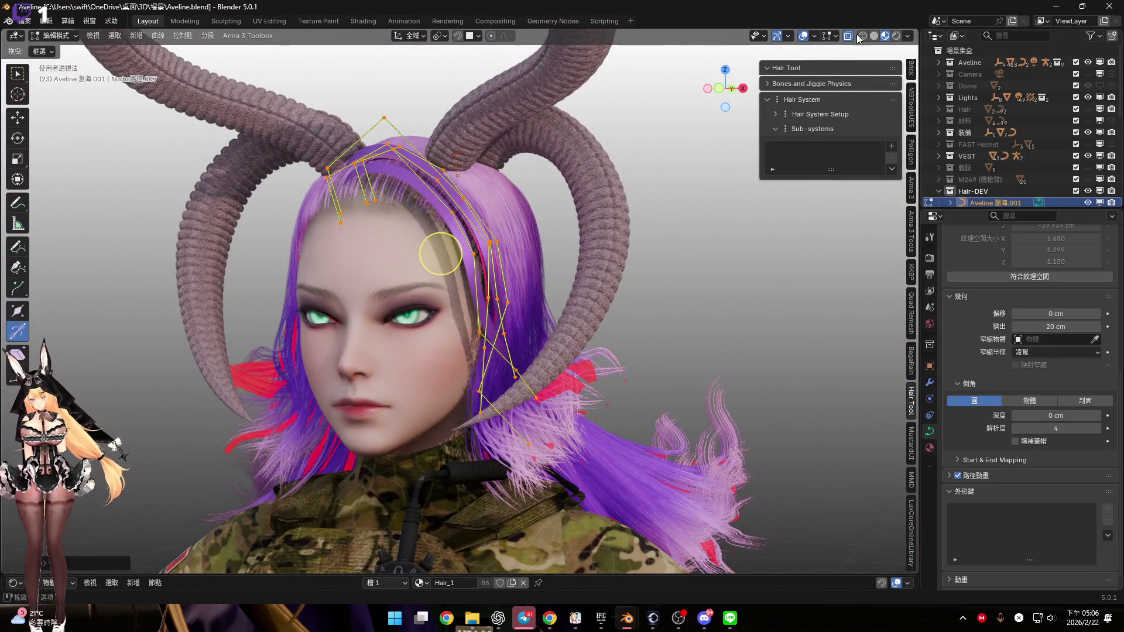
Widen the bang strips by raising Extrude to 30 cm, then return to Object Mode
{"action": "left_click", "coordinate": [821, 39]}
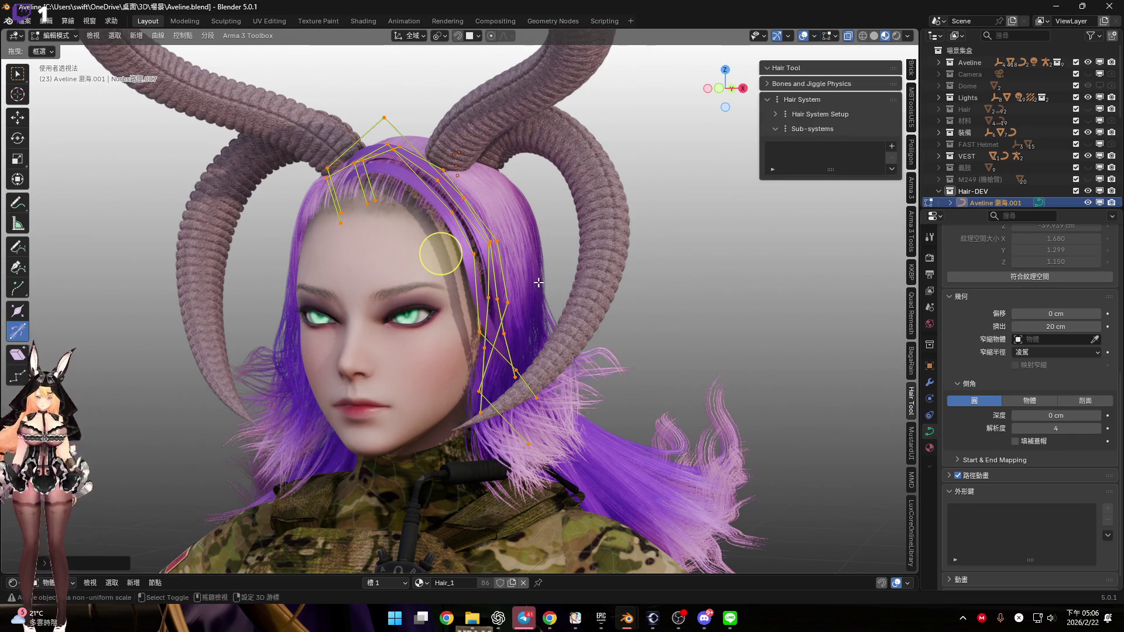
{"action": "middle_click_drag", "start_coordinate": [673, 304], "coordinate": [461, 307]}
{"action": "scroll", "coordinate": [461, 307], "scroll_direction": "up", "scroll_amount": 3}
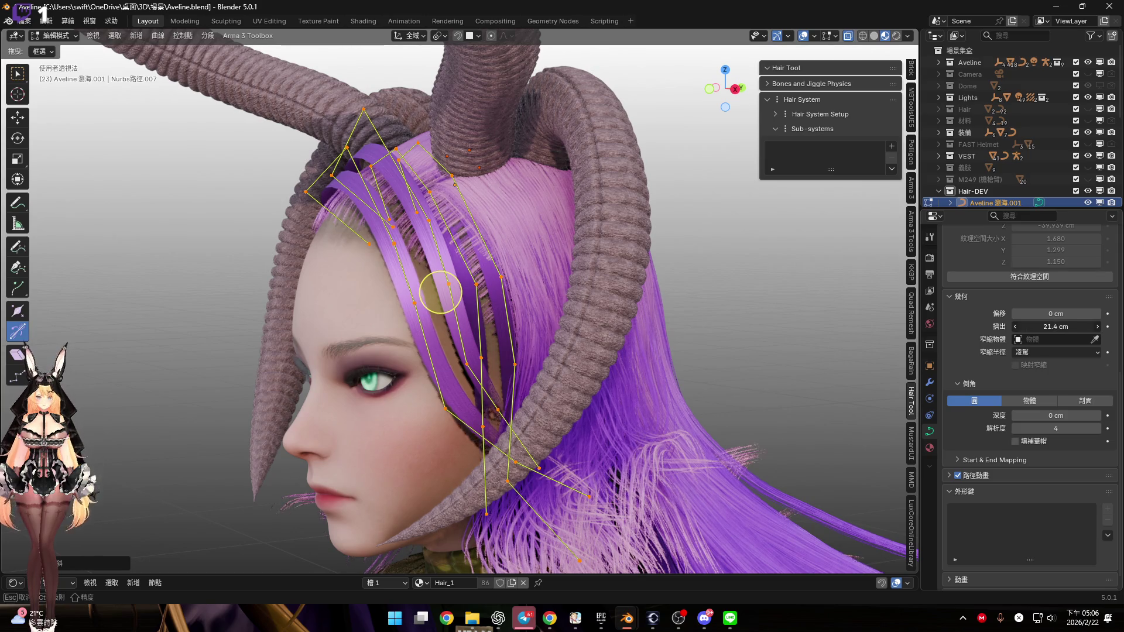
{"action": "left_click_drag", "start_coordinate": [1048, 326], "coordinate": [1071, 326]}
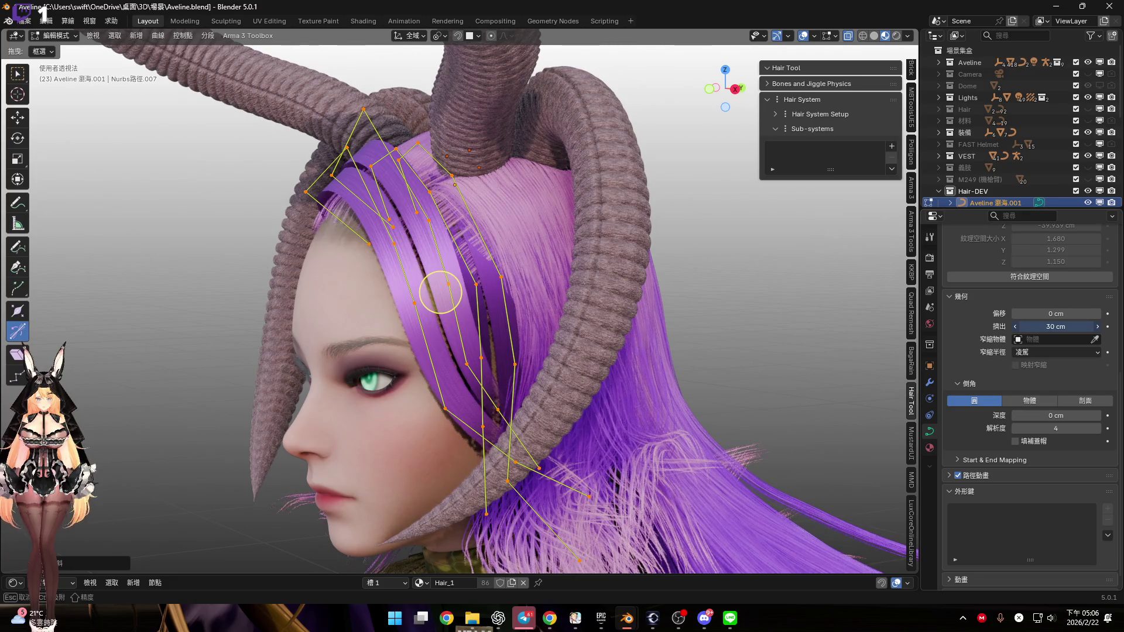
{"action": "middle_click_drag", "start_coordinate": [643, 318], "coordinate": [572, 299]}
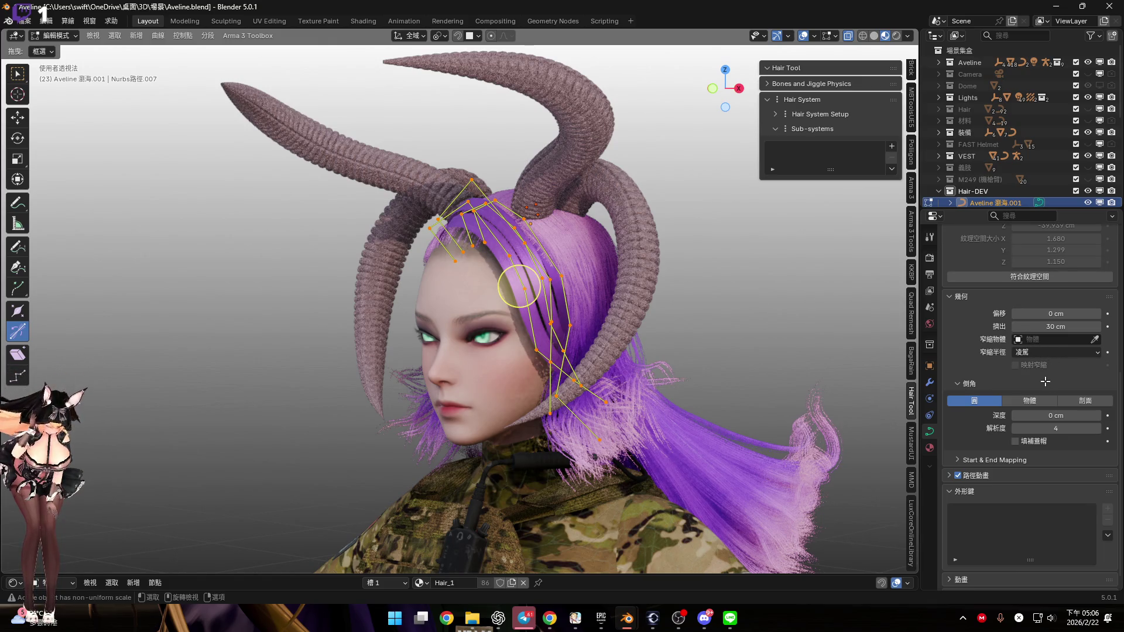
{"action": "key", "text": "Tab"}
Convert the Aveline 瀏海.001 bang curve into a mesh with Convert To > Mesh
{"action": "scroll", "coordinate": [1047, 380], "scroll_direction": "up", "scroll_amount": 4}
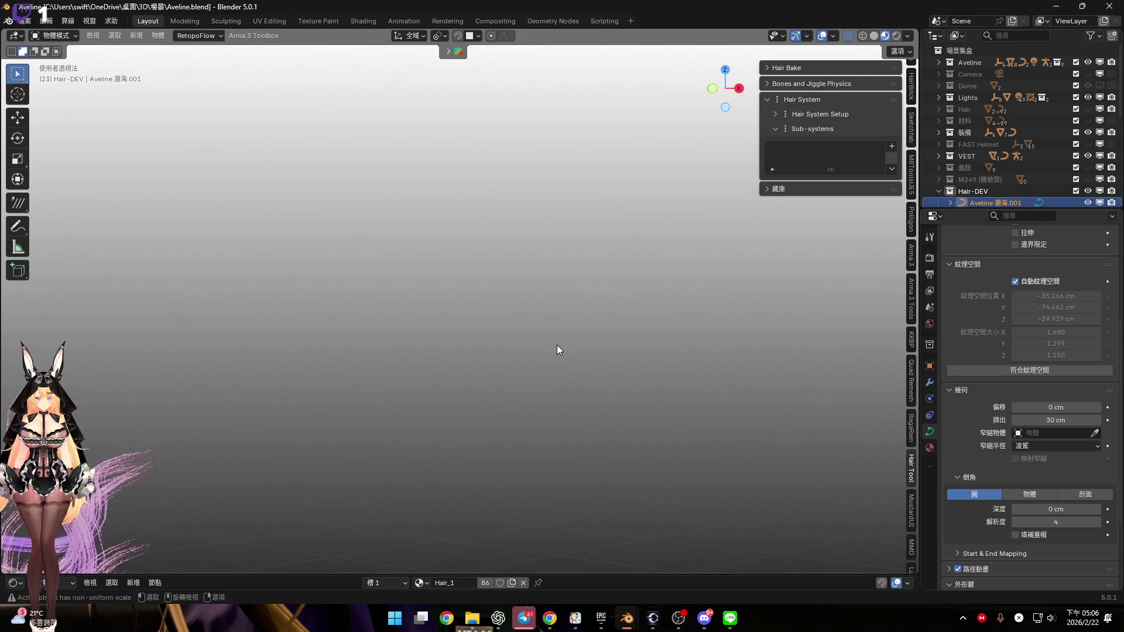
{"action": "scroll", "coordinate": [1052, 348], "scroll_direction": "up", "scroll_amount": 4}
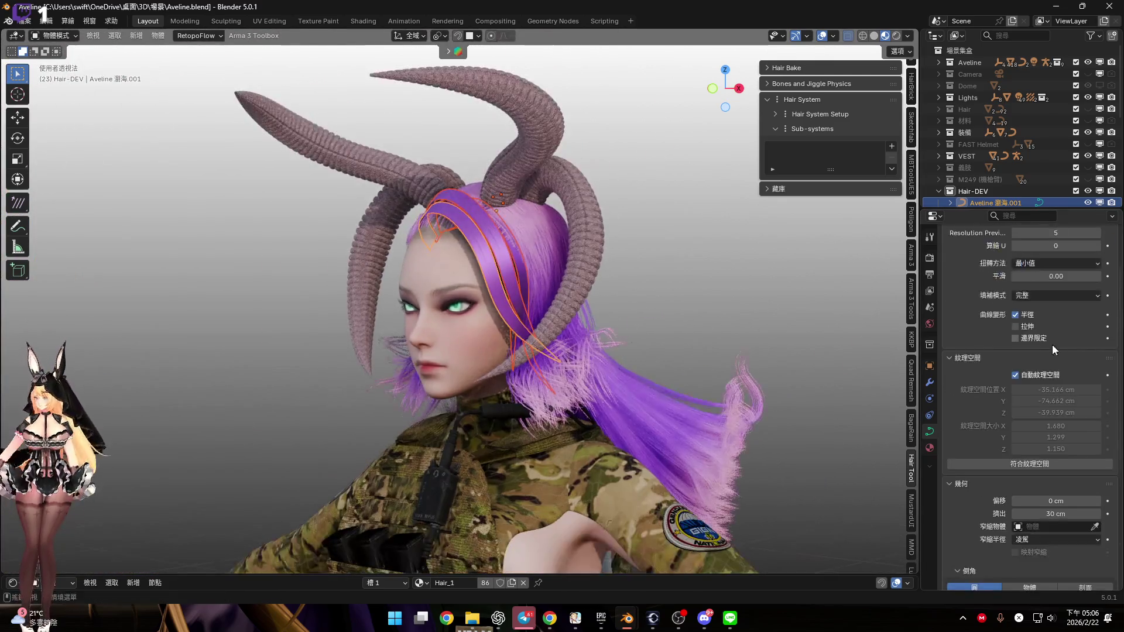
{"action": "scroll", "coordinate": [1052, 350], "scroll_direction": "up", "scroll_amount": 3}
{"action": "scroll", "coordinate": [604, 283], "scroll_direction": "up", "scroll_amount": 2}
{"action": "right_click", "coordinate": [585, 279]}
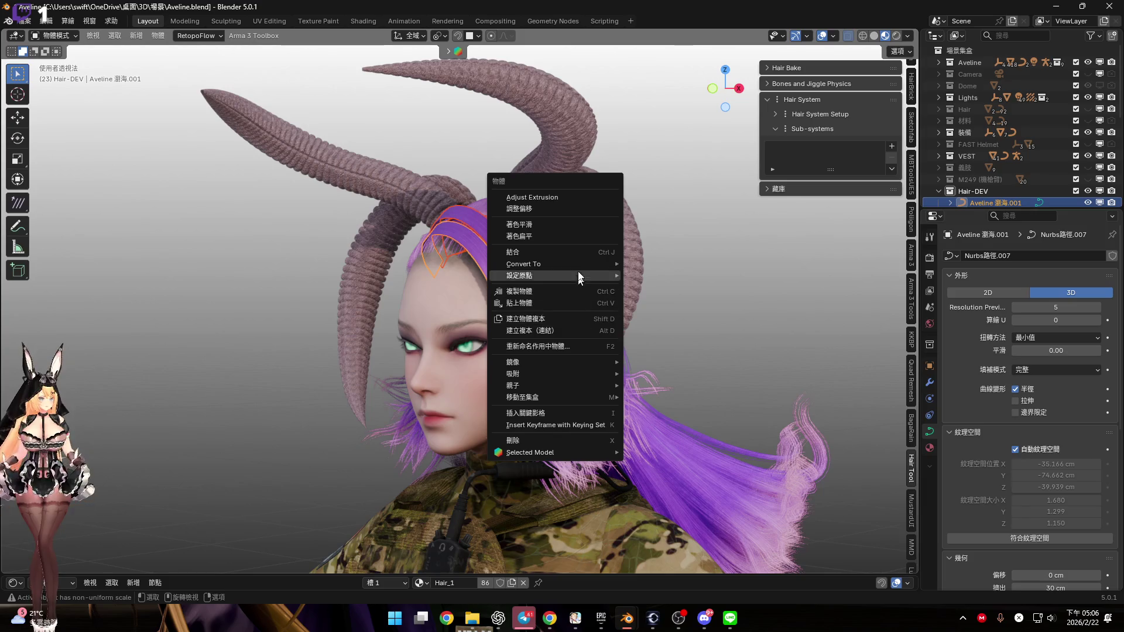
{"action": "mouse_move", "coordinate": [588, 270]}
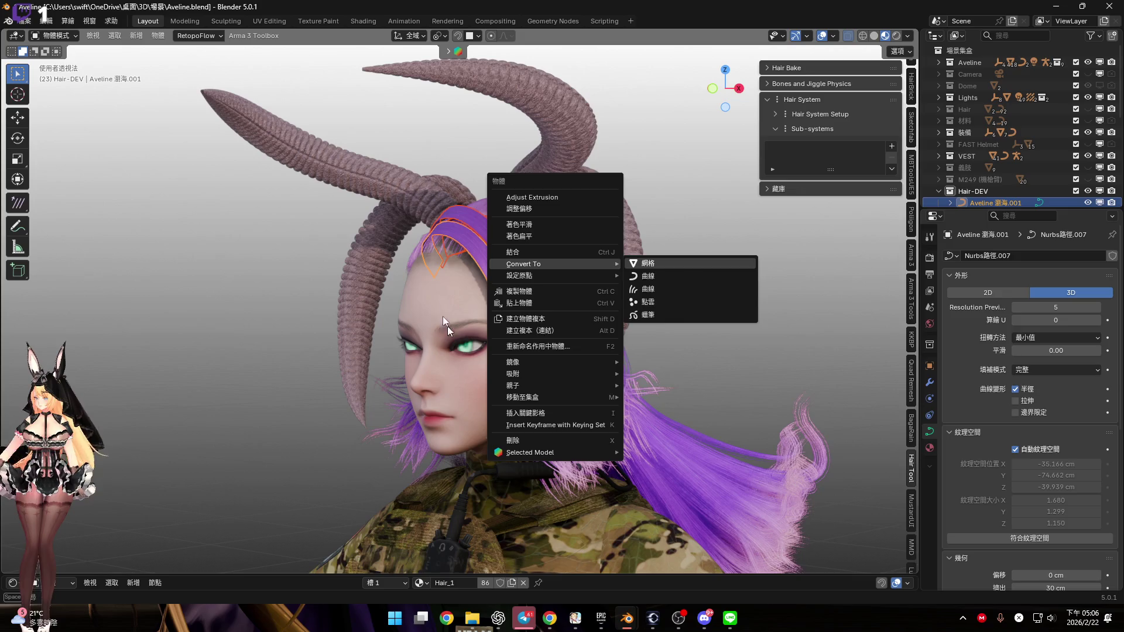
{"action": "key", "text": "Return"}
{"action": "scroll", "coordinate": [493, 335], "scroll_direction": "up", "scroll_amount": 5}
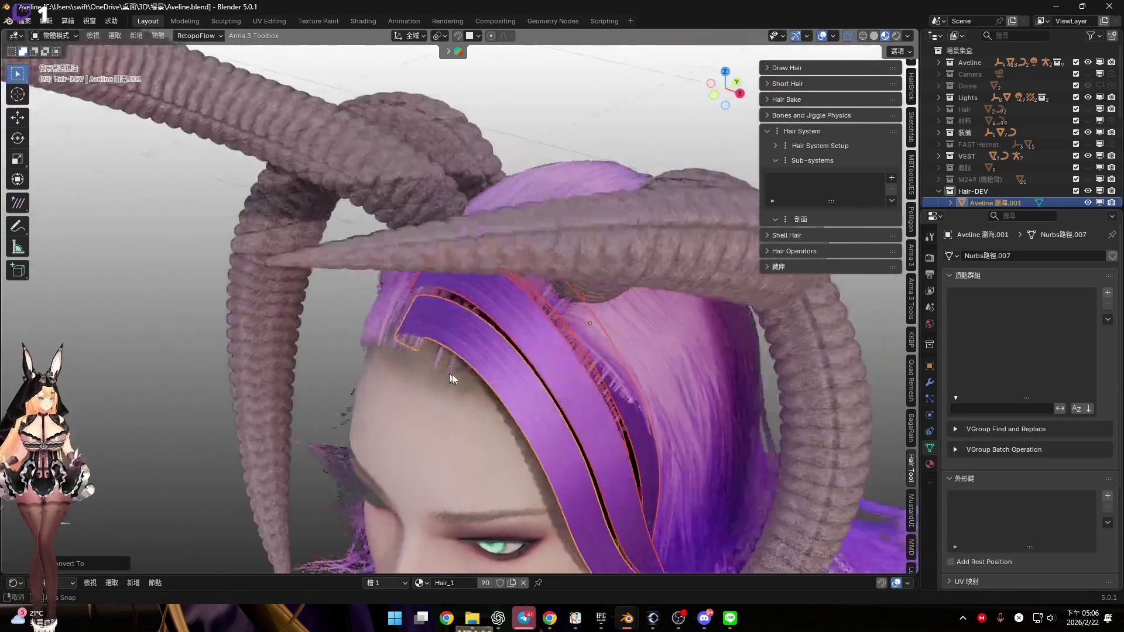
{"action": "mouse_move", "coordinate": [452, 374]}
{"action": "middle_mouse_down"}
{"action": "mouse_move", "coordinate": [439, 410]}
{"action": "mouse_move", "coordinate": [419, 360]}
{"action": "middle_mouse_up"}
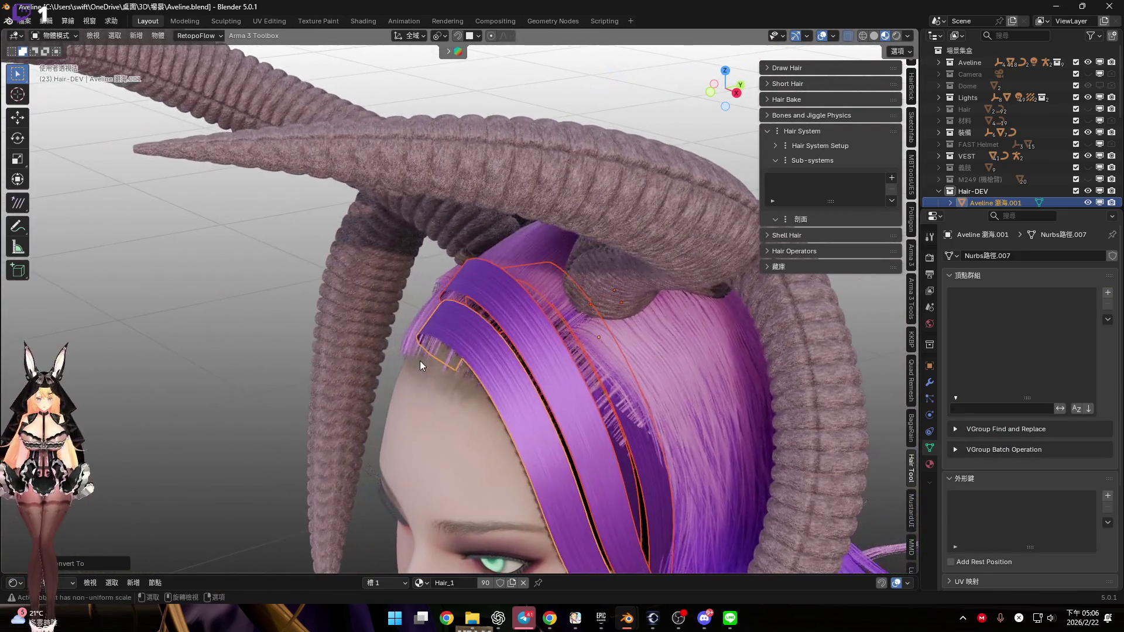
Undo the mesh conversion, re-enter curve Edit Mode and set the pivot to Active Element
{"action": "key", "text": "ctrl+z"}
{"action": "key", "text": "Tab"}
{"action": "mouse_move", "coordinate": [536, 341]}
{"action": "middle_mouse_down"}
{"action": "mouse_move", "coordinate": [536, 357]}
{"action": "mouse_move", "coordinate": [510, 346]}
{"action": "mouse_move", "coordinate": [498, 363]}
{"action": "mouse_move", "coordinate": [443, 30]}
{"action": "middle_mouse_up"}
{"action": "key", "text": "alt+q"}
{"action": "left_click", "coordinate": [439, 35]}
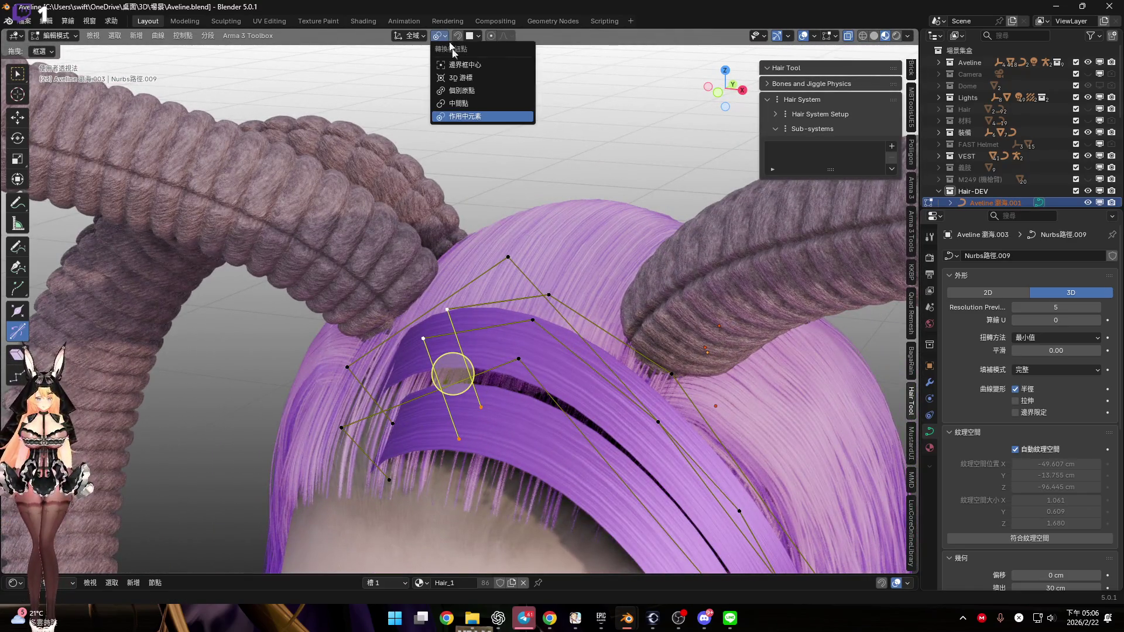
{"action": "left_click", "coordinate": [468, 107]}
Reposition the bang strip's control points, moving them vertically and freely from the front view
{"action": "mouse_move", "coordinate": [450, 222]}
{"action": "middle_mouse_down"}
{"action": "mouse_move", "coordinate": [428, 297]}
{"action": "mouse_move", "coordinate": [463, 295]}
{"action": "mouse_move", "coordinate": [447, 267]}
{"action": "mouse_move", "coordinate": [289, 290]}
{"action": "mouse_move", "coordinate": [405, 251]}
{"action": "mouse_move", "coordinate": [402, 273]}
{"action": "mouse_move", "coordinate": [428, 285]}
{"action": "middle_mouse_up"}
{"action": "key", "text": "g"}
{"action": "key", "text": "z"}
{"action": "left_click", "coordinate": [456, 271]}
{"action": "key", "text": "g"}
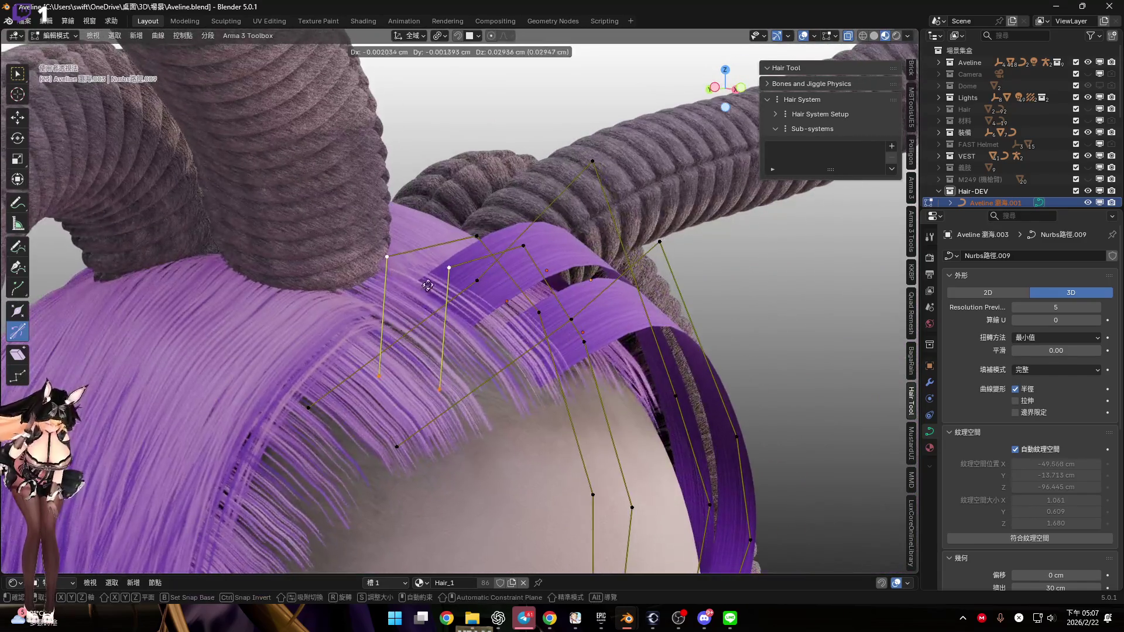
{"action": "left_click", "coordinate": [440, 213]}
{"action": "middle_click_drag", "start_coordinate": [439, 213], "coordinate": [417, 326]}
{"action": "left_click", "coordinate": [736, 88]}
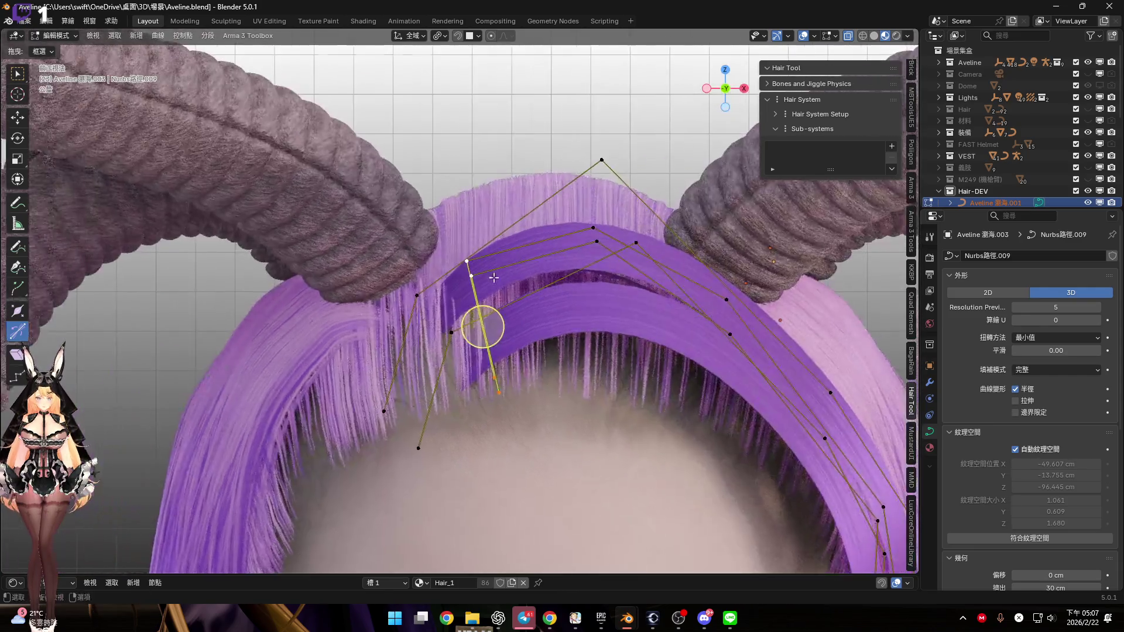
{"action": "key", "text": "g"}
{"action": "left_click", "coordinate": [485, 362]}
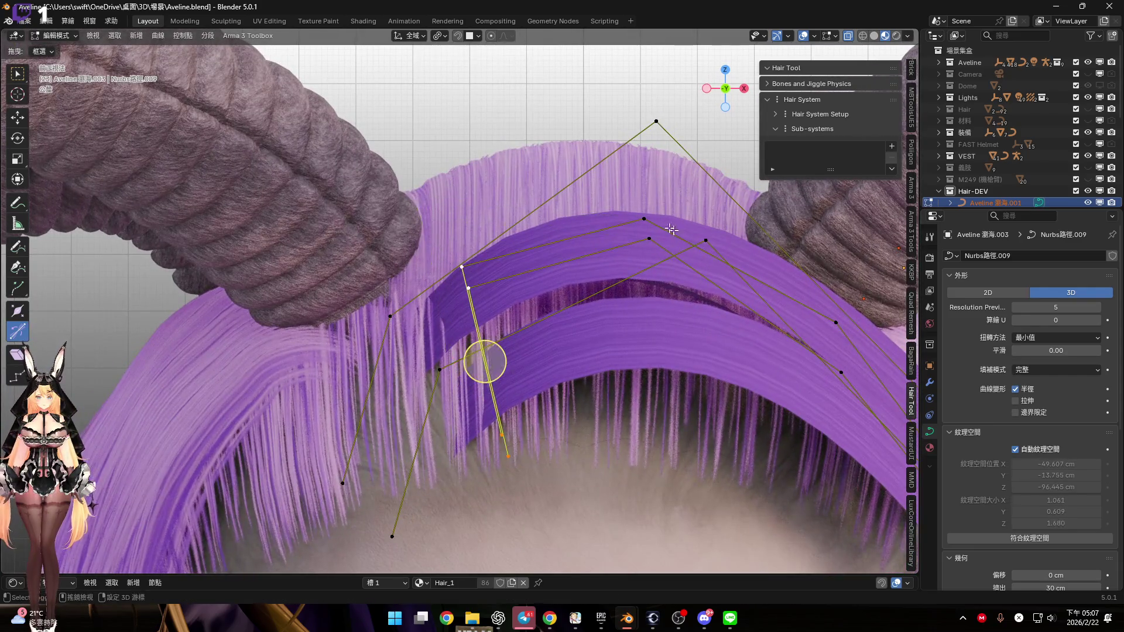
{"action": "key", "text": "g"}
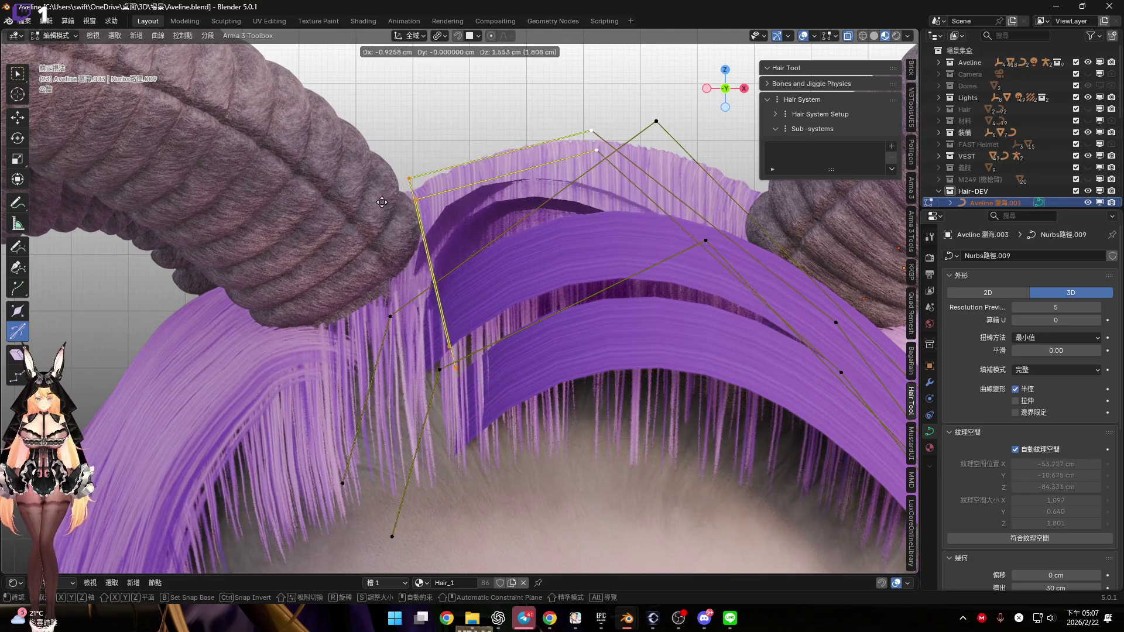
{"action": "left_click", "coordinate": [484, 226]}
Twist the bang strip at the selected points with Ctrl+T
{"action": "mouse_move", "coordinate": [484, 226]}
{"action": "middle_mouse_down"}
{"action": "mouse_move", "coordinate": [502, 306]}
{"action": "mouse_move", "coordinate": [484, 301]}
{"action": "mouse_move", "coordinate": [514, 285]}
{"action": "mouse_move", "coordinate": [498, 299]}
{"action": "middle_mouse_up"}
{"action": "key", "text": "ctrl+t"}
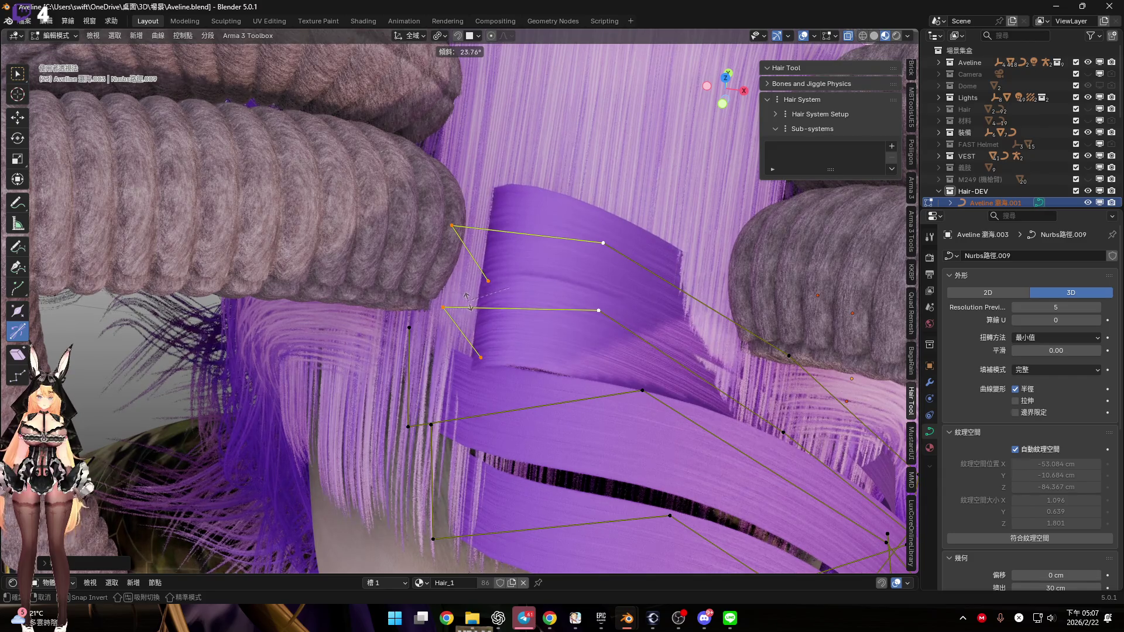
{"action": "left_click", "coordinate": [507, 283]}
{"action": "middle_click_drag", "start_coordinate": [507, 283], "coordinate": [417, 320]}
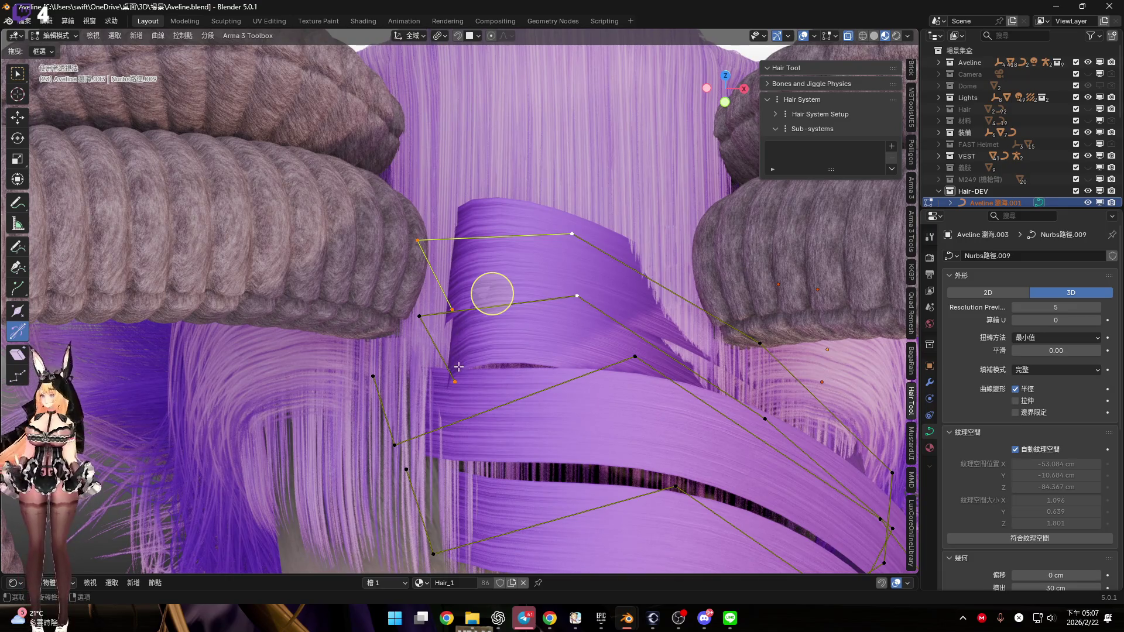
{"action": "mouse_move", "coordinate": [443, 323]}
{"action": "middle_mouse_down"}
{"action": "mouse_move", "coordinate": [534, 334]}
{"action": "mouse_move", "coordinate": [486, 337]}
{"action": "middle_mouse_up"}
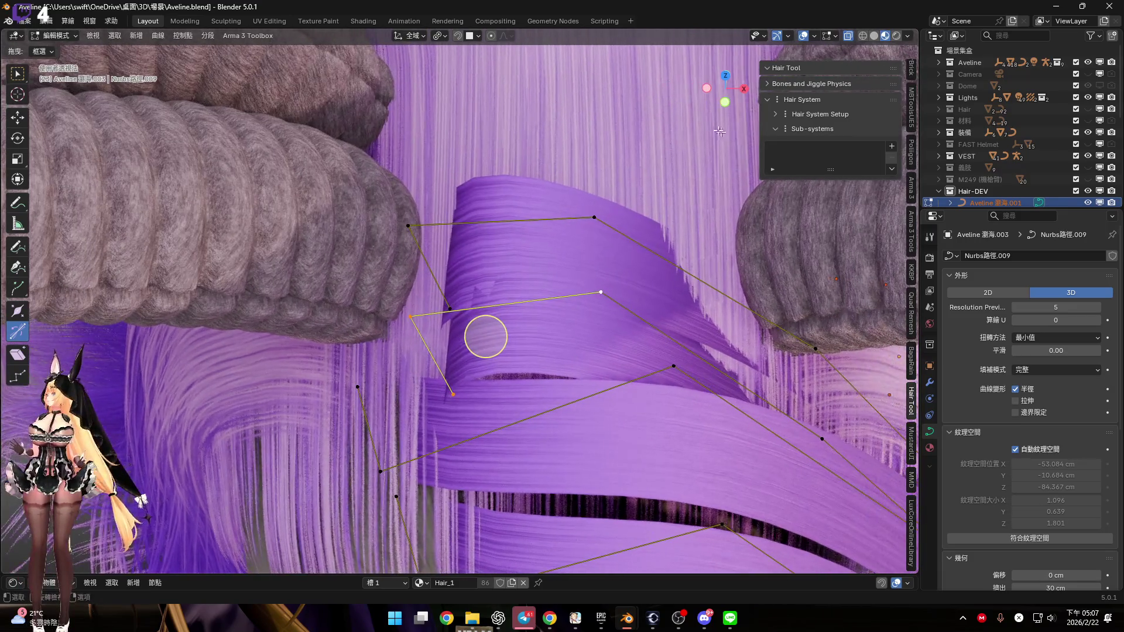
{"action": "middle_click_drag", "start_coordinate": [557, 271], "coordinate": [603, 257]}
From top view, move a curve point and retilt the strip there
{"action": "left_click", "coordinate": [725, 78]}
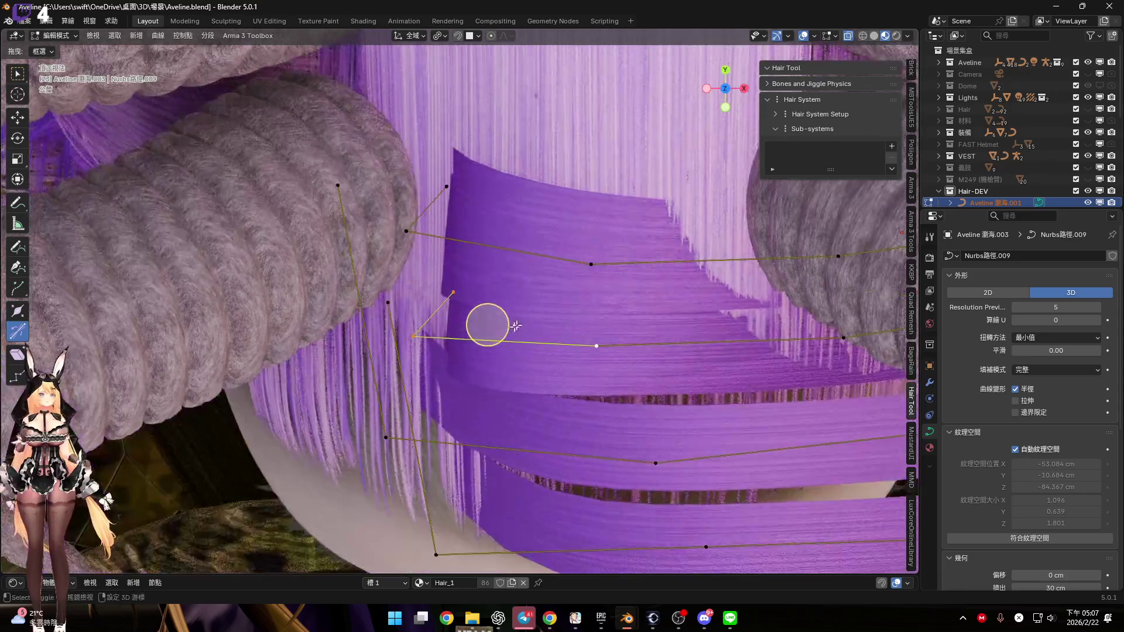
{"action": "key", "text": "g"}
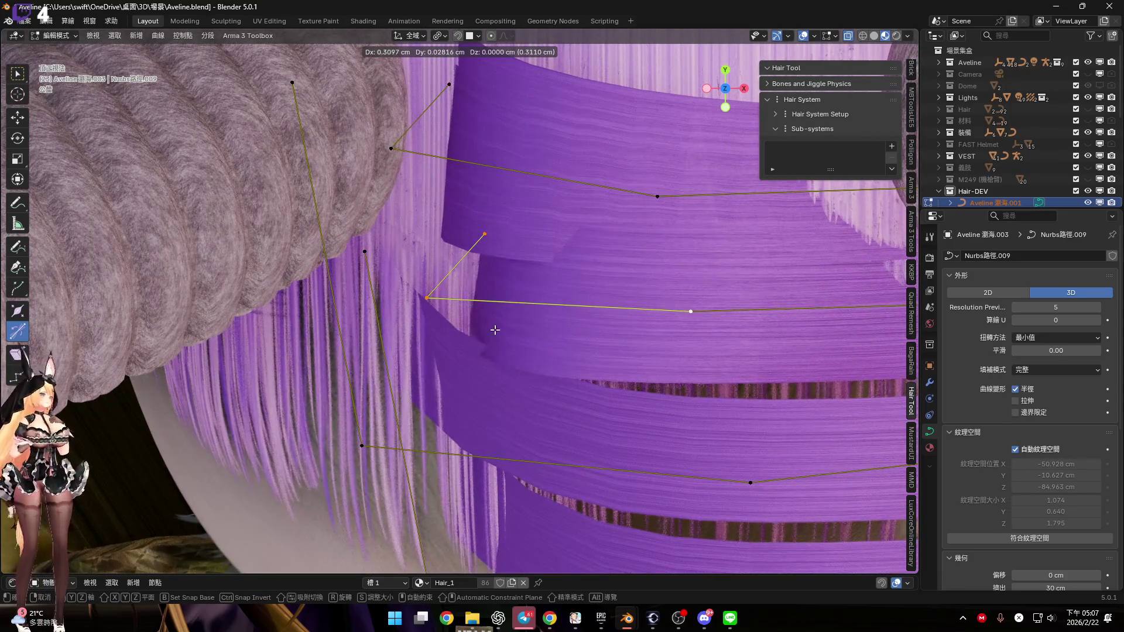
{"action": "left_click", "coordinate": [495, 330]}
{"action": "mouse_move", "coordinate": [502, 293]}
{"action": "middle_mouse_down"}
{"action": "mouse_move", "coordinate": [504, 321]}
{"action": "mouse_move", "coordinate": [507, 306]}
{"action": "mouse_move", "coordinate": [453, 271]}
{"action": "middle_mouse_up"}
{"action": "key", "text": "ctrl+t"}
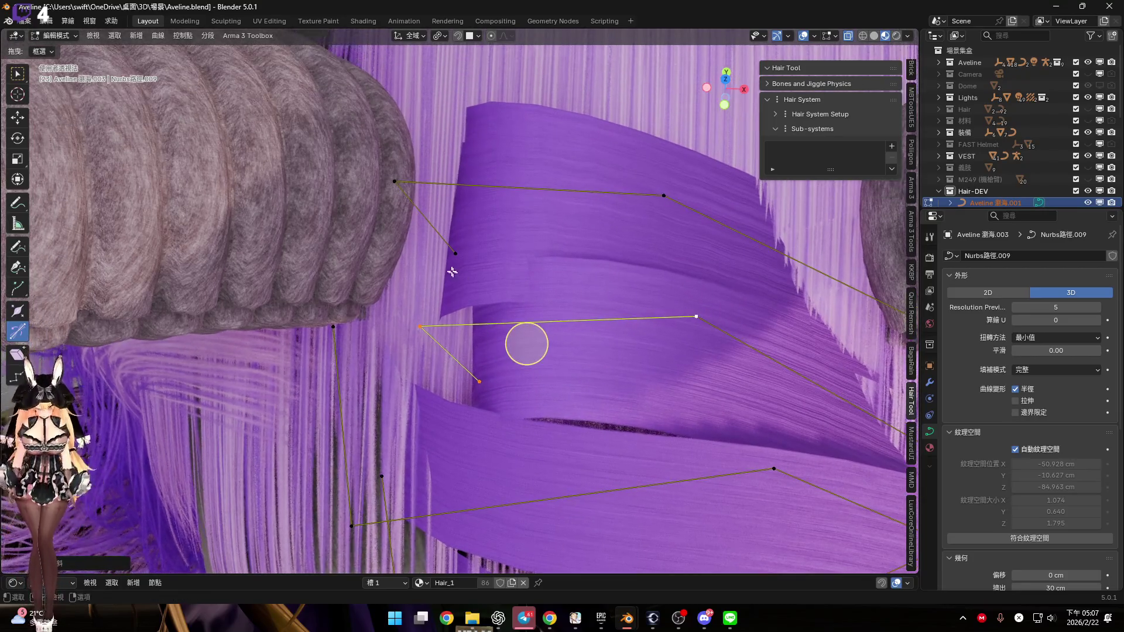
{"action": "left_click", "coordinate": [726, 82]}
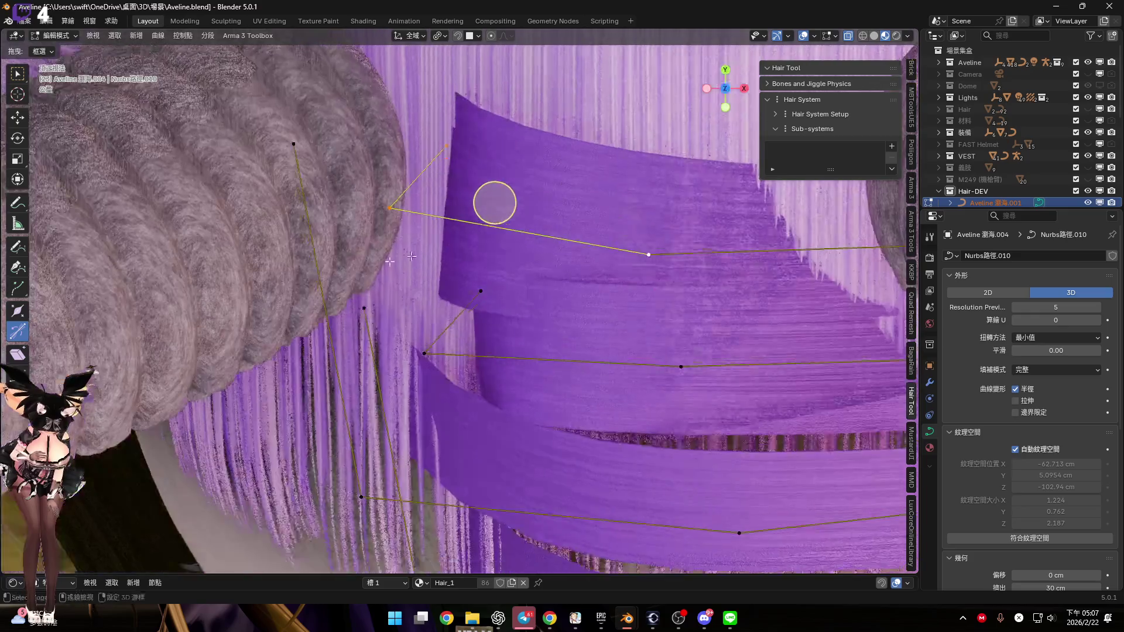
Move selected bang control points closer to the hair, including two points repositioned from top view
{"action": "key", "text": "g"}
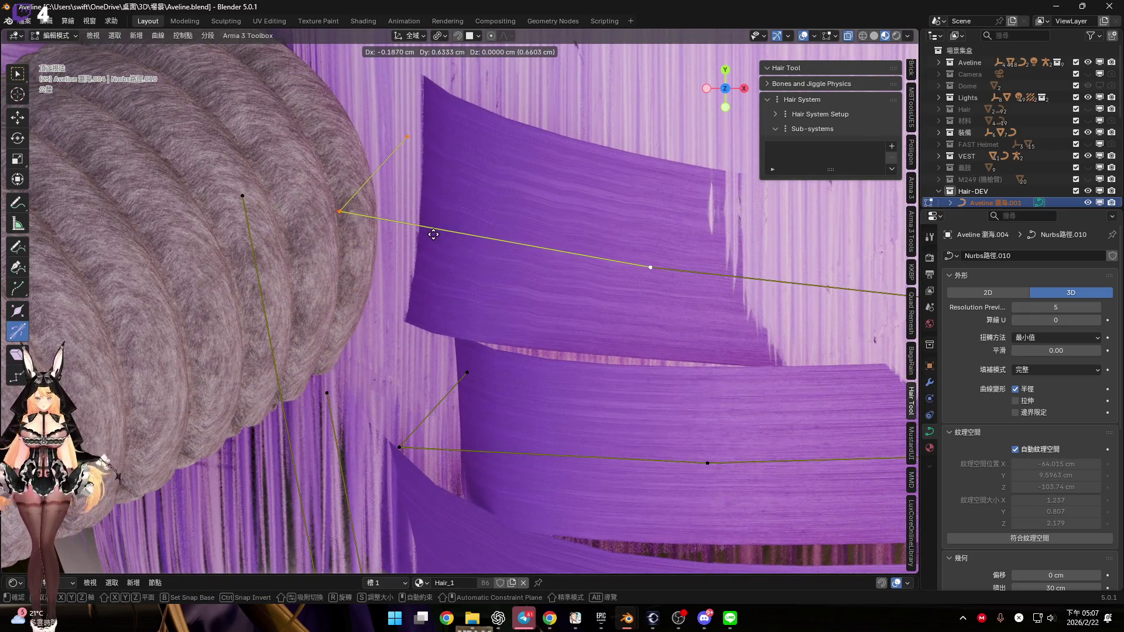
{"action": "left_click", "coordinate": [433, 234]}
{"action": "mouse_move", "coordinate": [433, 234]}
{"action": "middle_mouse_down"}
{"action": "mouse_move", "coordinate": [464, 263]}
{"action": "mouse_move", "coordinate": [457, 242]}
{"action": "middle_mouse_up"}
{"action": "mouse_move", "coordinate": [454, 204]}
{"action": "middle_mouse_down"}
{"action": "mouse_move", "coordinate": [633, 281]}
{"action": "mouse_move", "coordinate": [628, 296]}
{"action": "mouse_move", "coordinate": [676, 249]}
{"action": "middle_mouse_up"}
{"action": "left_click", "coordinate": [725, 85]}
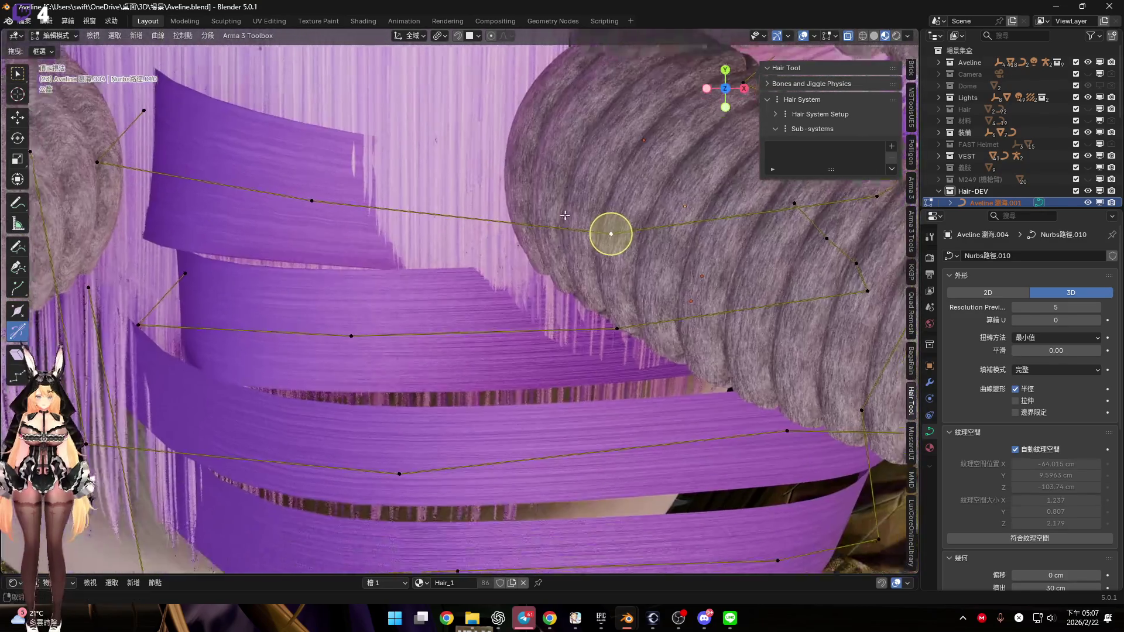
{"action": "key", "text": "g"}
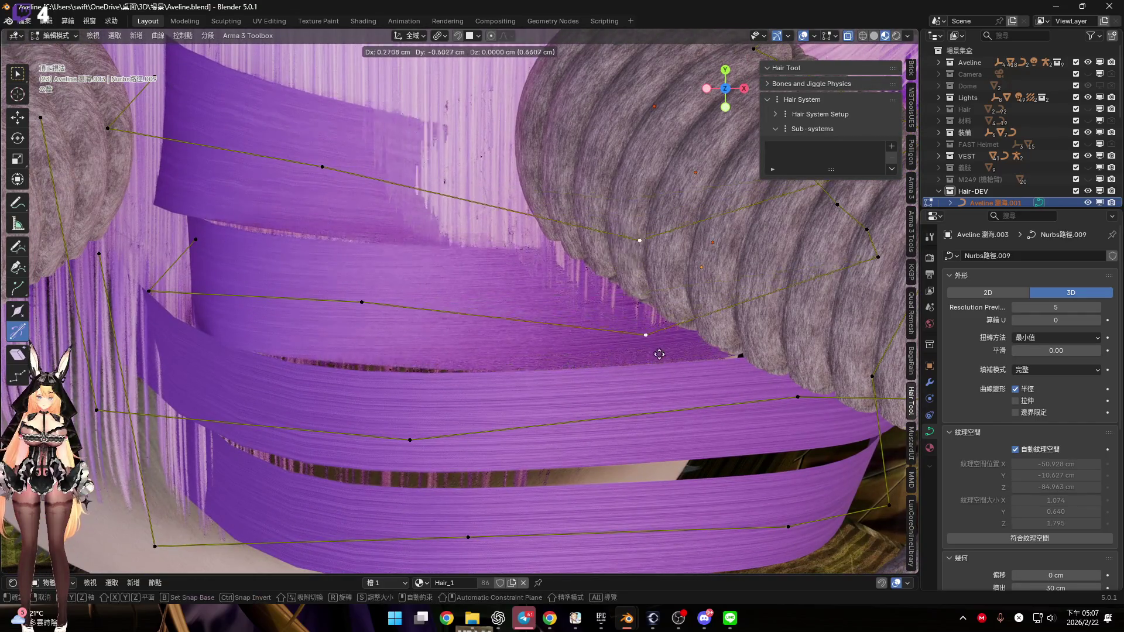
{"action": "left_click", "coordinate": [663, 443]}
{"action": "mouse_move", "coordinate": [694, 384]}
{"action": "middle_mouse_down"}
{"action": "mouse_move", "coordinate": [590, 278]}
{"action": "mouse_move", "coordinate": [552, 268]}
{"action": "middle_mouse_up"}
{"action": "mouse_move", "coordinate": [739, 109]}
{"action": "left_mouse_down"}
{"action": "mouse_move", "coordinate": [732, 101]}
{"action": "mouse_move", "coordinate": [577, 268]}
{"action": "left_mouse_up"}
{"action": "mouse_move", "coordinate": [577, 268]}
{"action": "middle_mouse_down"}
{"action": "mouse_move", "coordinate": [502, 258]}
{"action": "mouse_move", "coordinate": [532, 319]}
{"action": "mouse_move", "coordinate": [621, 378]}
{"action": "mouse_move", "coordinate": [657, 340]}
{"action": "middle_mouse_up"}
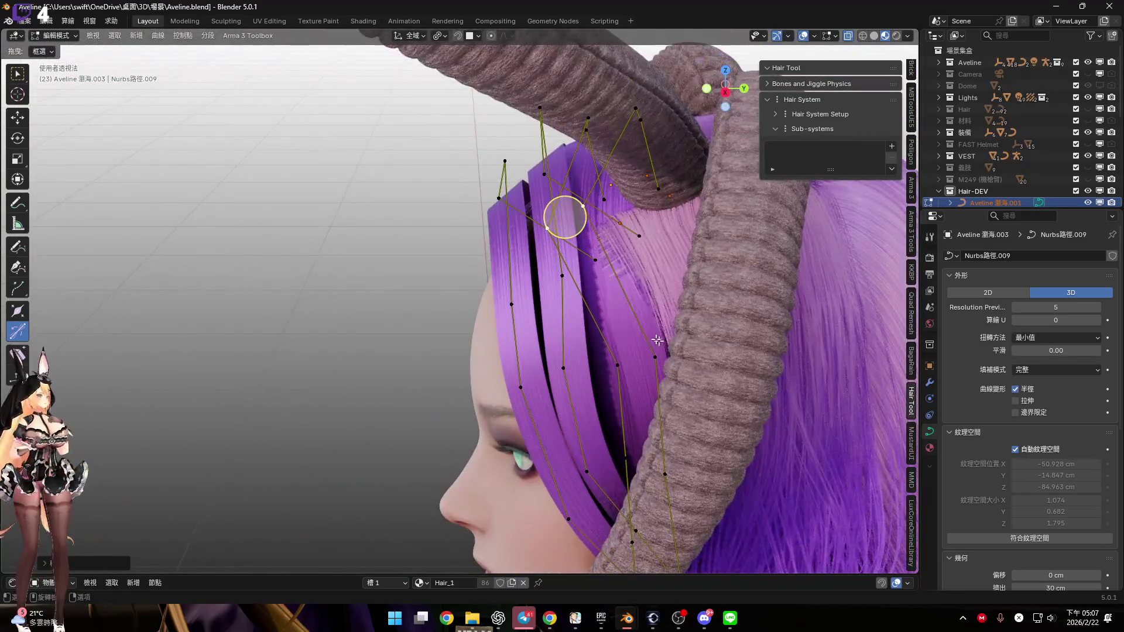
{"action": "scroll", "coordinate": [622, 304], "scroll_direction": "up", "scroll_amount": 3}
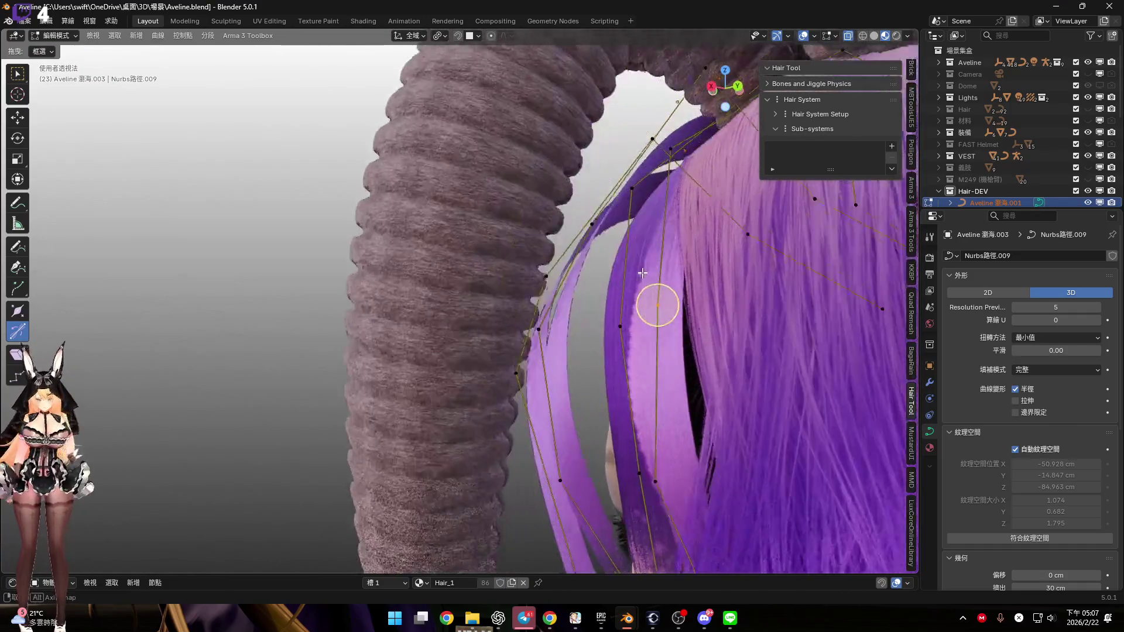
{"action": "mouse_move", "coordinate": [622, 305]}
{"action": "middle_mouse_down"}
{"action": "mouse_move", "coordinate": [683, 301]}
{"action": "mouse_move", "coordinate": [600, 358]}
{"action": "middle_mouse_up"}
{"action": "middle_click_drag", "start_coordinate": [553, 397], "coordinate": [614, 365]}
Shift the bang curve control points along global X beside the horn
{"action": "key", "text": "g"}
{"action": "key", "text": "x"}
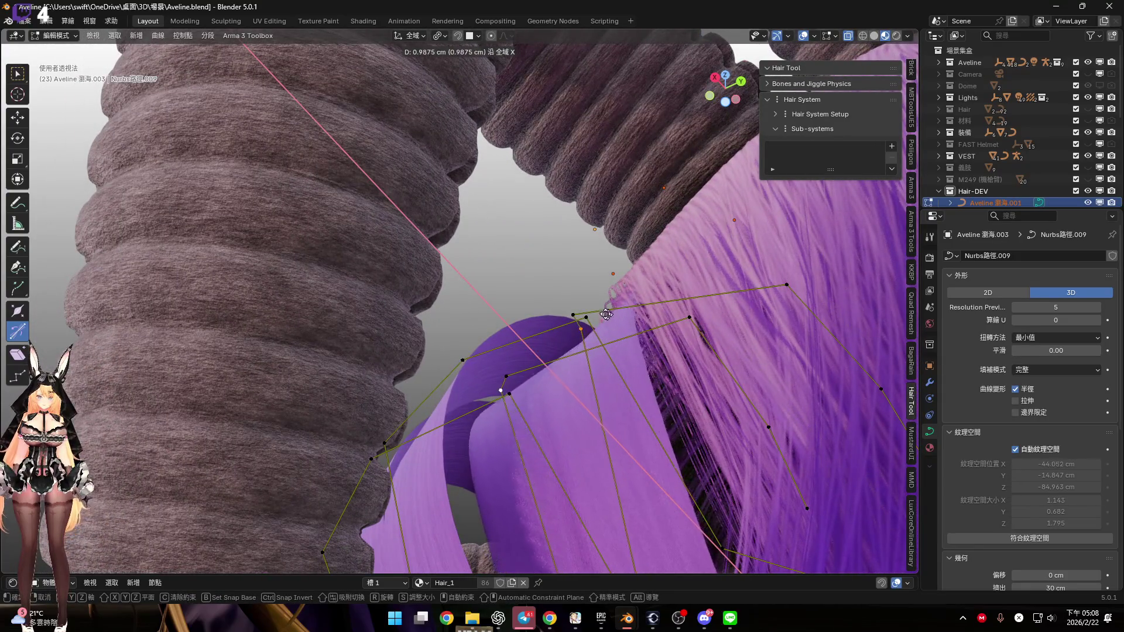
{"action": "left_click", "coordinate": [560, 276]}
{"action": "mouse_move", "coordinate": [560, 277]}
{"action": "middle_mouse_down"}
{"action": "mouse_move", "coordinate": [556, 374]}
{"action": "mouse_move", "coordinate": [574, 426]}
{"action": "middle_mouse_up"}
{"action": "key", "text": "x"}
{"action": "left_click", "coordinate": [580, 404]}
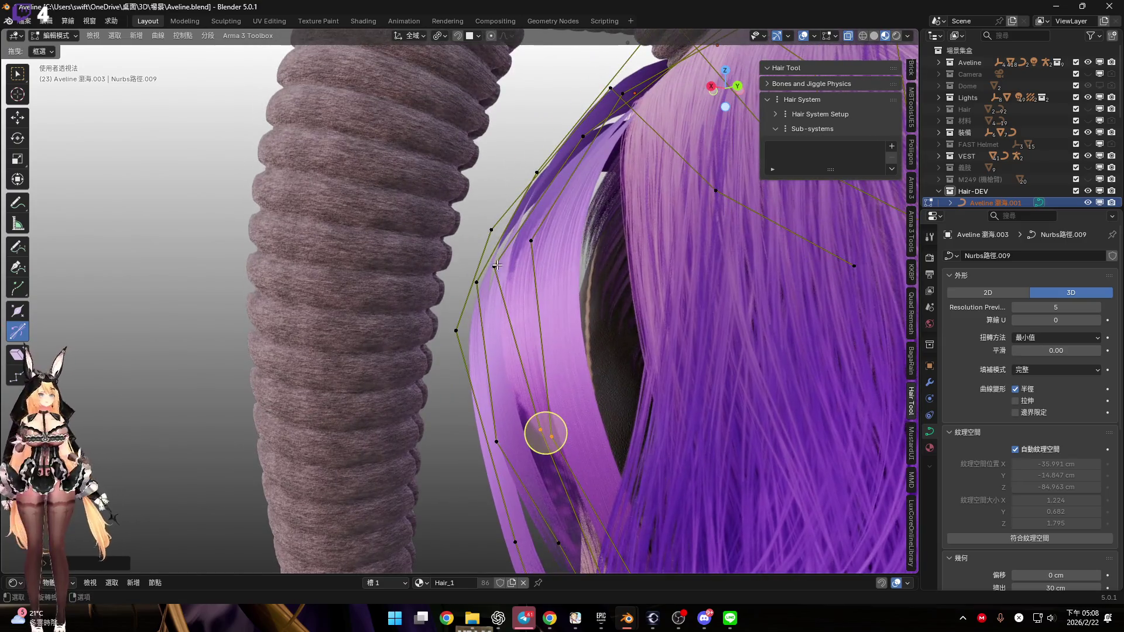
{"action": "mouse_move", "coordinate": [545, 325]}
{"action": "middle_mouse_down"}
{"action": "mouse_move", "coordinate": [558, 353]}
{"action": "mouse_move", "coordinate": [660, 401]}
{"action": "mouse_move", "coordinate": [745, 532]}
{"action": "mouse_move", "coordinate": [539, 298]}
{"action": "mouse_move", "coordinate": [548, 346]}
{"action": "mouse_move", "coordinate": [553, 300]}
{"action": "mouse_move", "coordinate": [569, 356]}
{"action": "mouse_move", "coordinate": [617, 287]}
{"action": "mouse_move", "coordinate": [544, 344]}
{"action": "middle_mouse_up"}
{"action": "key", "text": "g"}
{"action": "key", "text": "x"}
{"action": "left_click", "coordinate": [553, 346]}
Reposition more control points with soft falloff so the strips curve down past the horn base
{"action": "key", "text": "g"}
{"action": "middle_click_drag", "start_coordinate": [462, 343], "coordinate": [567, 331], "text": "shift"}
{"action": "key", "text": "g"}
{"action": "mouse_move", "coordinate": [659, 415]}
{"action": "middle_mouse_down"}
{"action": "mouse_move", "coordinate": [568, 377]}
{"action": "mouse_move", "coordinate": [515, 275]}
{"action": "mouse_move", "coordinate": [485, 275]}
{"action": "mouse_move", "coordinate": [491, 288]}
{"action": "middle_mouse_up"}
{"action": "left_click", "coordinate": [638, 326]}
{"action": "scroll", "coordinate": [503, 268], "scroll_direction": "up", "scroll_amount": 2}
{"action": "key", "text": "g"}
{"action": "left_click", "coordinate": [479, 280]}
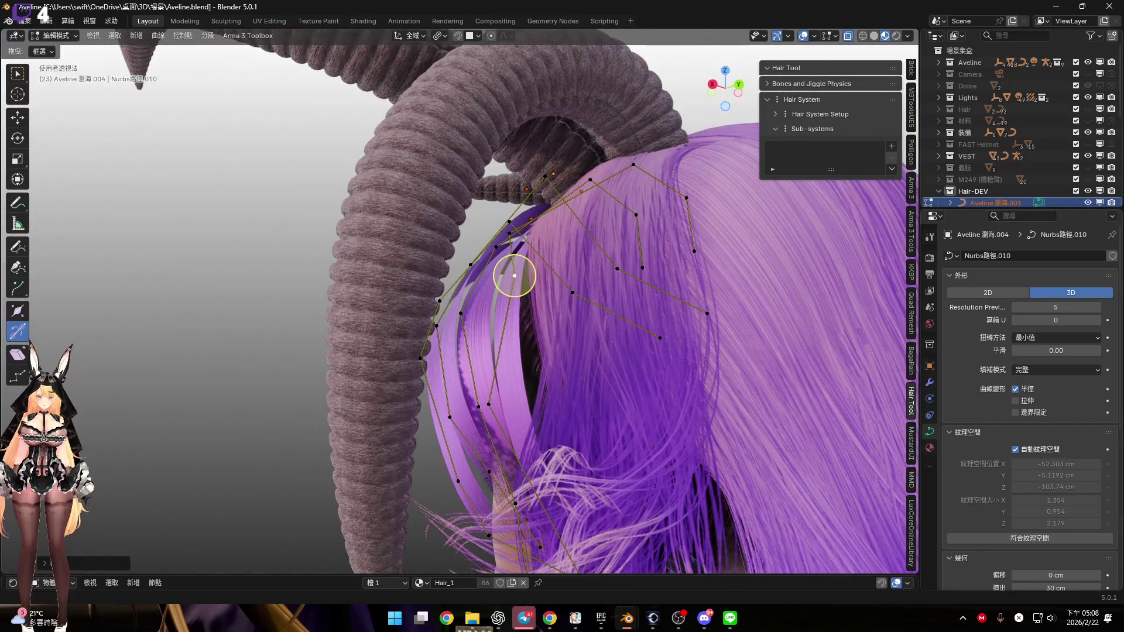
Make bang curve 瀏海.004 active and return to Object Mode with its ribbons lying against the hair
{"action": "mouse_move", "coordinate": [597, 219]}
{"action": "middle_mouse_down", "text": "shift"}
{"action": "mouse_move", "coordinate": [609, 240]}
{"action": "mouse_move", "coordinate": [389, 274]}
{"action": "mouse_move", "coordinate": [456, 283]}
{"action": "middle_mouse_up", "text": "shift"}
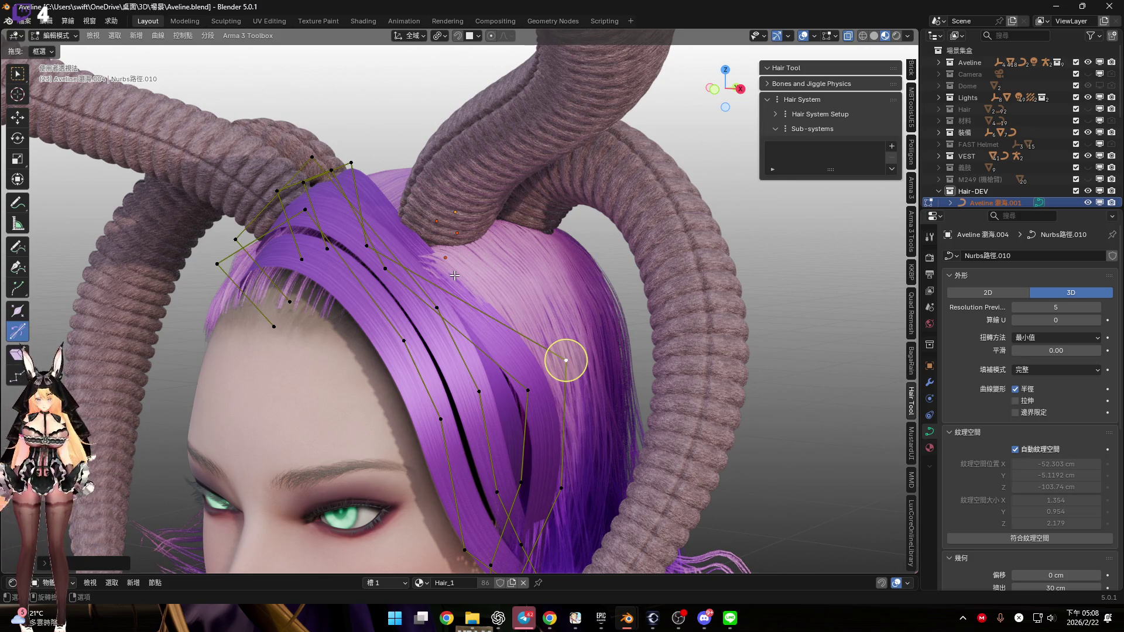
{"action": "middle_click_drag", "start_coordinate": [553, 274], "coordinate": [498, 248]}
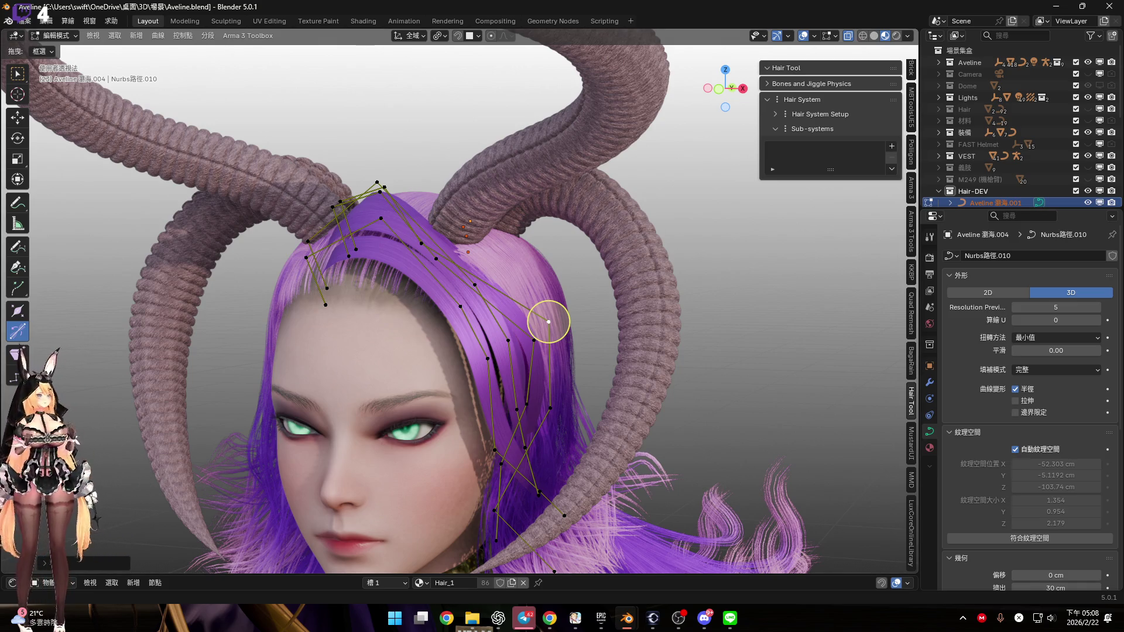
{"action": "mouse_move", "coordinate": [548, 321]}
{"action": "middle_mouse_down"}
{"action": "mouse_move", "coordinate": [520, 334]}
{"action": "mouse_move", "coordinate": [532, 338]}
{"action": "mouse_move", "coordinate": [499, 308]}
{"action": "mouse_move", "coordinate": [452, 292]}
{"action": "mouse_move", "coordinate": [489, 301]}
{"action": "middle_mouse_up"}
{"action": "scroll", "coordinate": [673, 394], "scroll_direction": "up", "scroll_amount": 3}
{"action": "scroll", "coordinate": [668, 402], "scroll_direction": "up", "scroll_amount": 2}
{"action": "left_click", "coordinate": [665, 402]}
{"action": "scroll", "coordinate": [490, 301], "scroll_direction": "down", "scroll_amount": 4}
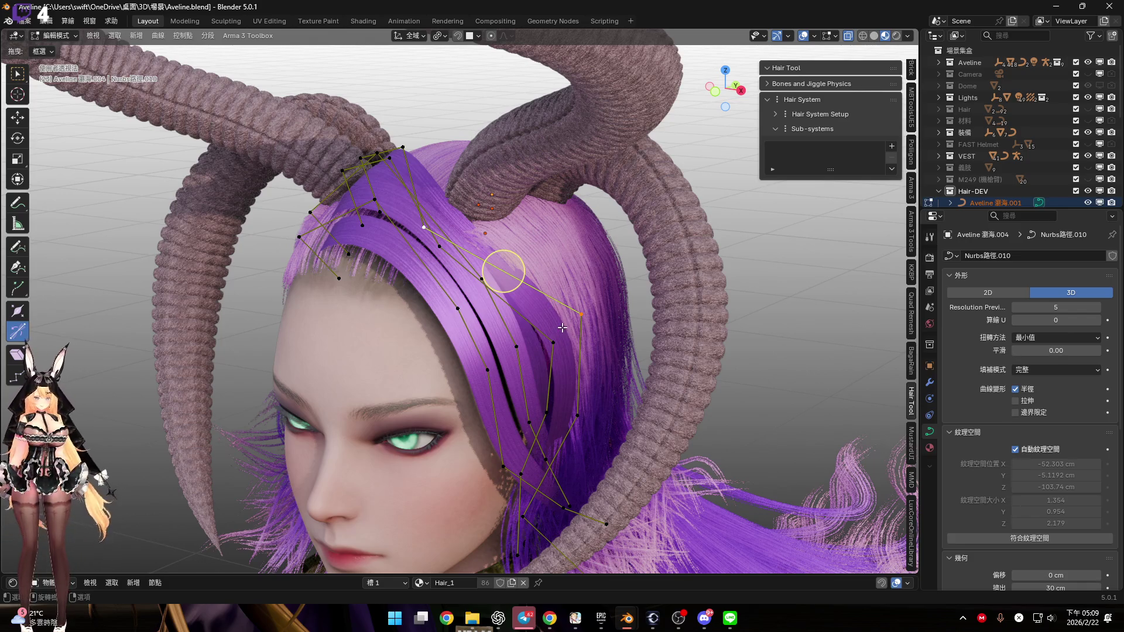
{"action": "key", "text": "Tab"}
{"action": "mouse_move", "coordinate": [553, 336]}
{"action": "middle_mouse_down"}
{"action": "mouse_move", "coordinate": [420, 216]}
{"action": "mouse_move", "coordinate": [506, 216]}
{"action": "mouse_move", "coordinate": [492, 223]}
{"action": "middle_mouse_up"}
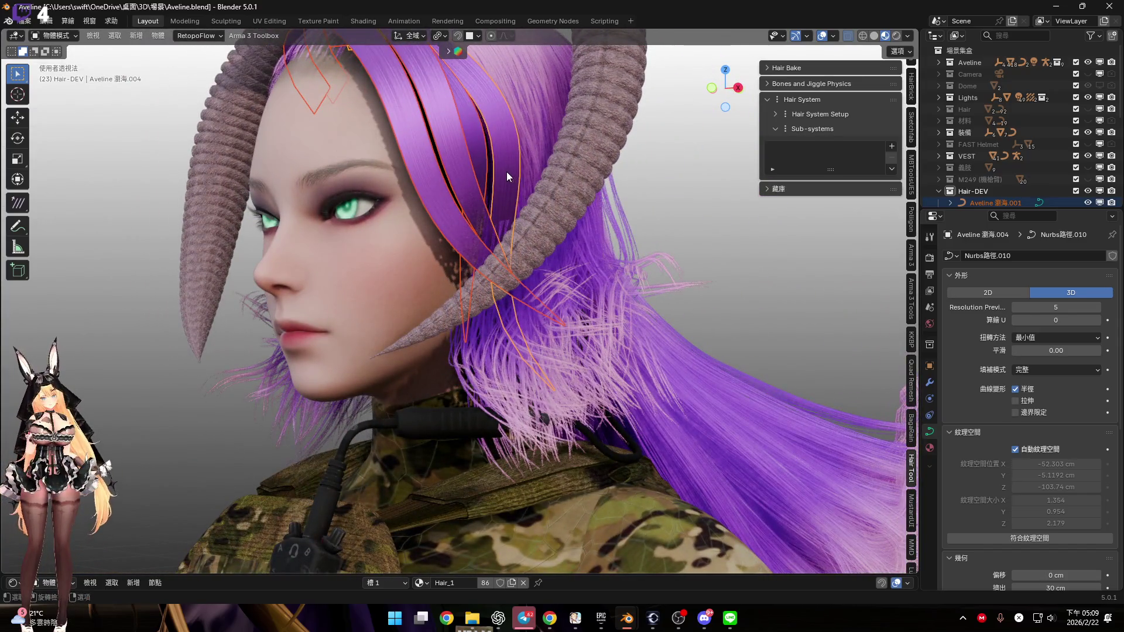
Select bang strands 瀏海.003, 瀏海.004, 瀏海.002 and 瀏海.001
{"action": "left_click", "coordinate": [506, 171]}
{"action": "left_click", "coordinate": [479, 286], "text": "shift"}
{"action": "mouse_move", "coordinate": [479, 286]}
{"action": "middle_mouse_down"}
{"action": "mouse_move", "coordinate": [480, 302]}
{"action": "mouse_move", "coordinate": [459, 281]}
{"action": "mouse_move", "coordinate": [517, 282]}
{"action": "mouse_move", "coordinate": [395, 273]}
{"action": "mouse_move", "coordinate": [402, 252]}
{"action": "mouse_move", "coordinate": [447, 275]}
{"action": "mouse_move", "coordinate": [430, 310]}
{"action": "middle_mouse_up"}
{"action": "left_click", "coordinate": [483, 293], "text": "shift"}
{"action": "scroll", "coordinate": [430, 315], "scroll_direction": "up", "scroll_amount": 4}
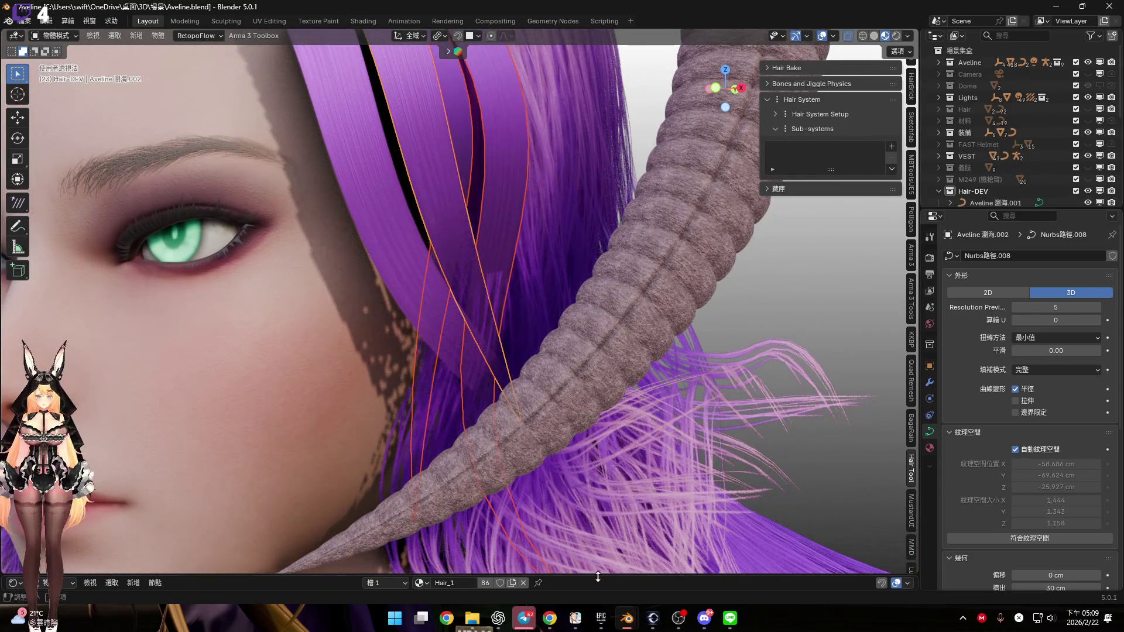
{"action": "scroll", "coordinate": [465, 359], "scroll_direction": "down", "scroll_amount": 3}
{"action": "middle_click_drag", "start_coordinate": [487, 357], "coordinate": [543, 402]}
{"action": "middle_click_drag", "start_coordinate": [525, 357], "coordinate": [542, 319]}
{"action": "left_click", "coordinate": [513, 371]}
In Edit Mode front view, circle-select the lower points, shift them right and rotate about 31 degrees
{"action": "key", "text": "Tab"}
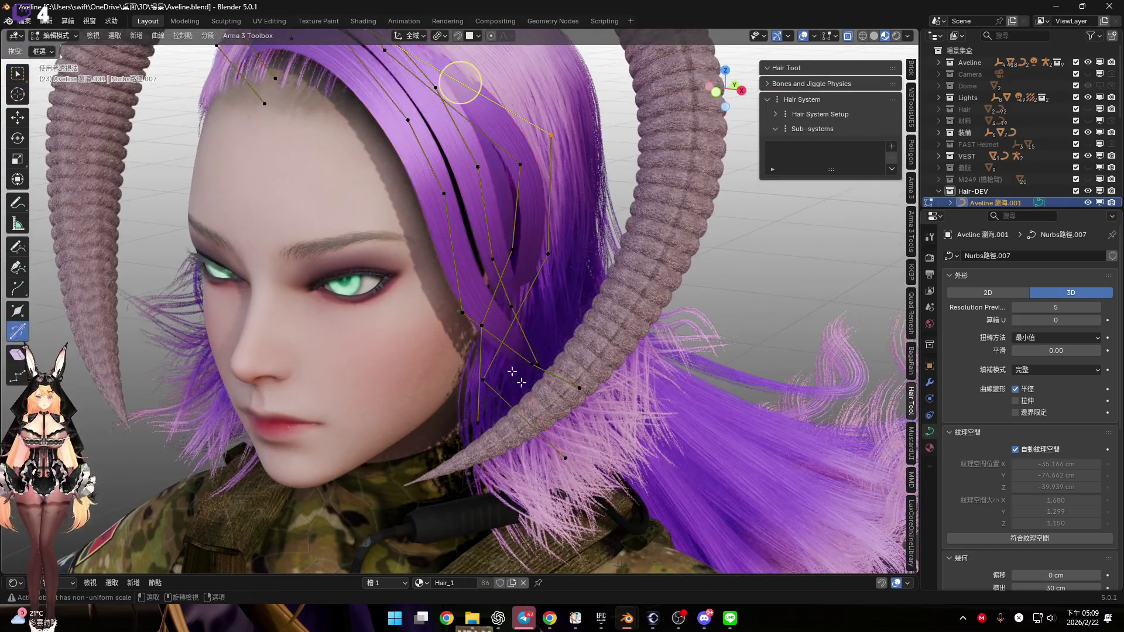
{"action": "key", "text": "KP_1"}
{"action": "scroll", "coordinate": [370, 355], "scroll_direction": "up", "scroll_amount": 3}
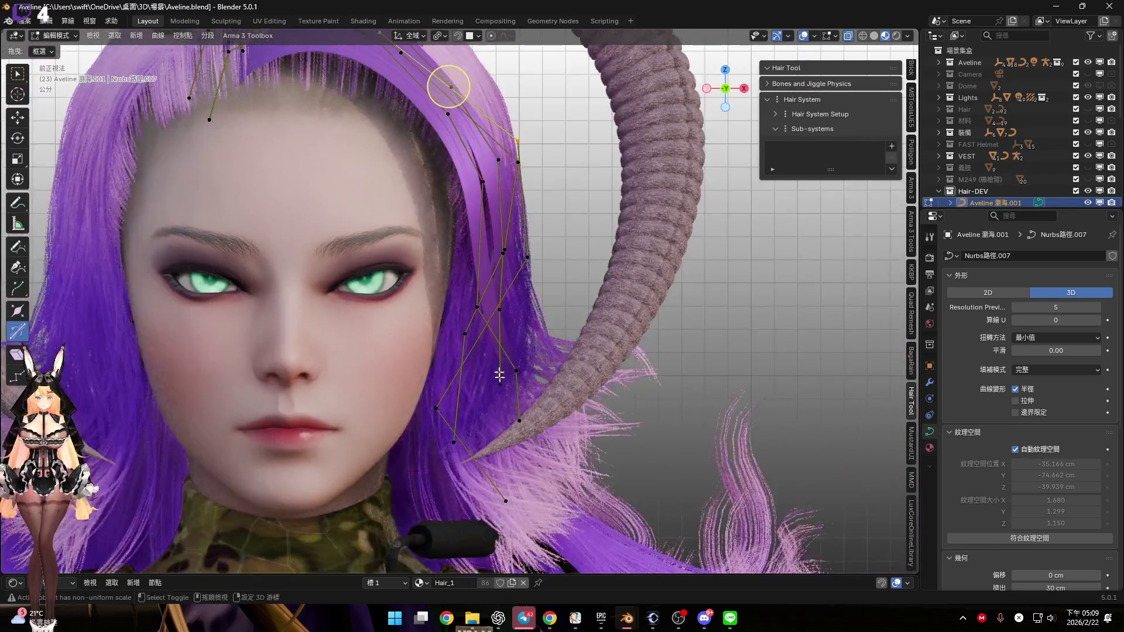
{"action": "key", "text": "c"}
{"action": "mouse_move", "coordinate": [482, 394]}
{"action": "middle_mouse_down", "text": "shift"}
{"action": "mouse_move", "coordinate": [427, 369]}
{"action": "mouse_move", "coordinate": [436, 388]}
{"action": "middle_mouse_up", "text": "shift"}
{"action": "key", "text": "g"}
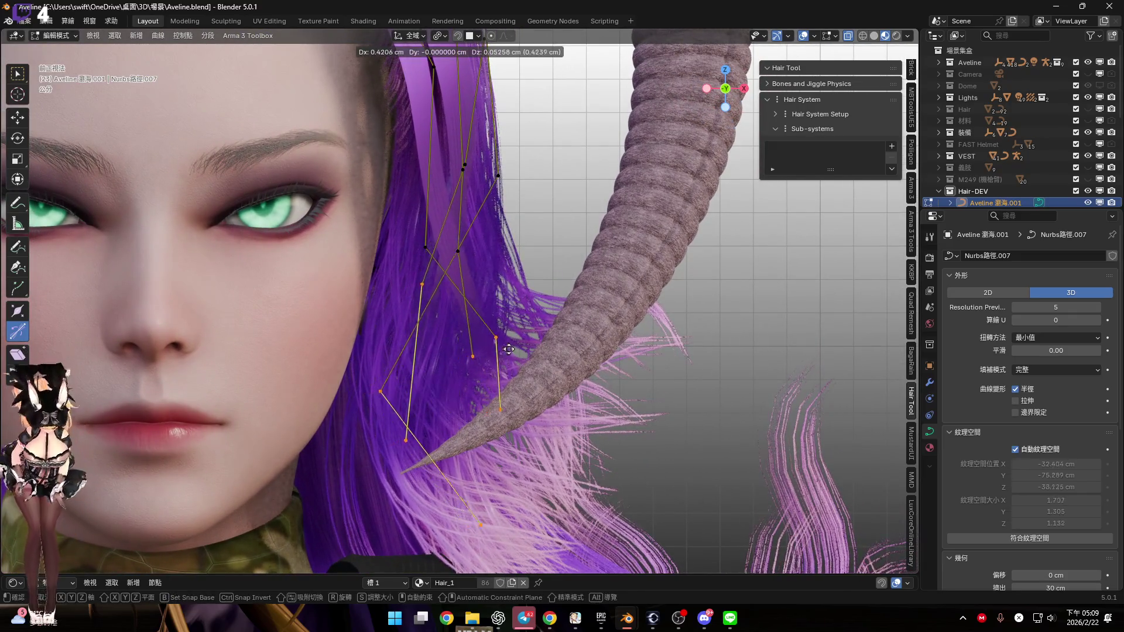
{"action": "left_click", "coordinate": [552, 349]}
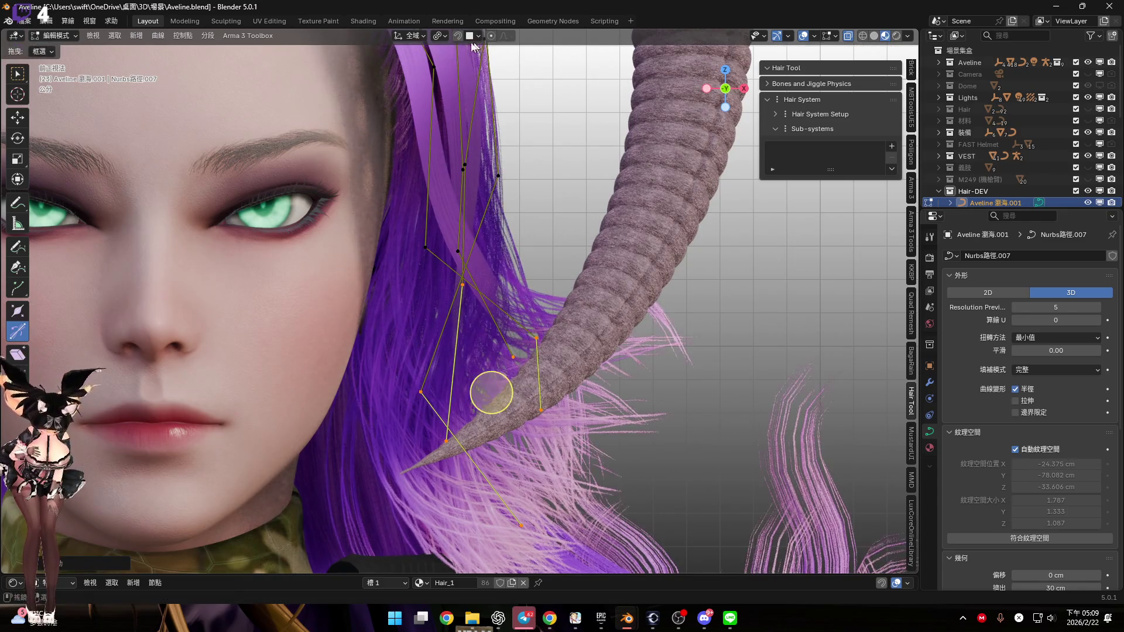
{"action": "middle_click_drag", "start_coordinate": [473, 105], "coordinate": [470, 94], "text": "shift"}
{"action": "key", "text": "r"}
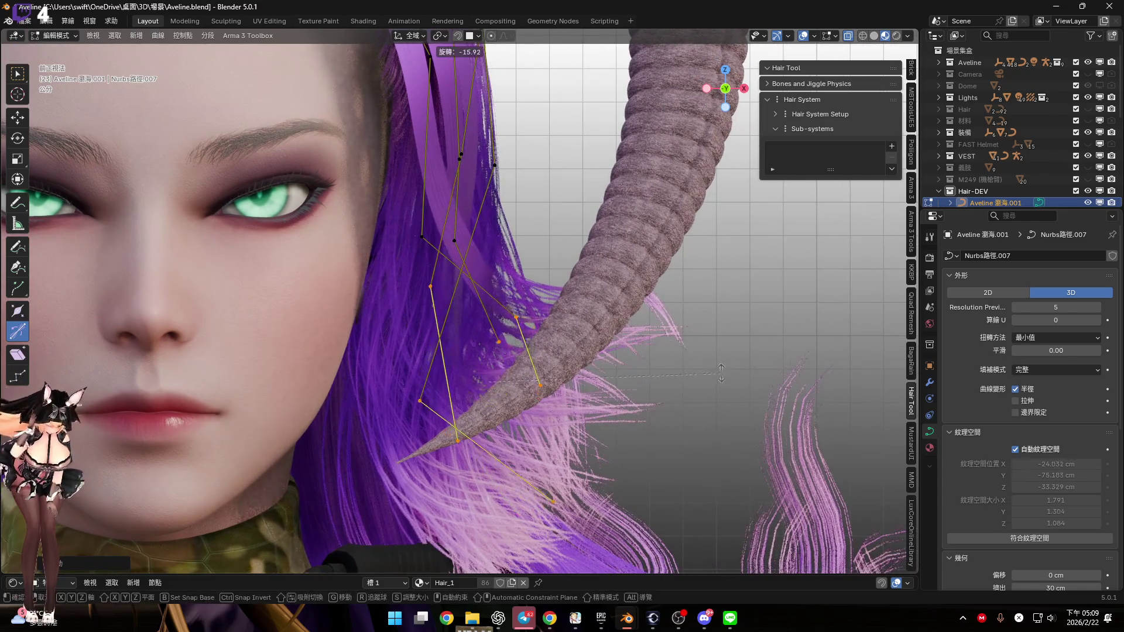
{"action": "left_click", "coordinate": [719, 310]}
Rotate the lower points further, about 14 degrees and again, in front orthographic view
{"action": "mouse_move", "coordinate": [526, 381]}
{"action": "middle_mouse_down"}
{"action": "mouse_move", "coordinate": [485, 422]}
{"action": "mouse_move", "coordinate": [502, 389]}
{"action": "mouse_move", "coordinate": [572, 390]}
{"action": "mouse_move", "coordinate": [485, 345]}
{"action": "mouse_move", "coordinate": [549, 319]}
{"action": "mouse_move", "coordinate": [442, 248]}
{"action": "mouse_move", "coordinate": [471, 414]}
{"action": "mouse_move", "coordinate": [402, 414]}
{"action": "mouse_move", "coordinate": [468, 351]}
{"action": "mouse_move", "coordinate": [499, 352]}
{"action": "middle_mouse_up"}
{"action": "left_click", "coordinate": [737, 88]}
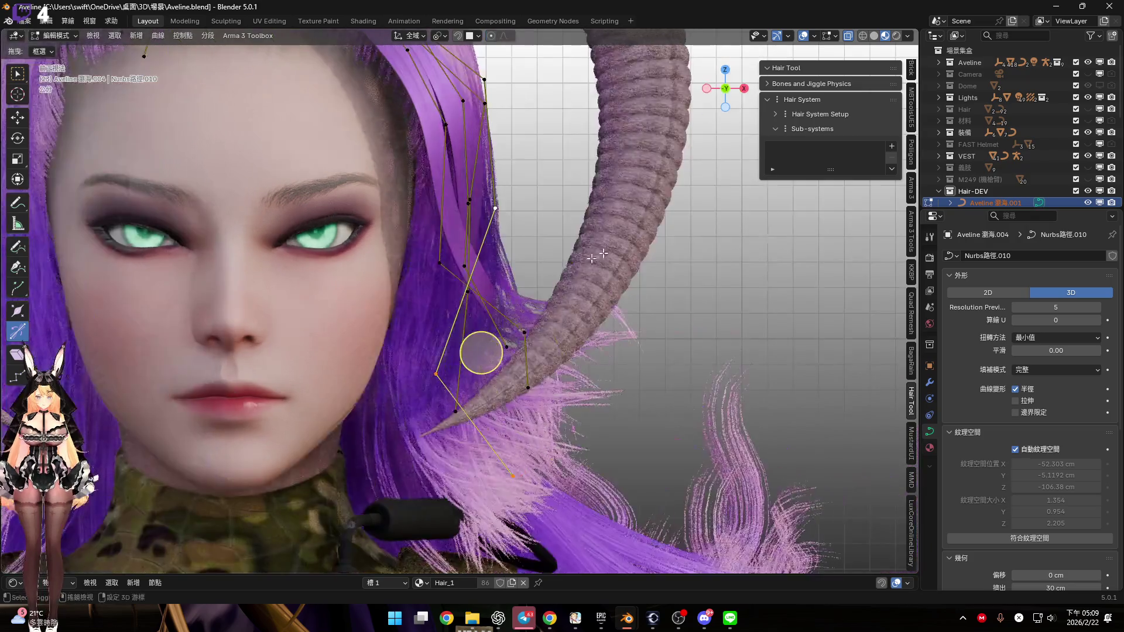
{"action": "scroll", "coordinate": [535, 311], "scroll_direction": "up", "scroll_amount": 4}
{"action": "key", "text": "r"}
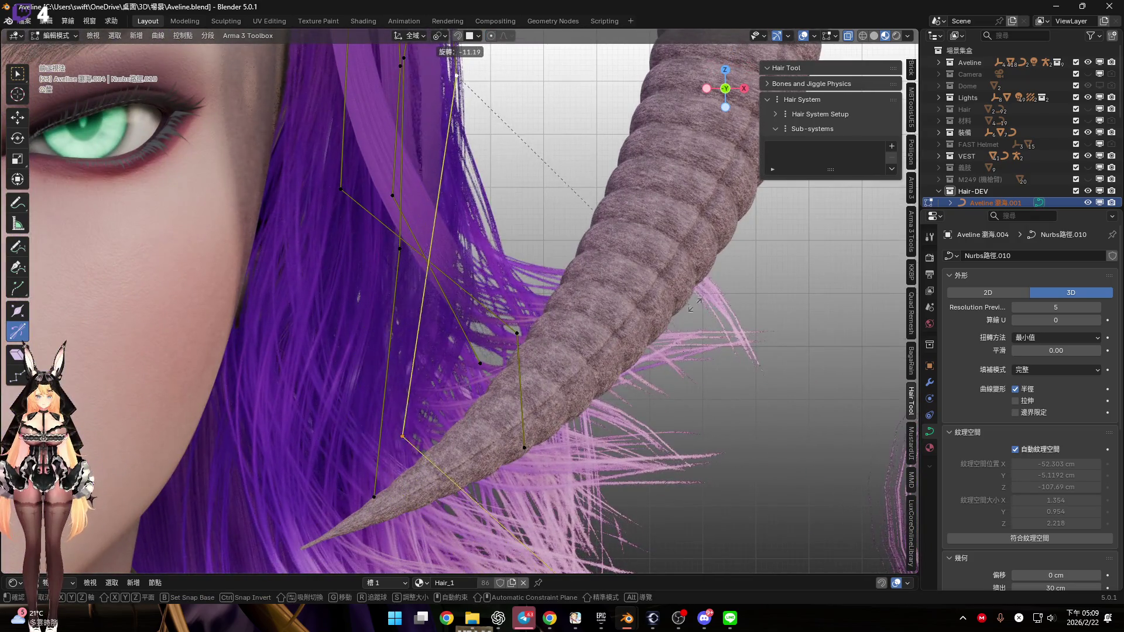
{"action": "left_click", "coordinate": [702, 298]}
{"action": "mouse_move", "coordinate": [499, 371]}
{"action": "middle_mouse_down"}
{"action": "mouse_move", "coordinate": [557, 321]}
{"action": "mouse_move", "coordinate": [519, 261]}
{"action": "mouse_move", "coordinate": [656, 276]}
{"action": "mouse_move", "coordinate": [492, 254]}
{"action": "mouse_move", "coordinate": [504, 273]}
{"action": "middle_mouse_up"}
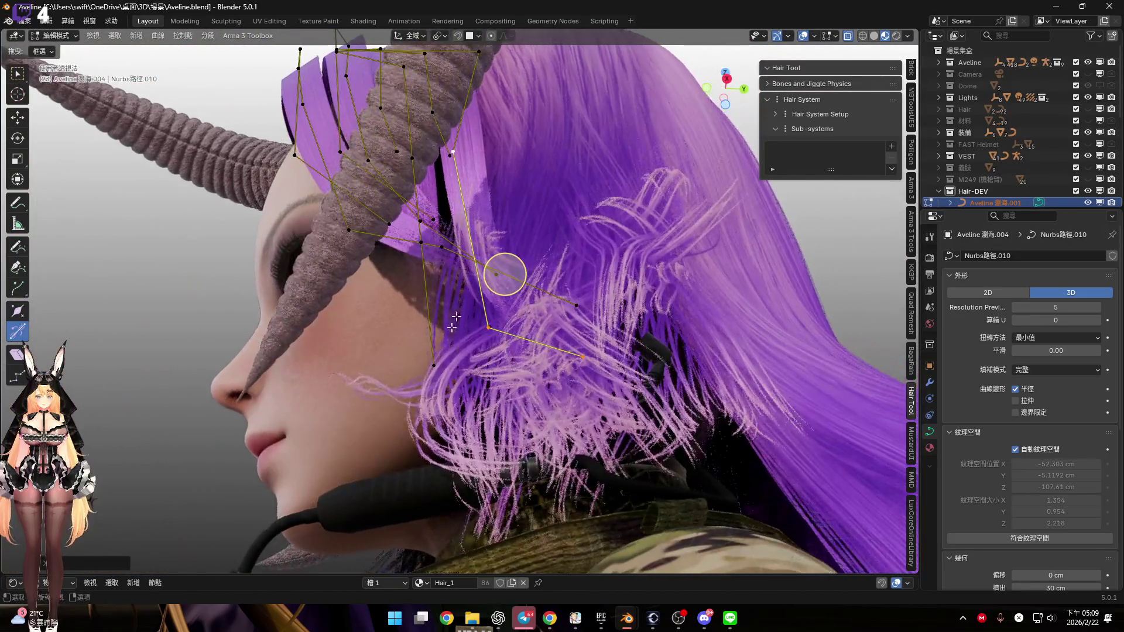
{"action": "mouse_move", "coordinate": [434, 364]}
{"action": "middle_mouse_down"}
{"action": "mouse_move", "coordinate": [574, 346]}
{"action": "mouse_move", "coordinate": [579, 298]}
{"action": "middle_mouse_up"}
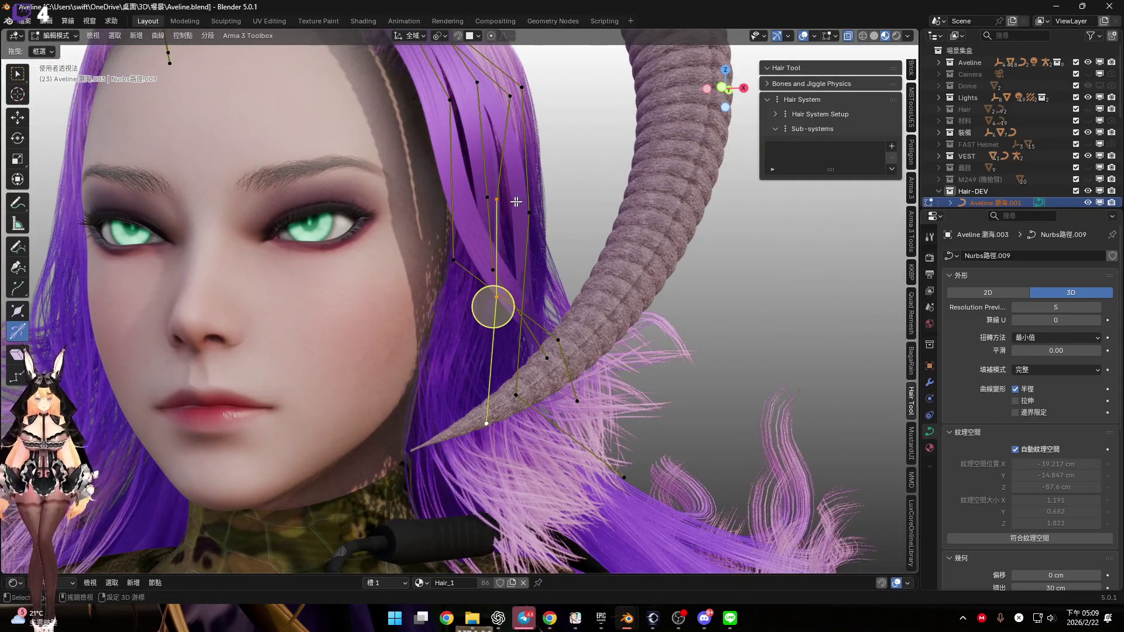
{"action": "left_click", "coordinate": [721, 92]}
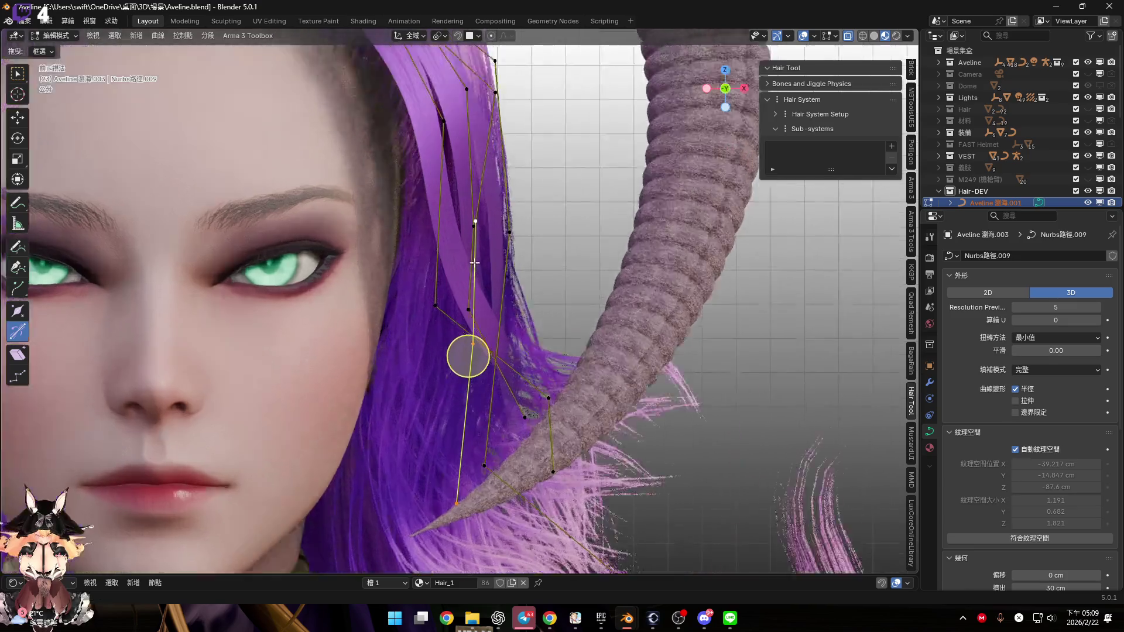
{"action": "key", "text": "r"}
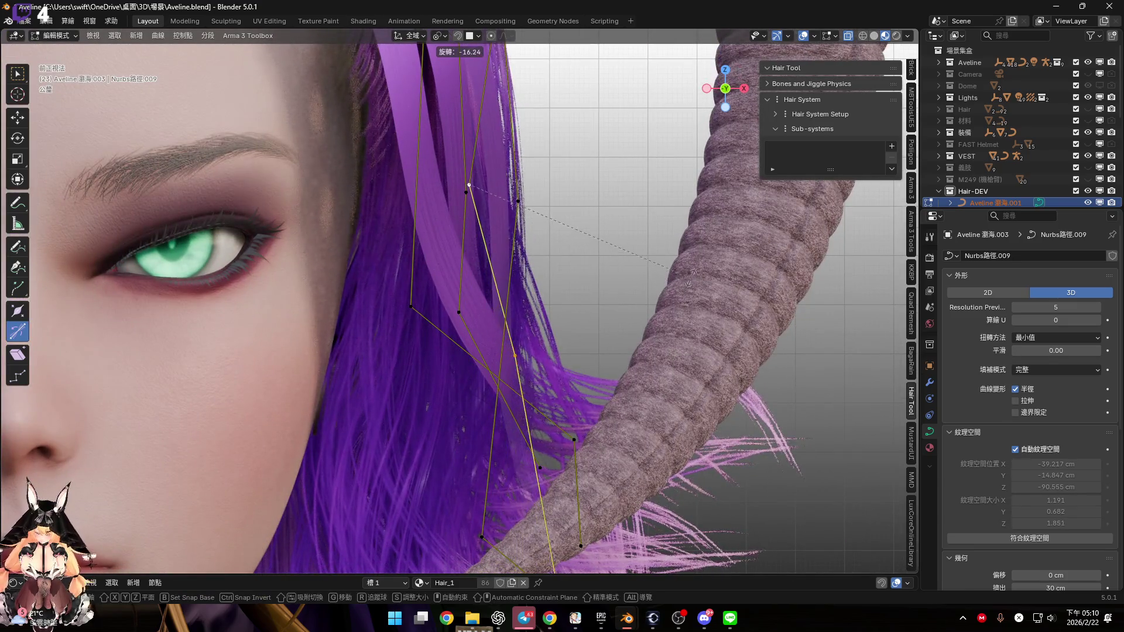
{"action": "left_click", "coordinate": [677, 281]}
{"action": "mouse_move", "coordinate": [676, 281]}
{"action": "middle_mouse_down"}
{"action": "mouse_move", "coordinate": [527, 275]}
{"action": "mouse_move", "coordinate": [514, 244]}
{"action": "mouse_move", "coordinate": [430, 164]}
{"action": "mouse_move", "coordinate": [484, 197]}
{"action": "mouse_move", "coordinate": [553, 287]}
{"action": "mouse_move", "coordinate": [527, 281]}
{"action": "mouse_move", "coordinate": [565, 285]}
{"action": "mouse_move", "coordinate": [458, 330]}
{"action": "mouse_move", "coordinate": [436, 325]}
{"action": "mouse_move", "coordinate": [469, 398]}
{"action": "mouse_move", "coordinate": [497, 413]}
{"action": "middle_mouse_up"}
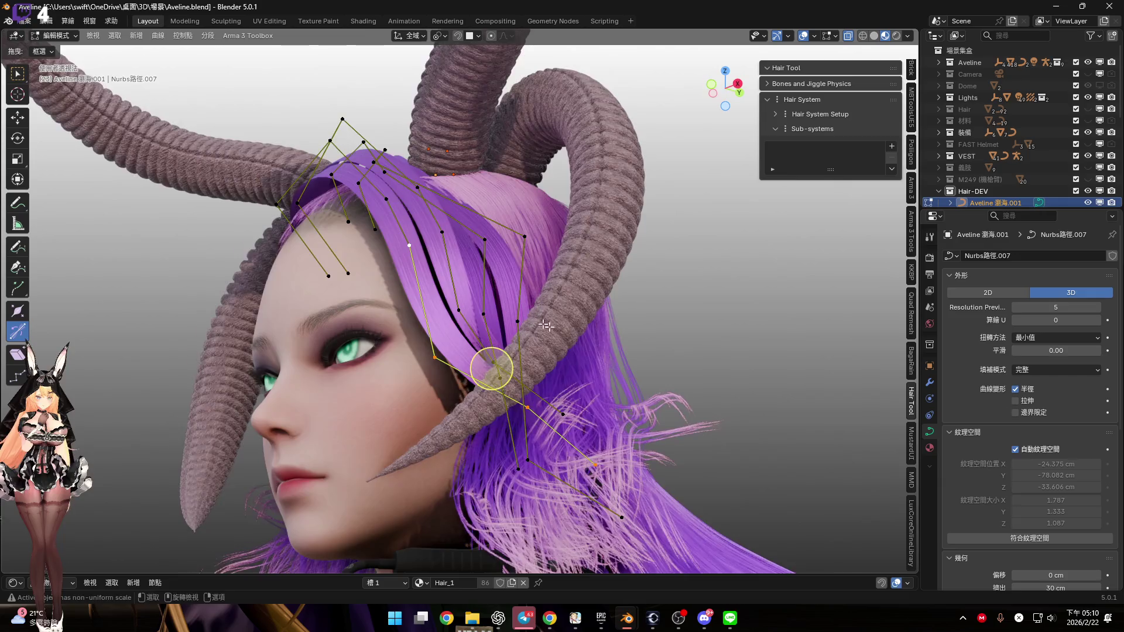
Apply two more small rotations to the lower points so they follow the horn, then return to Object Mode
{"action": "key", "text": "KP_1"}
{"action": "scroll", "coordinate": [556, 316], "scroll_direction": "up", "scroll_amount": 4}
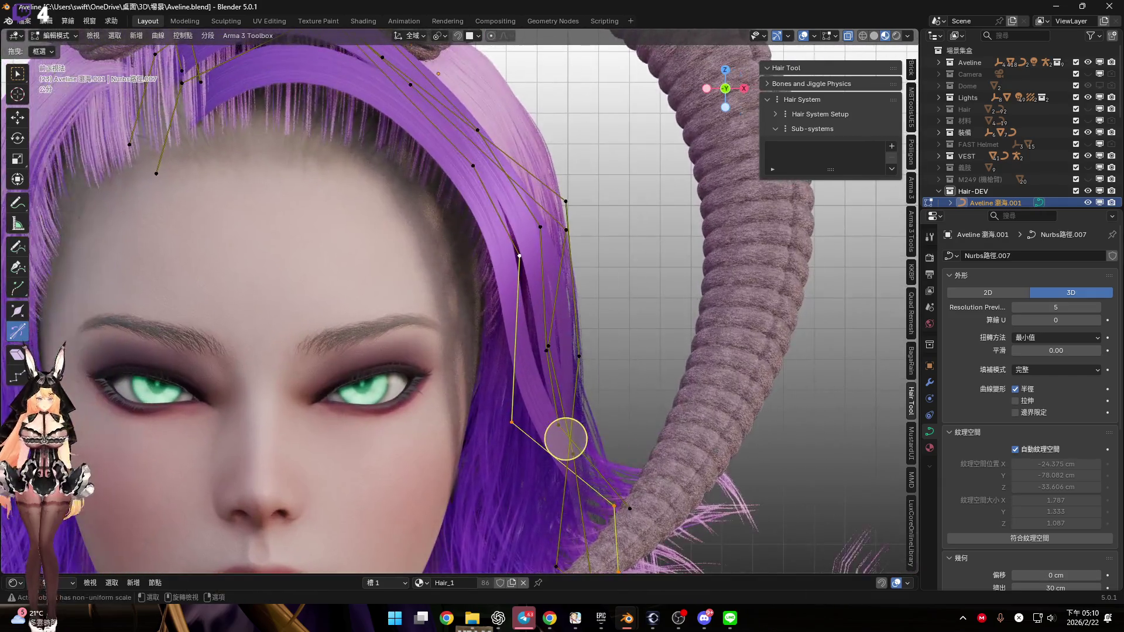
{"action": "key", "text": "r"}
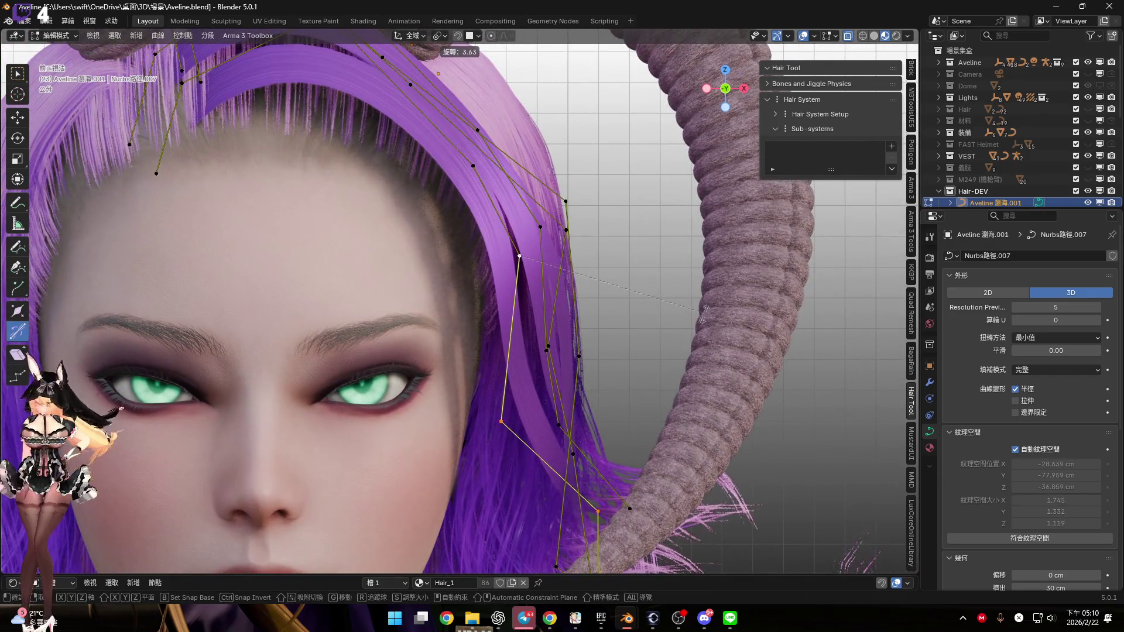
{"action": "left_click", "coordinate": [703, 312]}
{"action": "middle_click_drag", "start_coordinate": [549, 388], "coordinate": [565, 330], "text": "shift"}
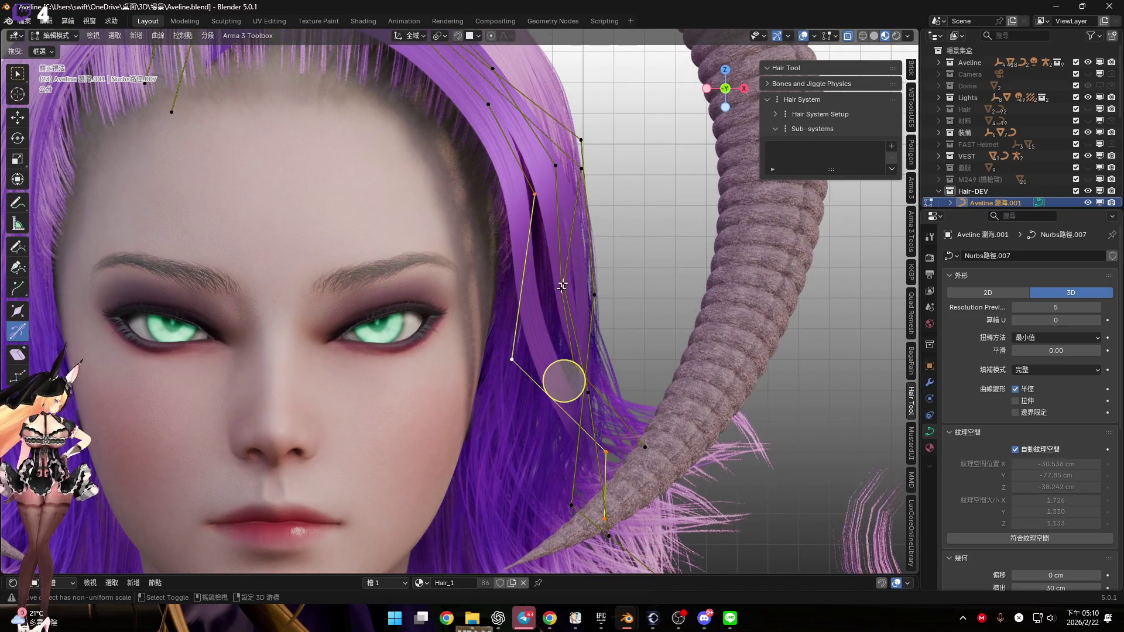
{"action": "middle_click_drag", "start_coordinate": [558, 373], "coordinate": [563, 344], "text": "shift"}
{"action": "key", "text": "r"}
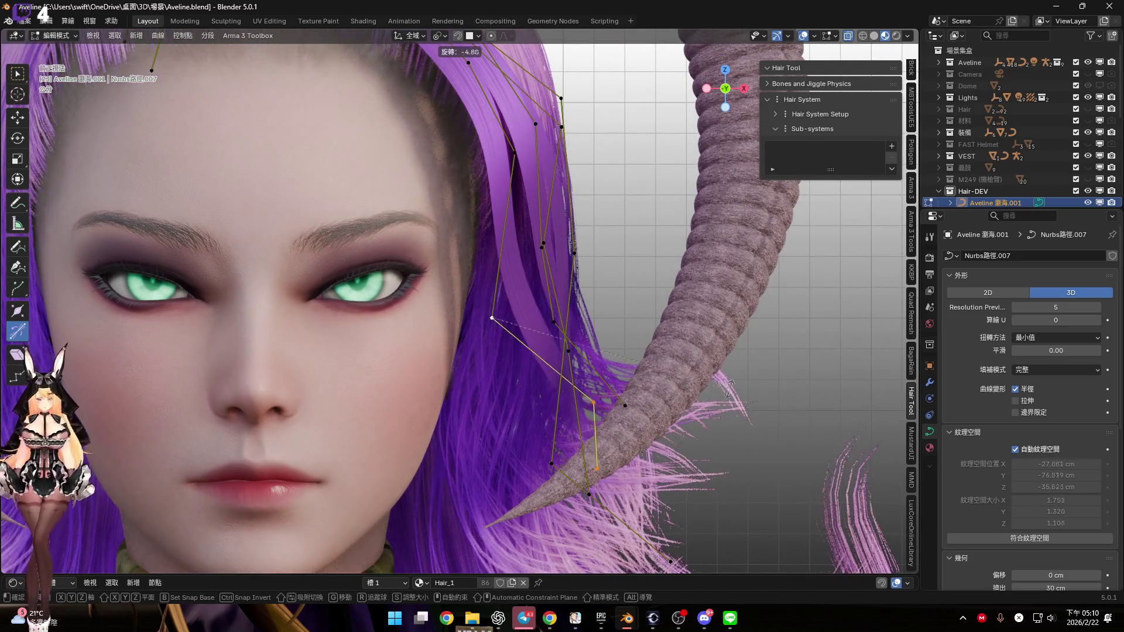
{"action": "left_click", "coordinate": [562, 394]}
{"action": "scroll", "coordinate": [570, 386], "scroll_direction": "down", "scroll_amount": 2}
{"action": "key", "text": "Tab"}
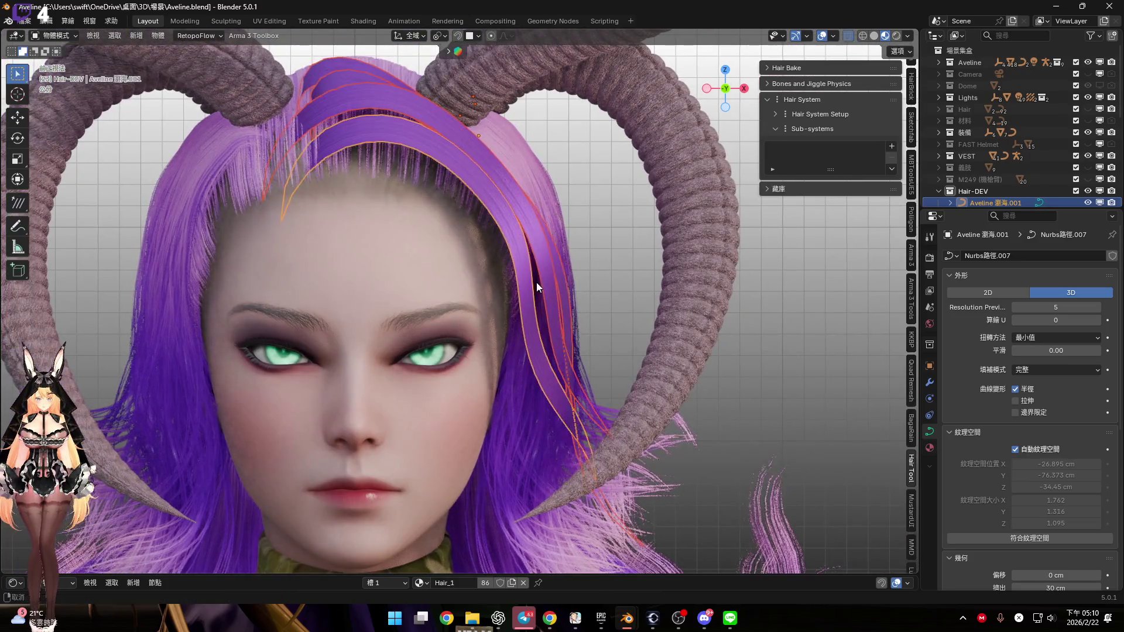
Convert the selected bang curve into a mesh
{"action": "right_click", "coordinate": [604, 217]}
{"action": "mouse_move", "coordinate": [612, 213]}
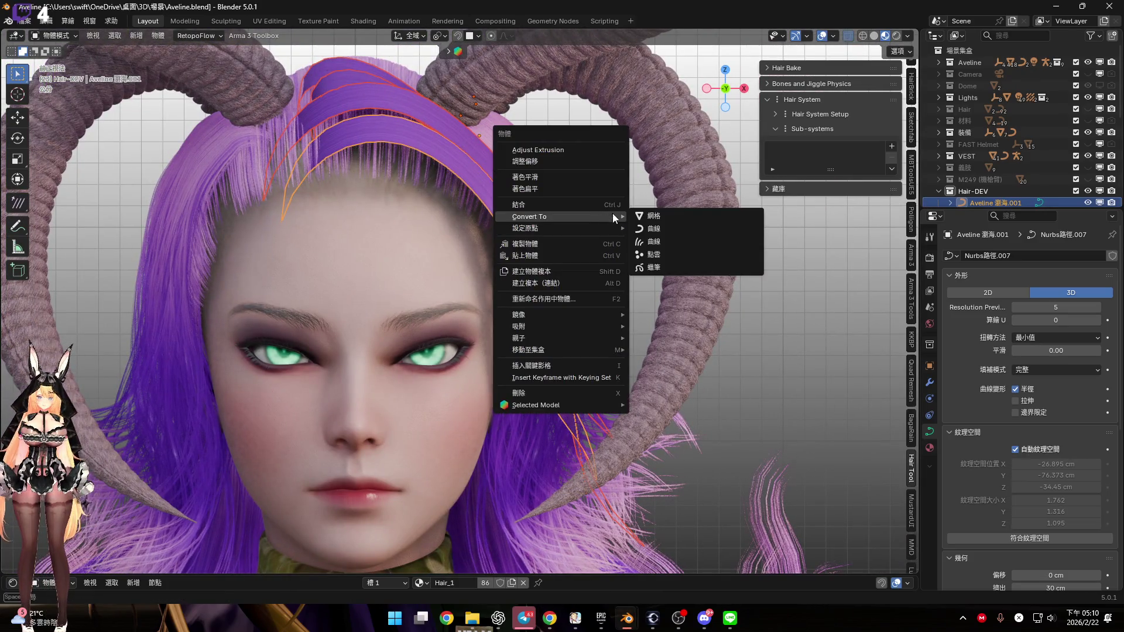
{"action": "left_click", "coordinate": [679, 231]}
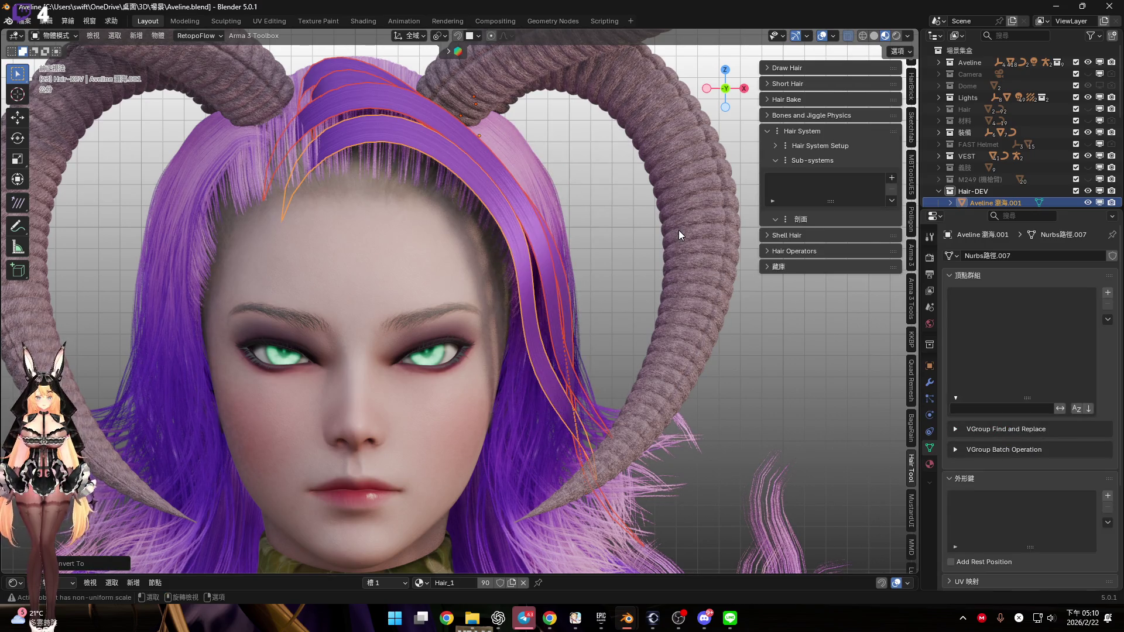
{"action": "scroll", "coordinate": [541, 260], "scroll_direction": "up", "scroll_amount": 5}
{"action": "middle_click_drag", "start_coordinate": [362, 254], "coordinate": [416, 275]}
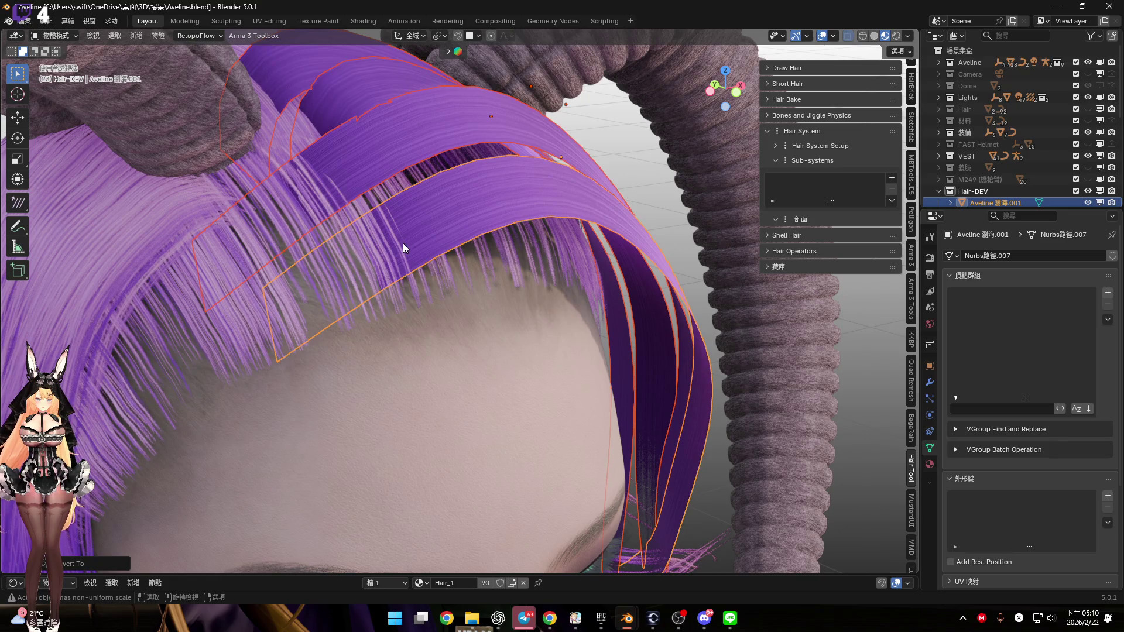
{"action": "scroll", "coordinate": [411, 230], "scroll_direction": "down", "scroll_amount": 2}
Select the upper and lower bang strands and enter Edit Mode on their control points
{"action": "left_click", "coordinate": [444, 234]}
{"action": "scroll", "coordinate": [443, 235], "scroll_direction": "up", "scroll_amount": 2}
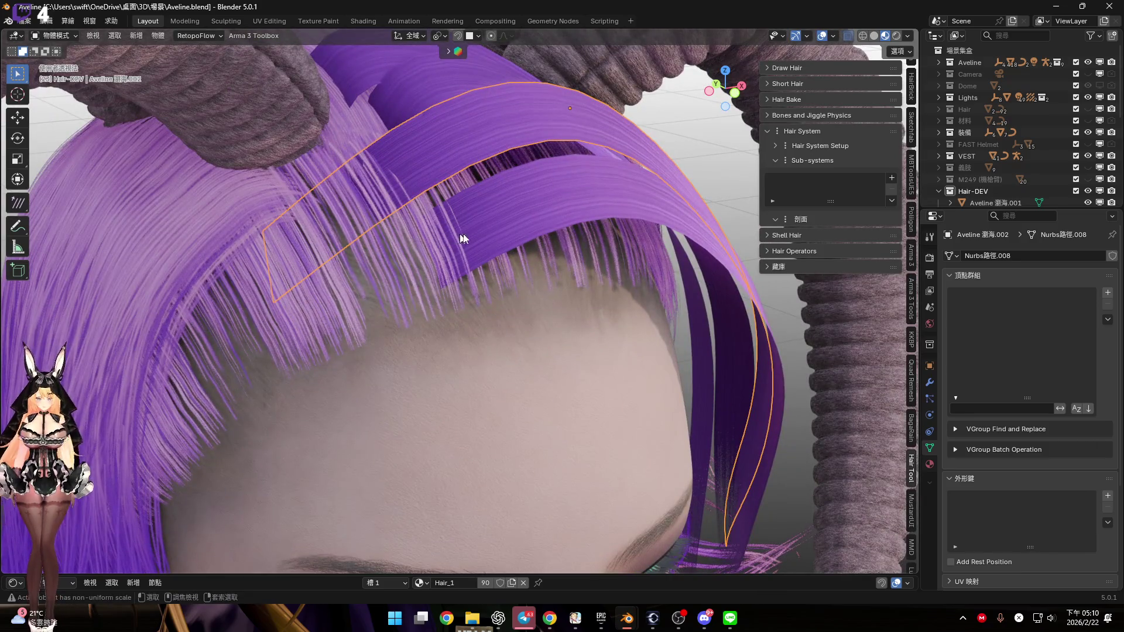
{"action": "left_click", "coordinate": [495, 237], "text": "shift"}
{"action": "scroll", "coordinate": [498, 234], "scroll_direction": "up", "scroll_amount": 1}
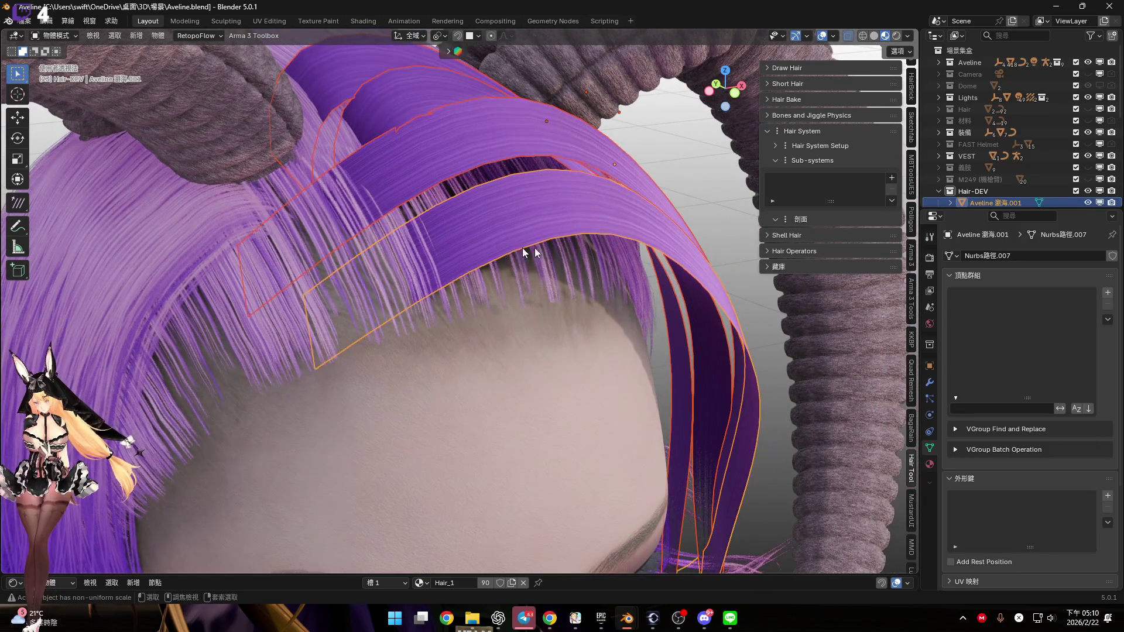
{"action": "key", "text": "Tab"}
{"action": "scroll", "coordinate": [547, 220], "scroll_direction": "up", "scroll_amount": 1}
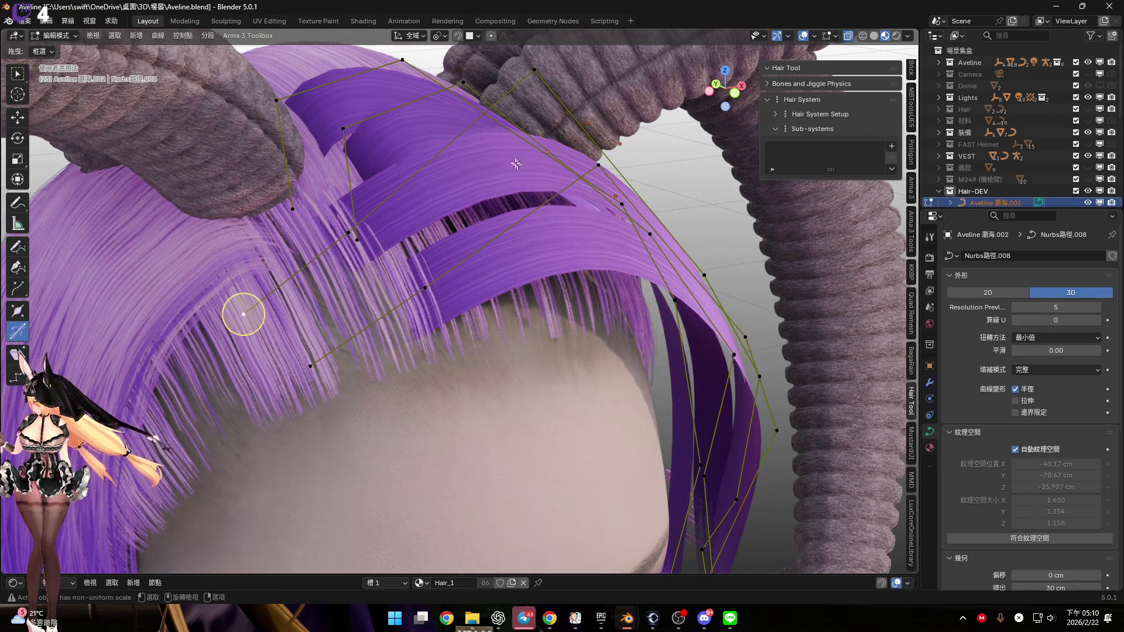
Scale the selected bang curve points to about 0.95
{"action": "middle_click_drag", "start_coordinate": [516, 164], "coordinate": [512, 199], "text": "shift"}
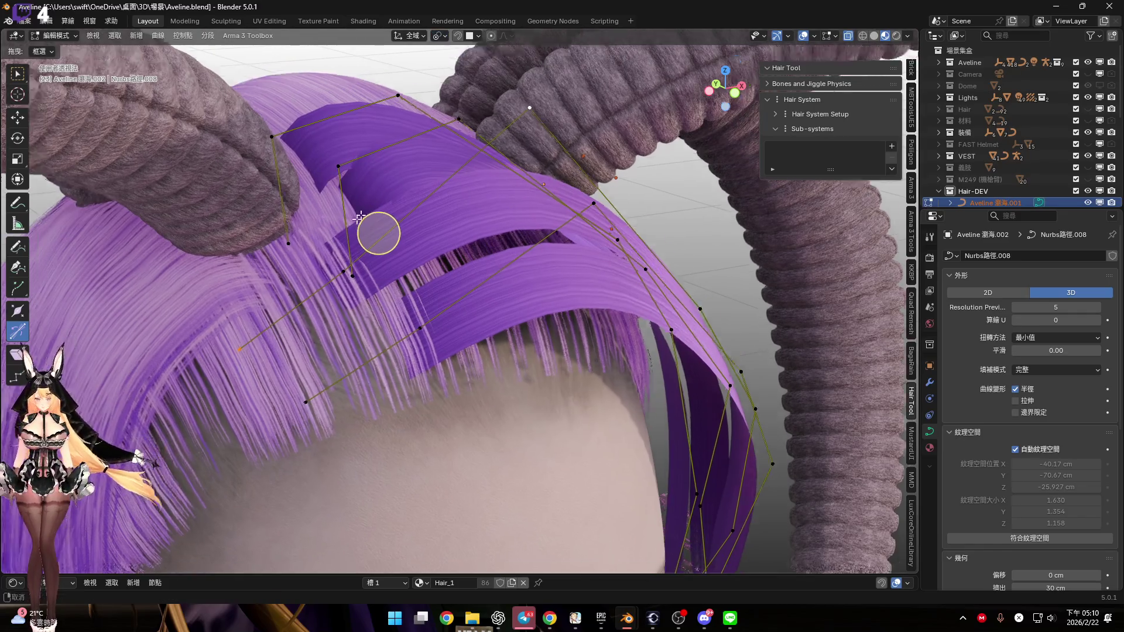
{"action": "key", "text": "s"}
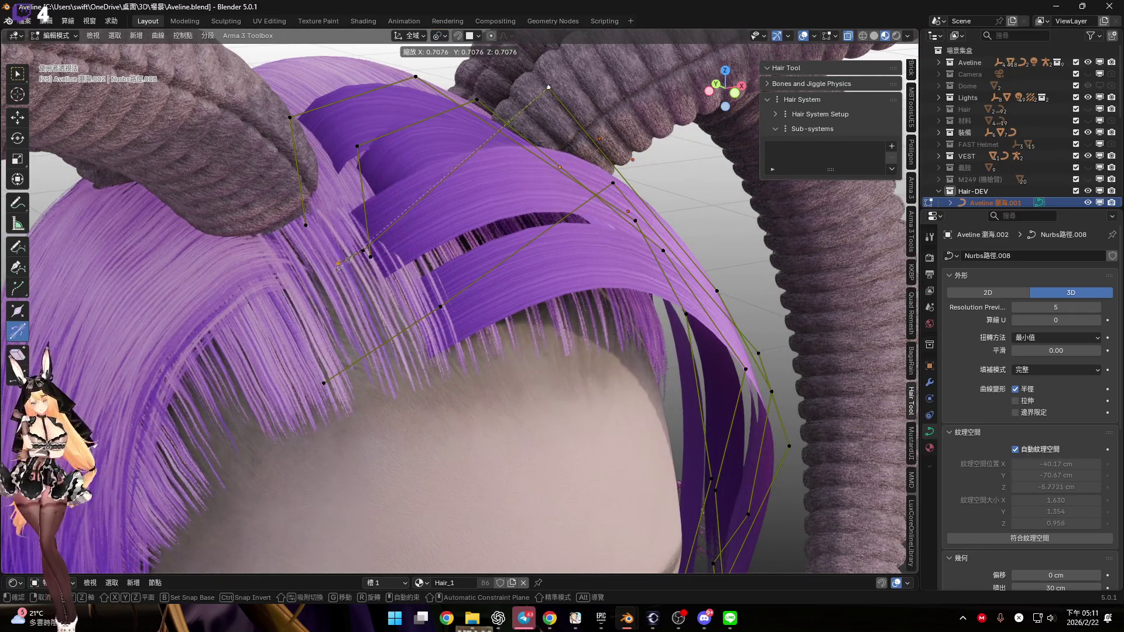
{"action": "left_click", "coordinate": [331, 268]}
{"action": "scroll", "coordinate": [427, 184], "scroll_direction": "up", "scroll_amount": 2}
{"action": "mouse_move", "coordinate": [426, 184]}
{"action": "middle_mouse_down"}
{"action": "mouse_move", "coordinate": [283, 369]}
{"action": "mouse_move", "coordinate": [279, 405]}
{"action": "mouse_move", "coordinate": [349, 314]}
{"action": "mouse_move", "coordinate": [329, 324]}
{"action": "middle_mouse_up"}
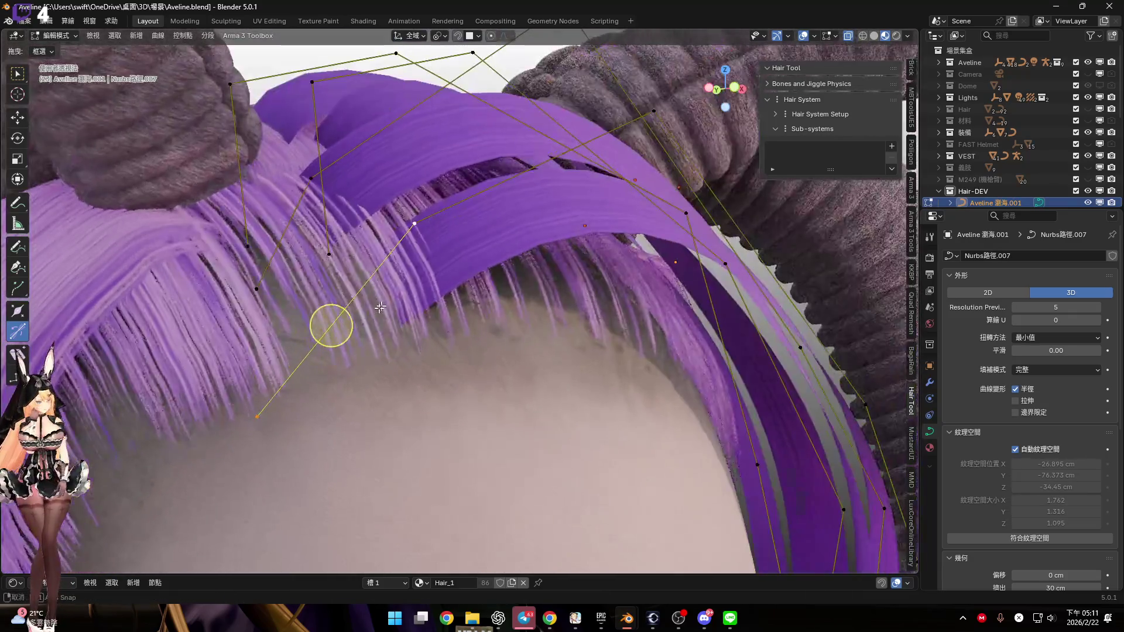
Scale the selected points down to 0.5, then return to Object Mode
{"action": "key", "text": "s"}
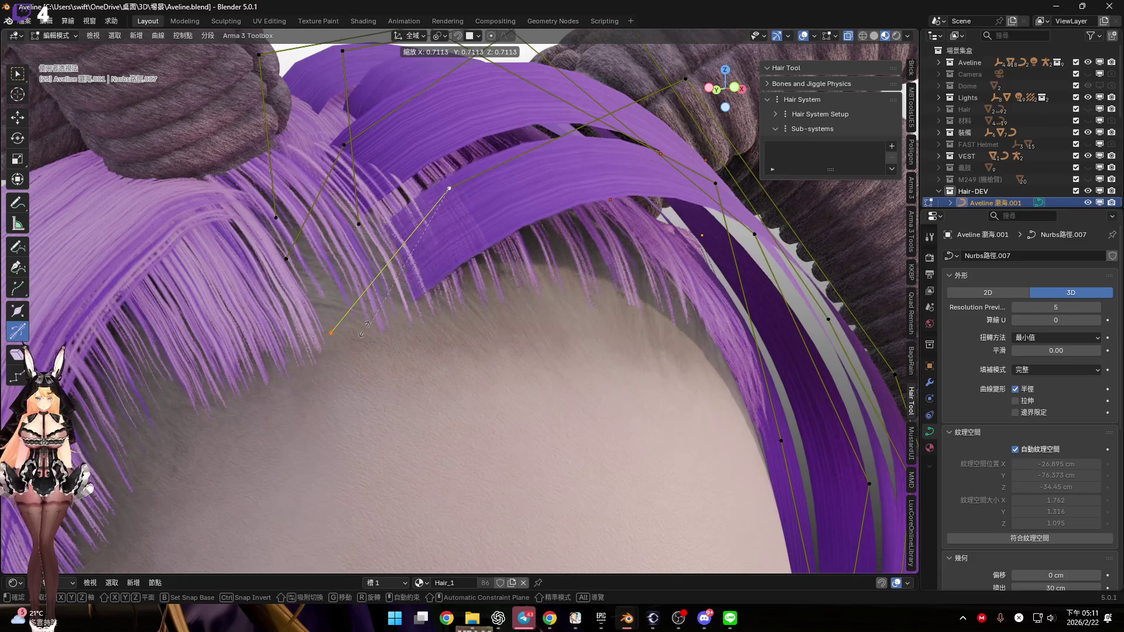
{"action": "left_click", "coordinate": [392, 300]}
{"action": "scroll", "coordinate": [392, 301], "scroll_direction": "down", "scroll_amount": 3}
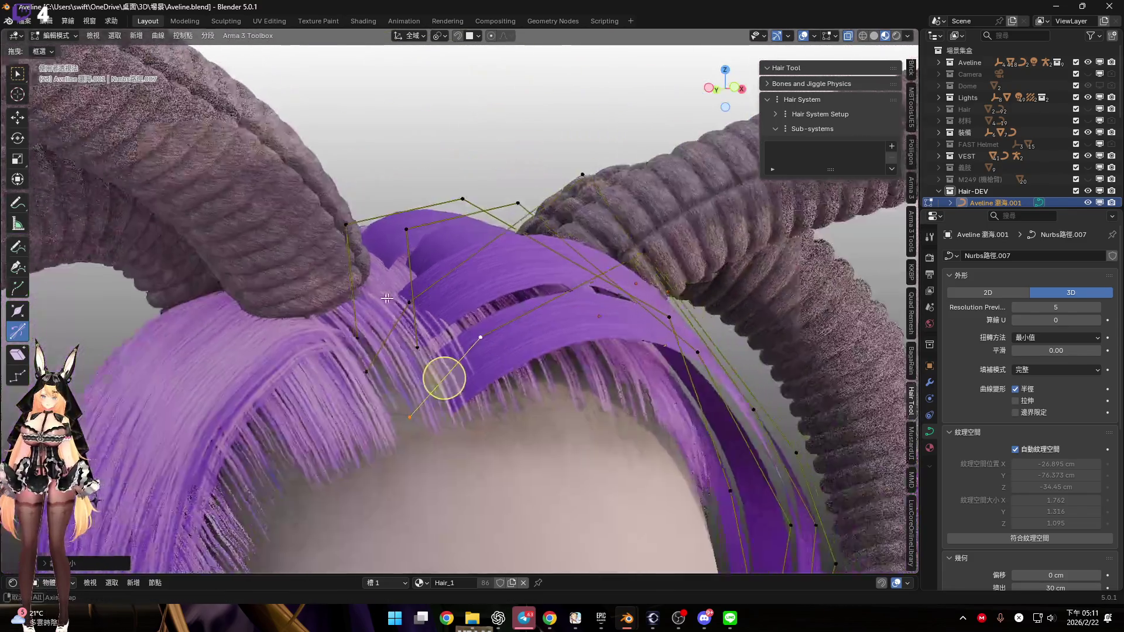
{"action": "middle_click_drag", "start_coordinate": [392, 300], "coordinate": [386, 287]}
{"action": "scroll", "coordinate": [379, 271], "scroll_direction": "up", "scroll_amount": 3}
{"action": "scroll", "coordinate": [379, 271], "scroll_direction": "down", "scroll_amount": 3}
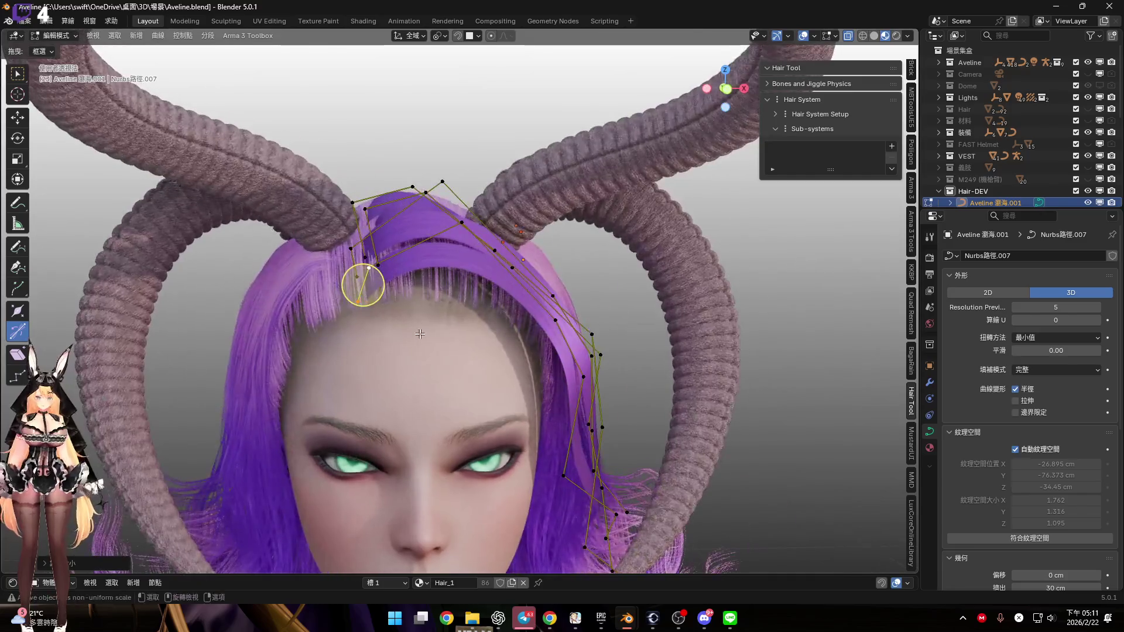
{"action": "key", "text": "Tab"}
{"action": "middle_click_drag", "start_coordinate": [551, 316], "coordinate": [482, 257], "text": "shift"}
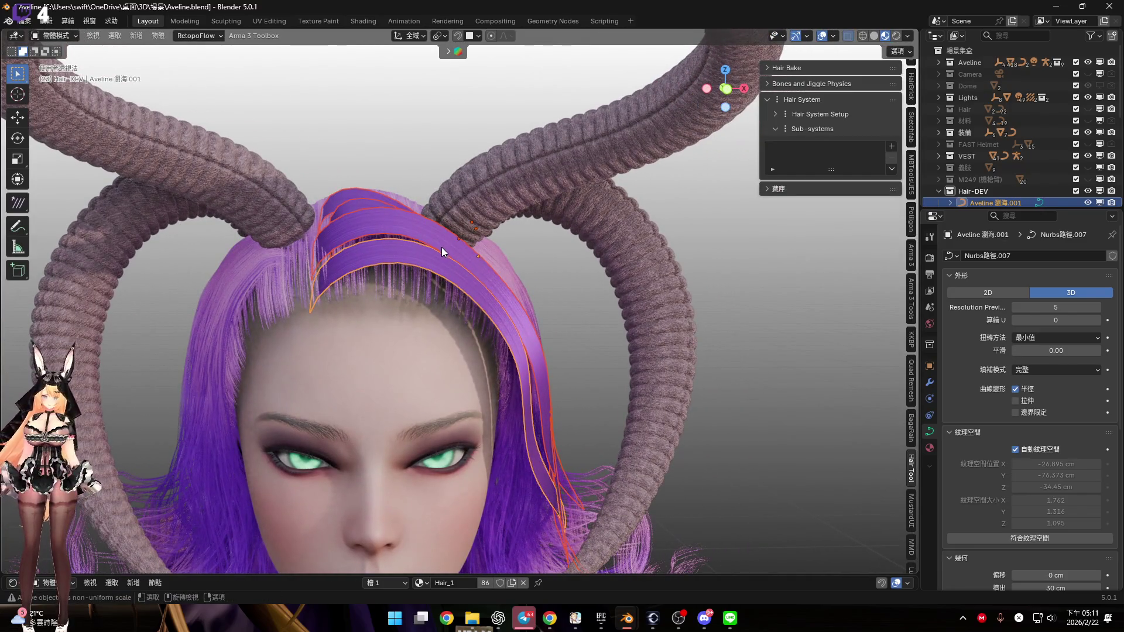
{"action": "right_click", "coordinate": [479, 254]}
Convert the bang curves into mesh hair cards
{"action": "mouse_move", "coordinate": [478, 254]}
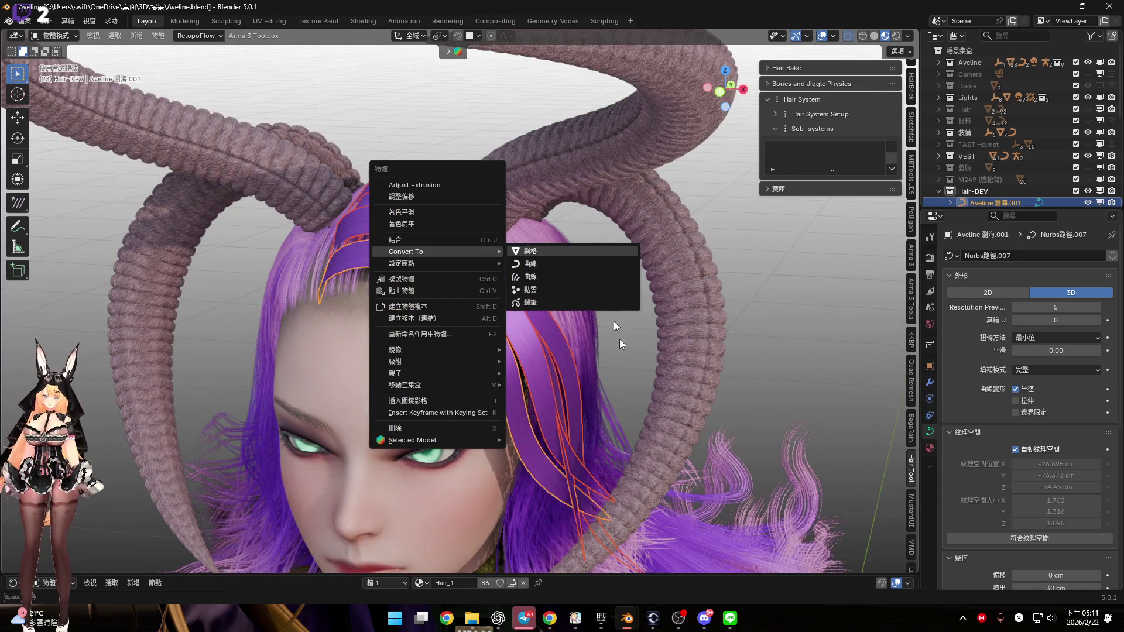
{"action": "left_click", "coordinate": [541, 251]}
{"action": "mouse_move", "coordinate": [487, 248]}
{"action": "middle_mouse_down"}
{"action": "mouse_move", "coordinate": [427, 321]}
{"action": "mouse_move", "coordinate": [534, 263]}
{"action": "mouse_move", "coordinate": [514, 211]}
{"action": "mouse_move", "coordinate": [564, 251]}
{"action": "mouse_move", "coordinate": [578, 373]}
{"action": "mouse_move", "coordinate": [557, 295]}
{"action": "mouse_move", "coordinate": [523, 296]}
{"action": "mouse_move", "coordinate": [475, 204]}
{"action": "middle_mouse_up"}
{"action": "middle_click_drag", "start_coordinate": [514, 282], "coordinate": [518, 308]}
Make upper bang strand 瀏海.002 active and switch it into Sculpt Mode
{"action": "left_click", "coordinate": [517, 307]}
{"action": "key", "text": "ctrl+Tab"}
{"action": "left_click", "coordinate": [532, 366]}
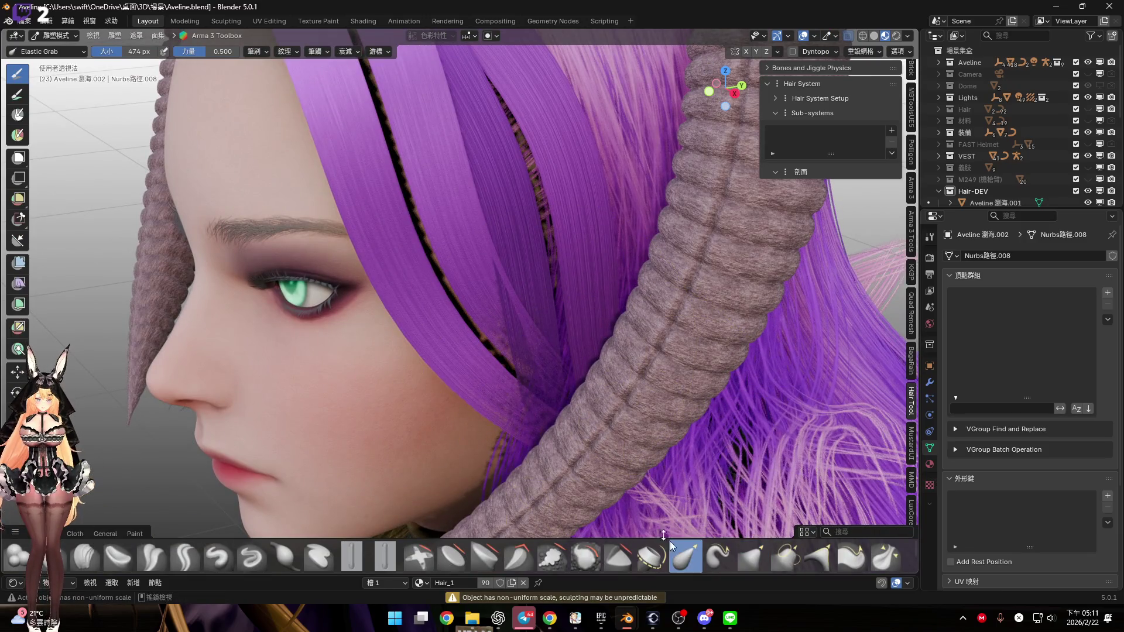
{"action": "scroll", "coordinate": [484, 372], "scroll_direction": "down", "scroll_amount": 1}
{"action": "scroll", "coordinate": [490, 378], "scroll_direction": "up", "scroll_amount": 5}
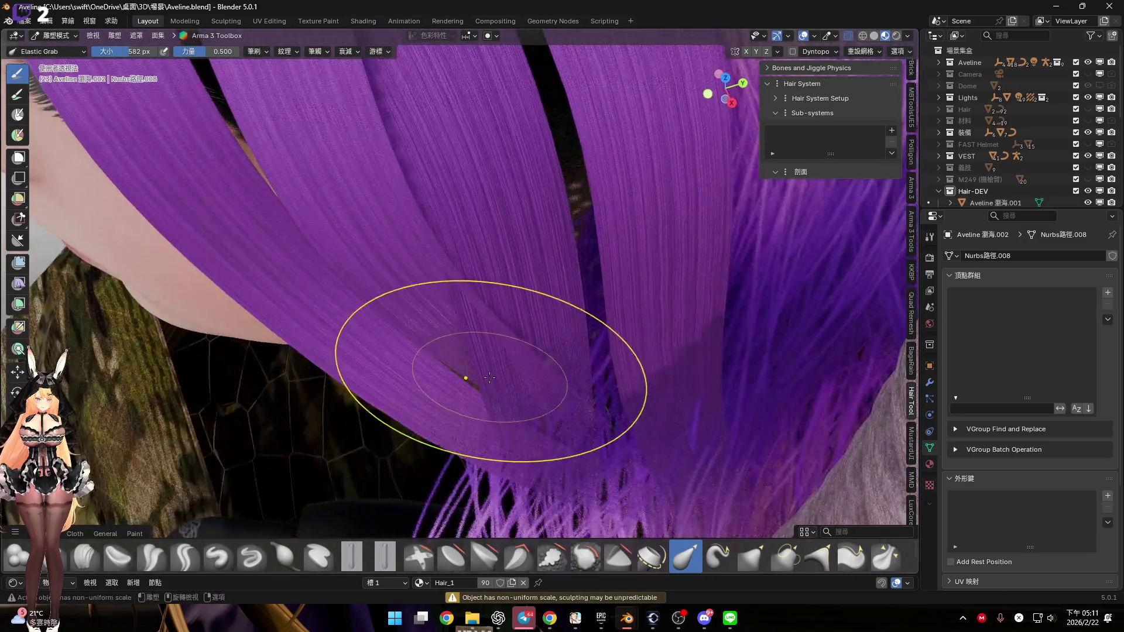
{"action": "scroll", "coordinate": [489, 378], "scroll_direction": "down", "scroll_amount": 5}
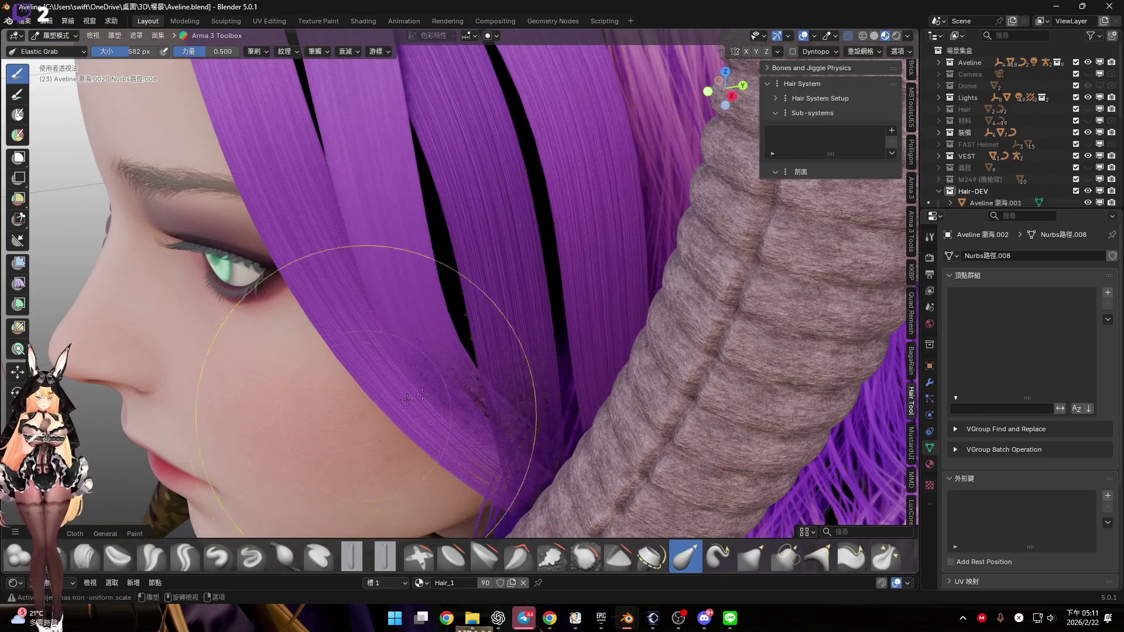
{"action": "scroll", "coordinate": [407, 399], "scroll_direction": "down", "scroll_amount": 3}
{"action": "mouse_move", "coordinate": [410, 403]}
{"action": "middle_mouse_down"}
{"action": "mouse_move", "coordinate": [502, 414]}
{"action": "mouse_move", "coordinate": [514, 376]}
{"action": "mouse_move", "coordinate": [506, 345]}
{"action": "mouse_move", "coordinate": [536, 334]}
{"action": "middle_mouse_up"}
{"action": "scroll", "coordinate": [480, 328], "scroll_direction": "up", "scroll_amount": 3}
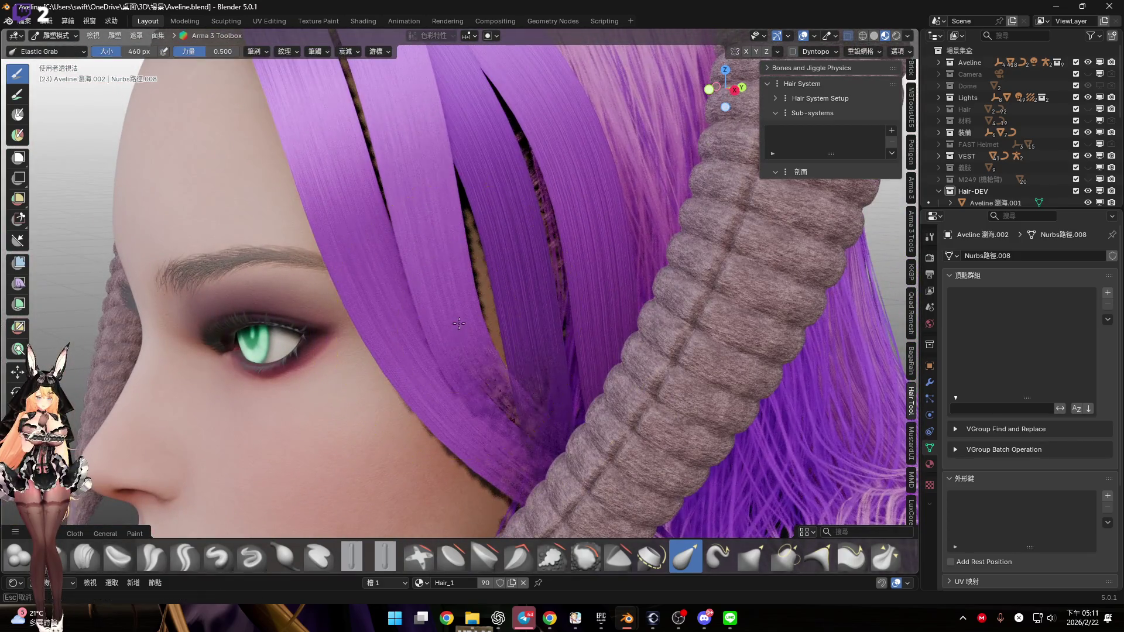
Shape the side hair with a 460 px Elastic Grab brush and return to Object Mode
{"action": "middle_click_drag", "start_coordinate": [486, 301], "coordinate": [489, 275]}
{"action": "scroll", "coordinate": [452, 319], "scroll_direction": "up", "scroll_amount": 4}
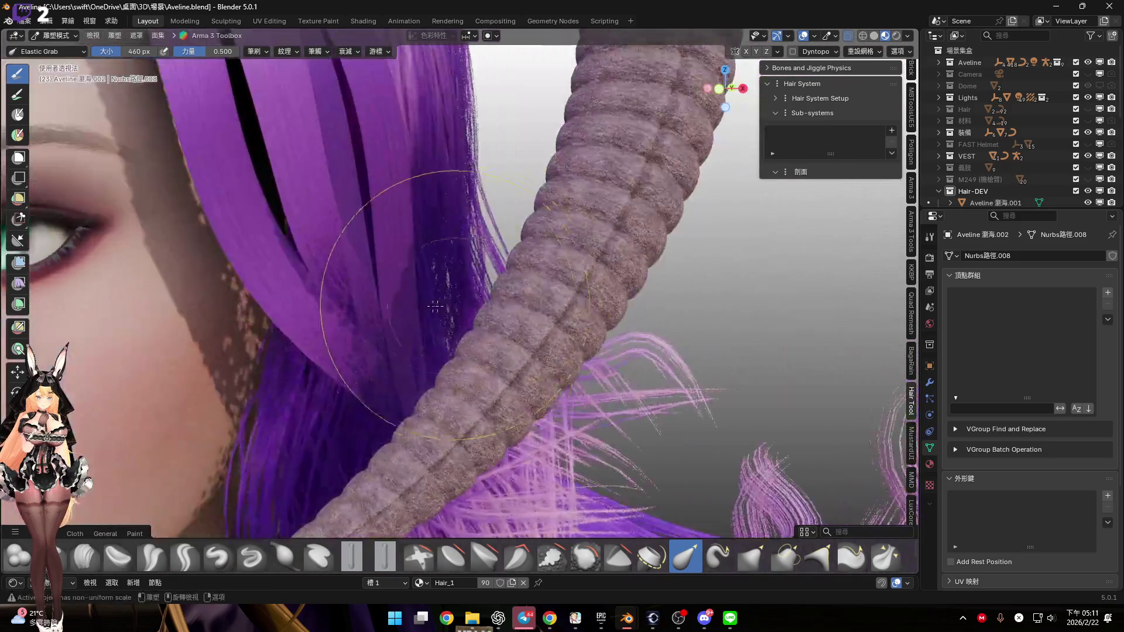
{"action": "mouse_move", "coordinate": [452, 319]}
{"action": "middle_mouse_down"}
{"action": "mouse_move", "coordinate": [457, 272]}
{"action": "mouse_move", "coordinate": [471, 317]}
{"action": "mouse_move", "coordinate": [500, 319]}
{"action": "mouse_move", "coordinate": [472, 321]}
{"action": "mouse_move", "coordinate": [488, 326]}
{"action": "middle_mouse_up"}
{"action": "scroll", "coordinate": [497, 340], "scroll_direction": "down", "scroll_amount": 6}
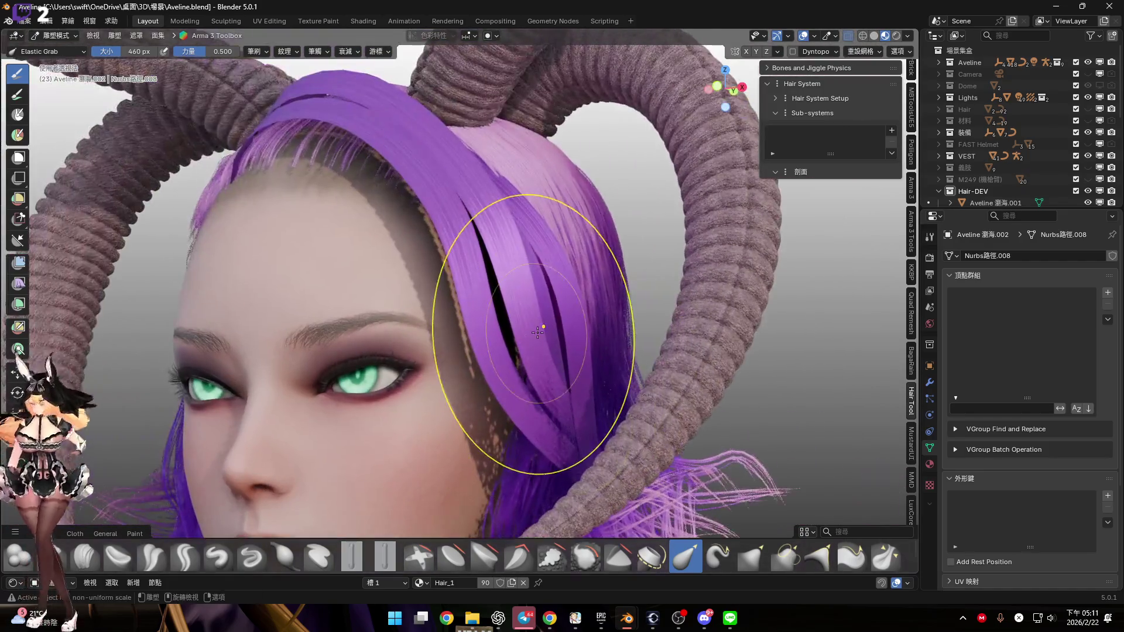
{"action": "key", "text": "ctrl+Tab"}
{"action": "middle_click_drag", "start_coordinate": [547, 385], "coordinate": [568, 357]}
Select the bang strands and replace the first strand's Hair_1 material with Hair alpha
{"action": "scroll", "coordinate": [568, 357], "scroll_direction": "up", "scroll_amount": 4}
{"action": "left_click", "coordinate": [623, 350]}
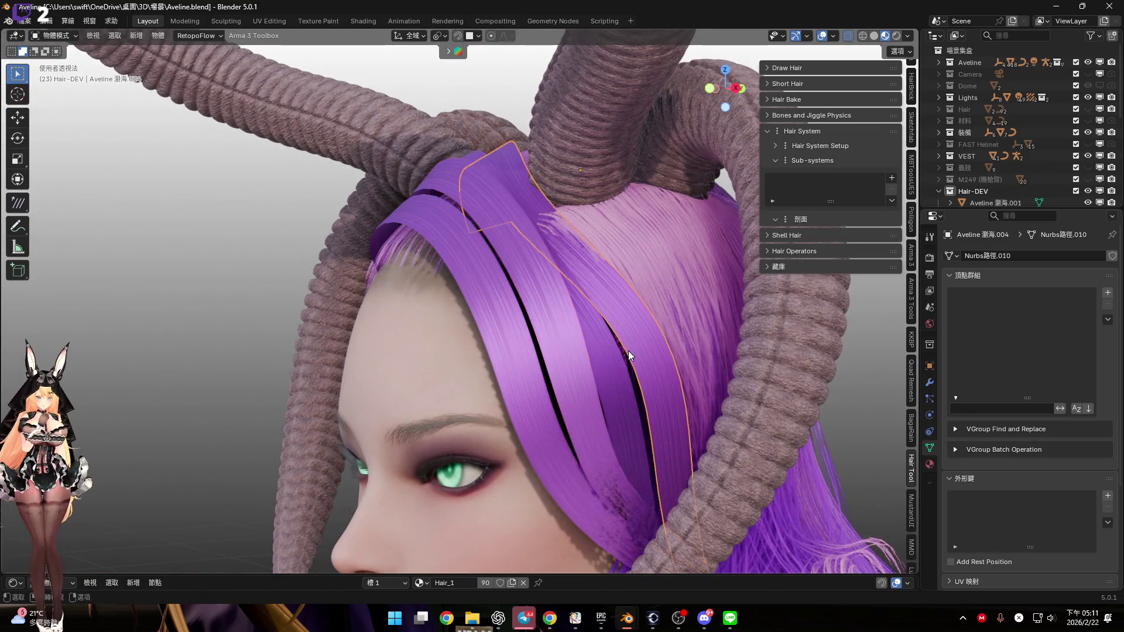
{"action": "left_click", "coordinate": [556, 370], "text": "shift"}
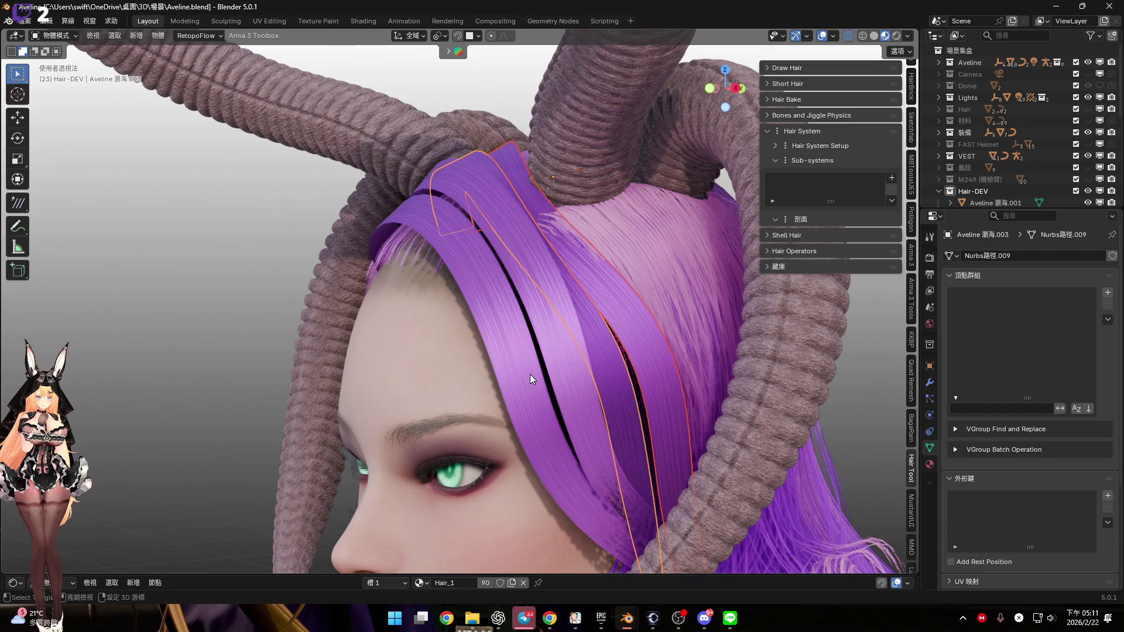
{"action": "left_click", "coordinate": [539, 410], "text": "shift"}
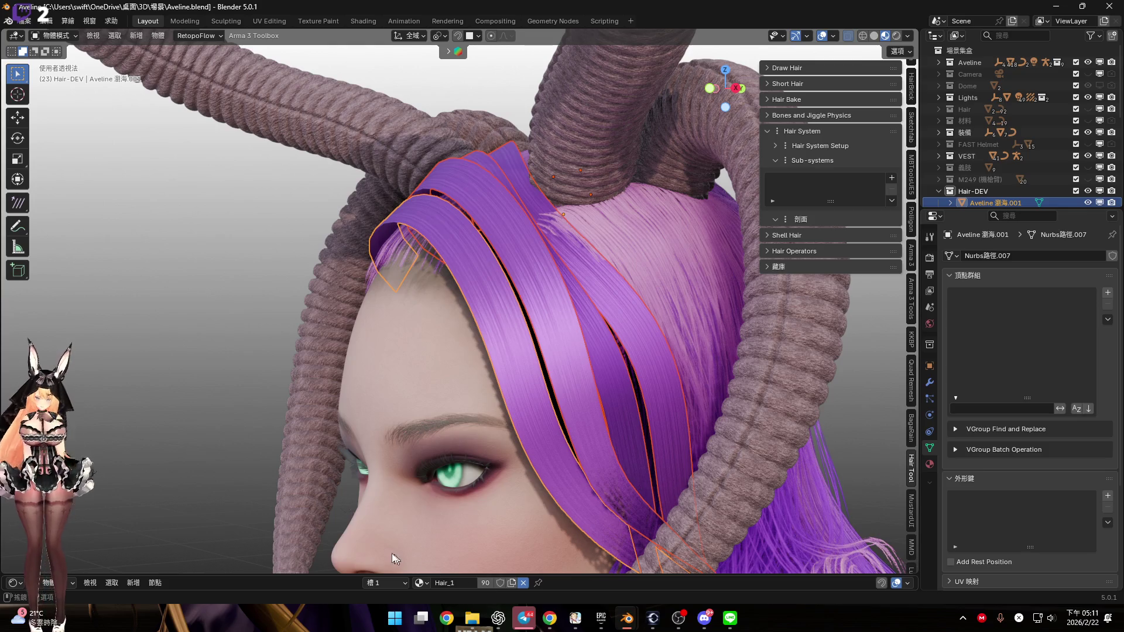
{"action": "left_click", "coordinate": [524, 582]}
{"action": "middle_click_drag", "start_coordinate": [544, 426], "coordinate": [515, 414]}
{"action": "left_click", "coordinate": [433, 583]}
{"action": "type", "text": "H"}
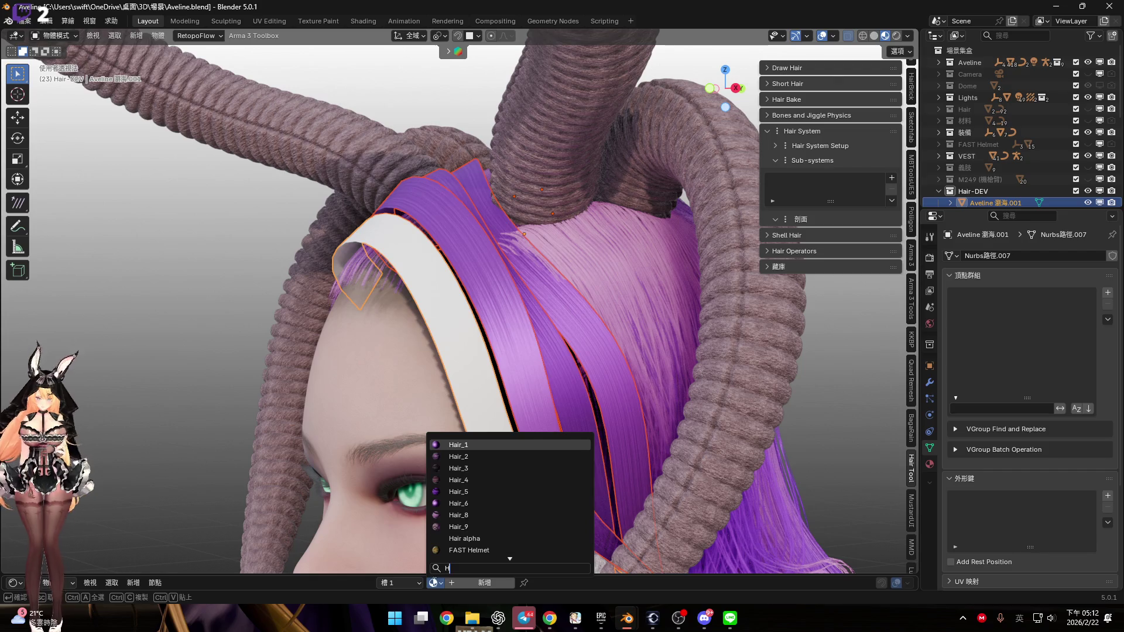
{"action": "key", "text": "Return"}
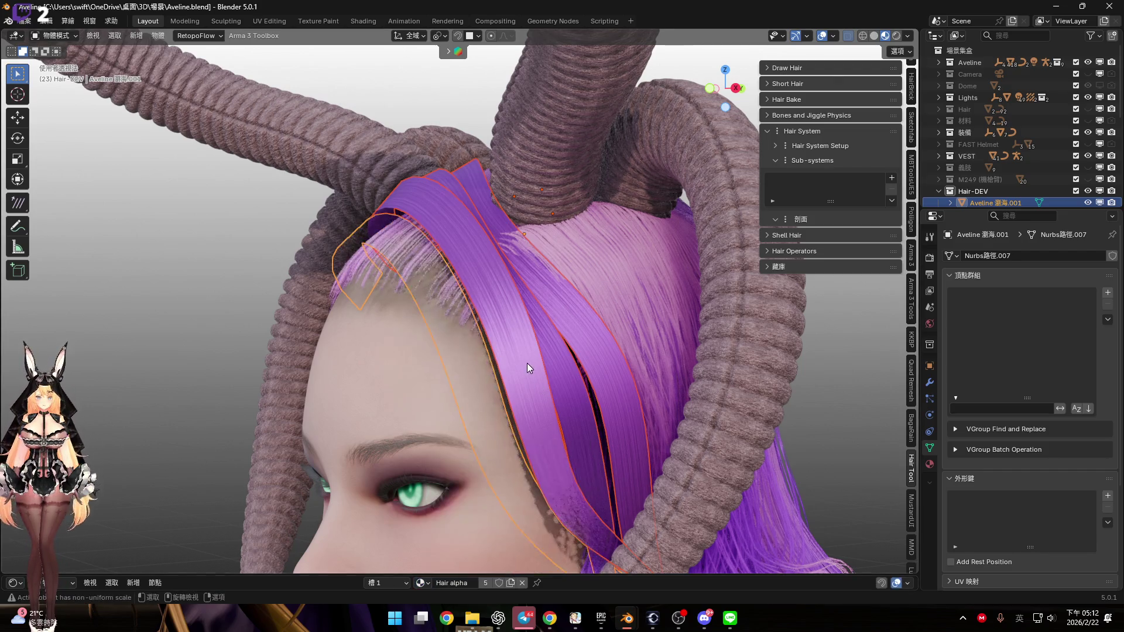
Assign the Hair alpha material to the remaining three bang strands
{"action": "left_click", "coordinate": [421, 583]}
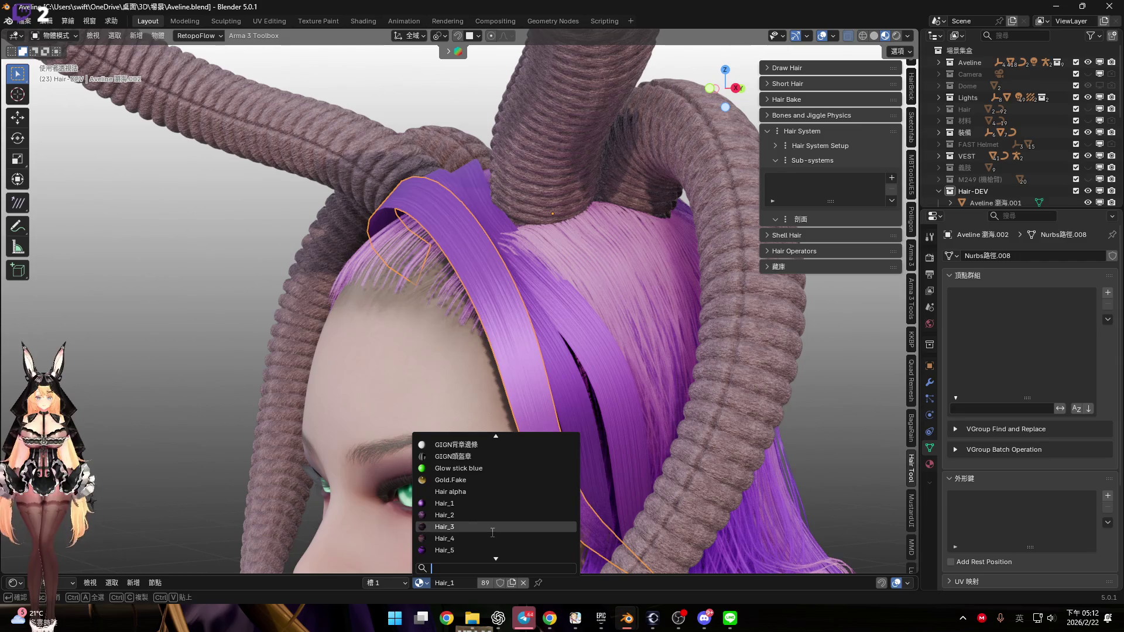
{"action": "type", "text": "H"}
{"action": "key", "text": "Return"}
{"action": "left_click", "coordinate": [565, 395]}
{"action": "left_click", "coordinate": [420, 584]}
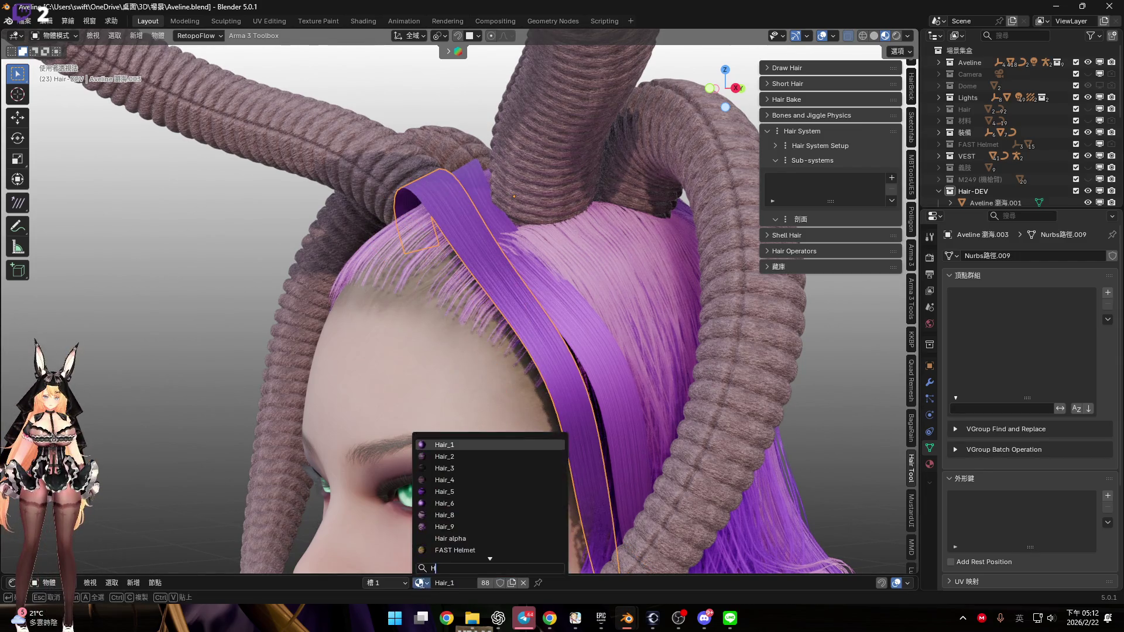
{"action": "key", "text": "Return"}
{"action": "left_click", "coordinate": [616, 410]}
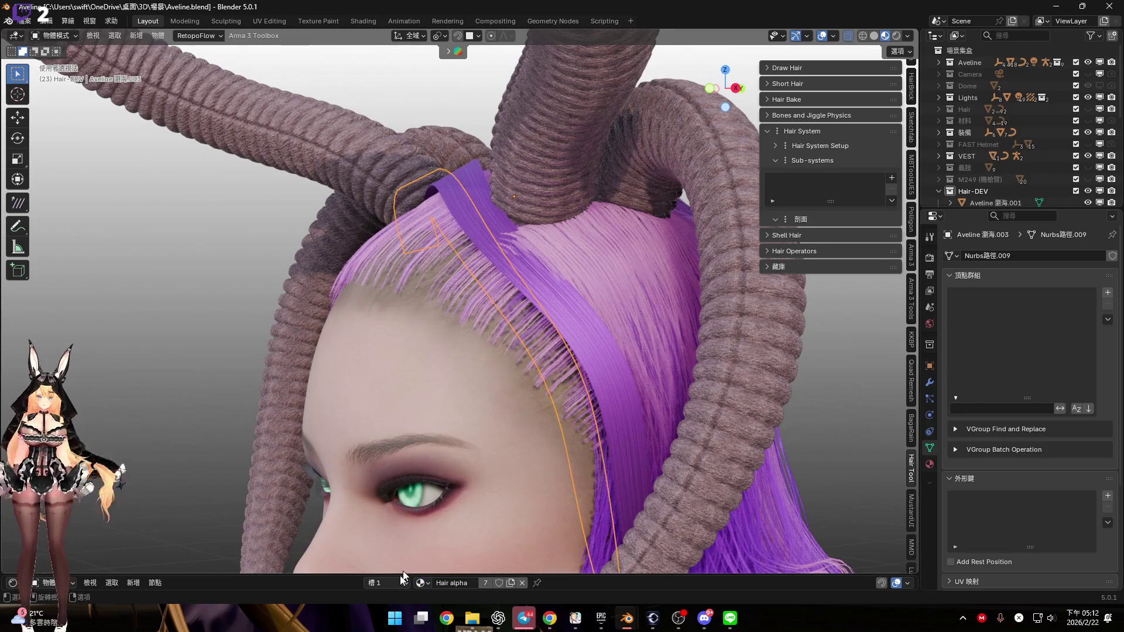
{"action": "left_click", "coordinate": [421, 583]}
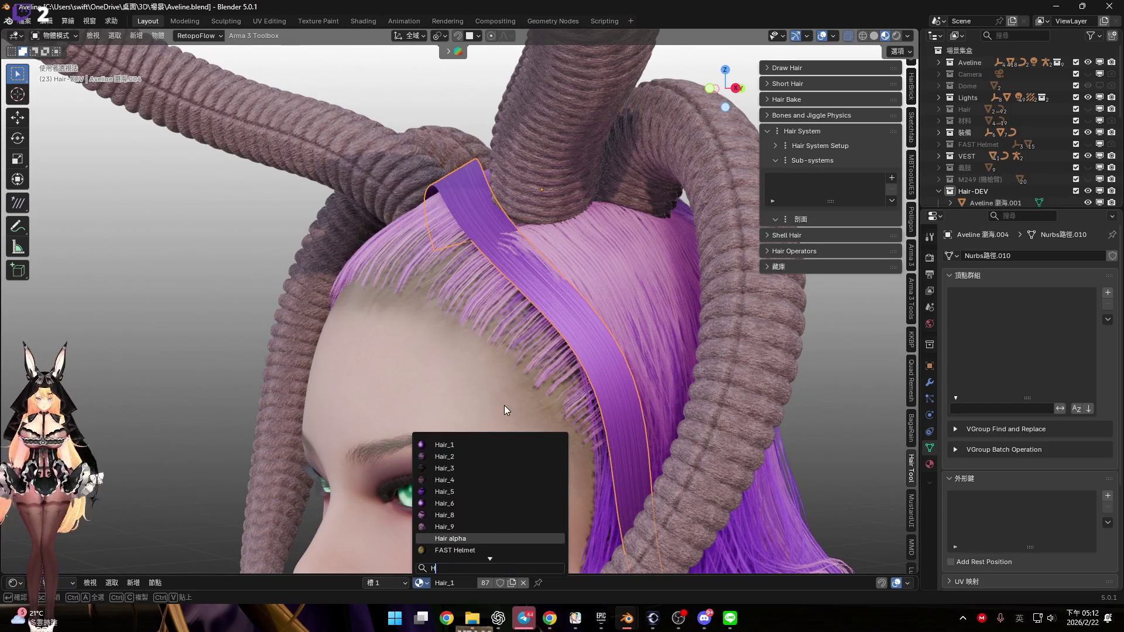
{"action": "key", "text": "Return"}
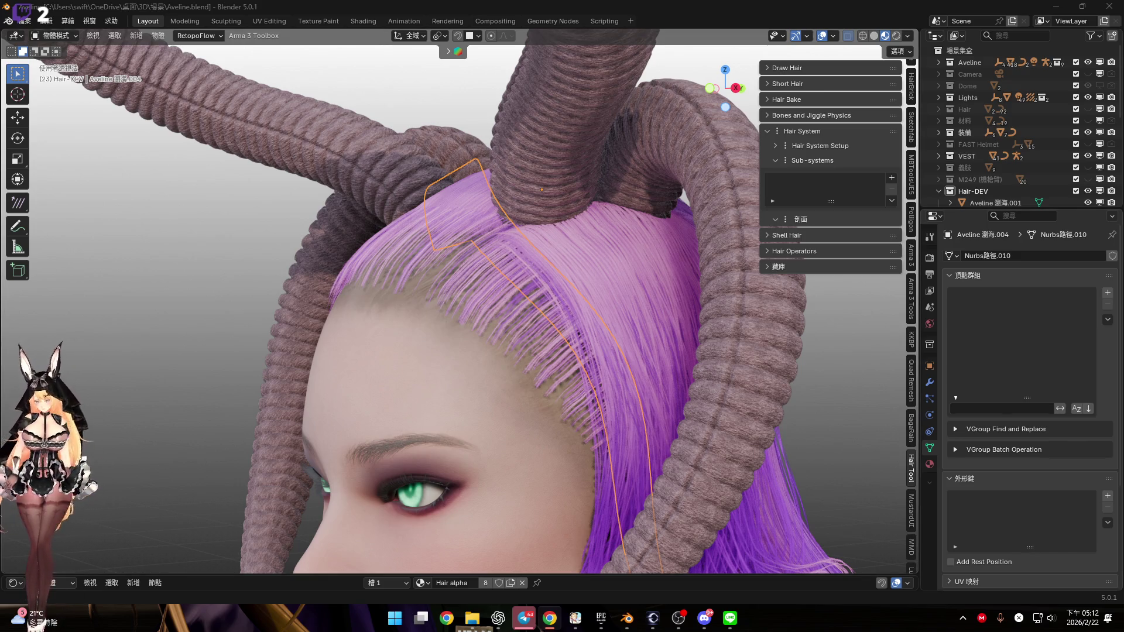
{"action": "mouse_move", "coordinate": [483, 314]}
{"action": "middle_mouse_down"}
{"action": "mouse_move", "coordinate": [459, 244]}
{"action": "mouse_move", "coordinate": [491, 277]}
{"action": "mouse_move", "coordinate": [454, 278]}
{"action": "mouse_move", "coordinate": [468, 276]}
{"action": "middle_mouse_up"}
Join the four selected bang curve objects into one object with Ctrl+J
{"action": "scroll", "coordinate": [995, 135], "scroll_direction": "down", "scroll_amount": 5}
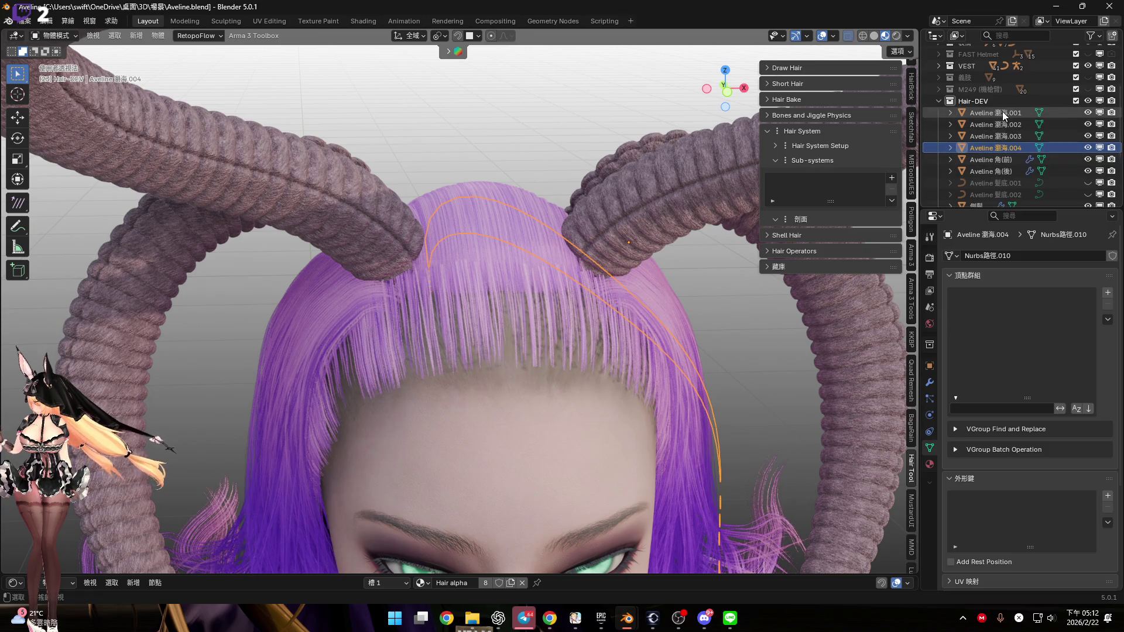
{"action": "left_click", "coordinate": [996, 114], "text": "shift"}
{"action": "right_click", "coordinate": [998, 126]}
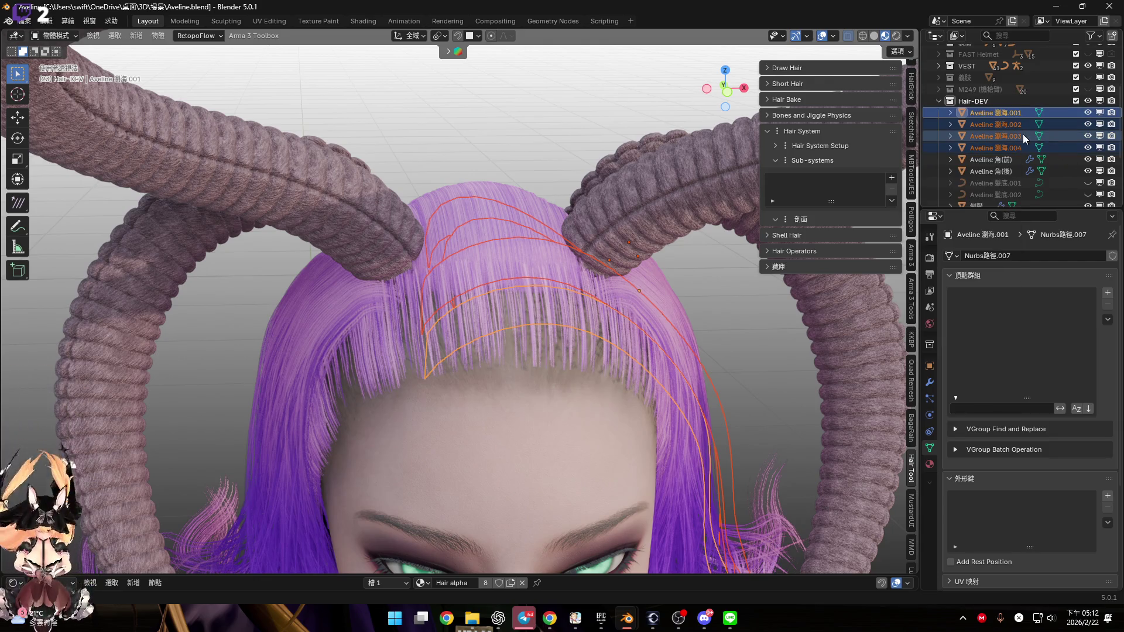
{"action": "scroll", "coordinate": [1022, 147], "scroll_direction": "up", "scroll_amount": 3}
{"action": "scroll", "coordinate": [1020, 153], "scroll_direction": "down", "scroll_amount": 4}
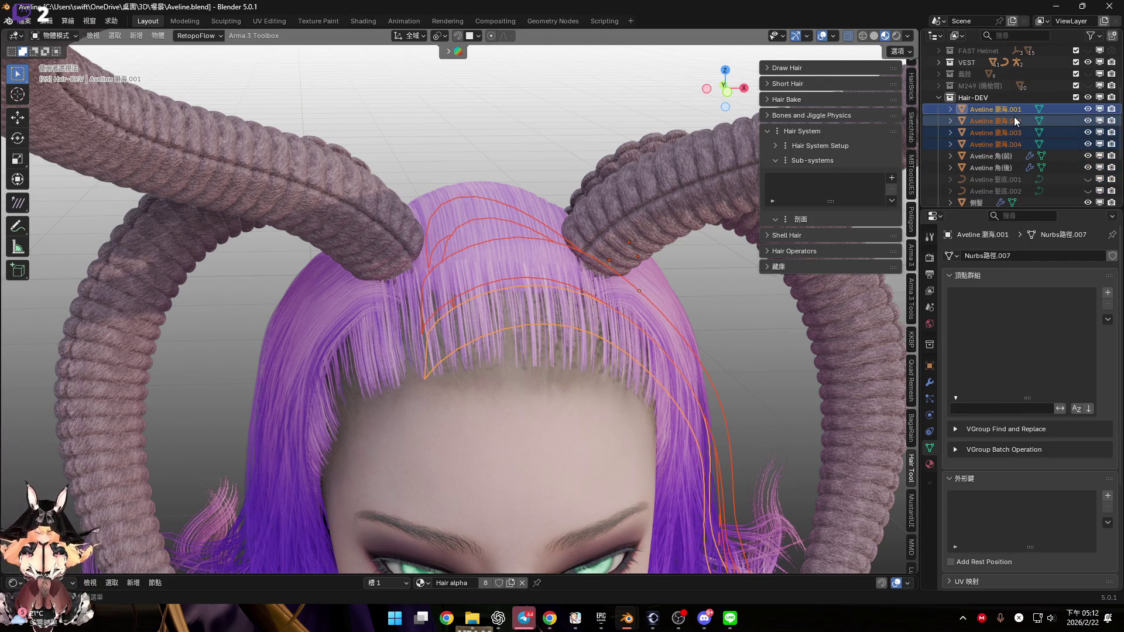
{"action": "mouse_move", "coordinate": [442, 251]}
{"action": "middle_mouse_down"}
{"action": "mouse_move", "coordinate": [480, 295]}
{"action": "mouse_move", "coordinate": [468, 275]}
{"action": "middle_mouse_up"}
{"action": "scroll", "coordinate": [472, 265], "scroll_direction": "up", "scroll_amount": 4}
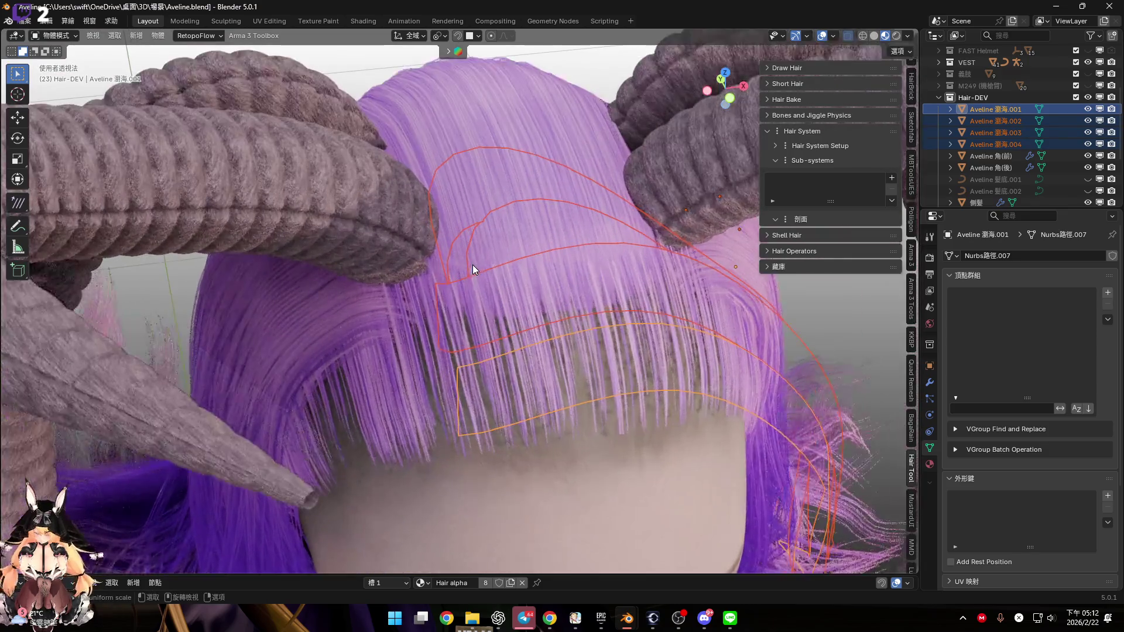
{"action": "scroll", "coordinate": [471, 265], "scroll_direction": "up", "scroll_amount": 3}
{"action": "right_click", "coordinate": [526, 256]}
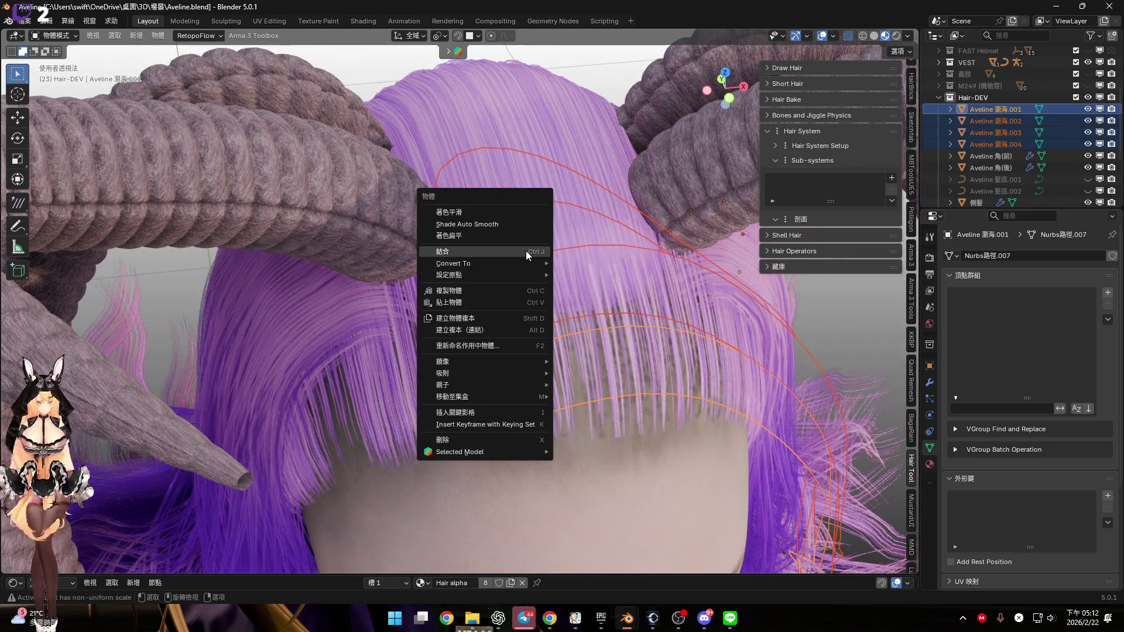
{"action": "key", "text": "ctrl+j"}
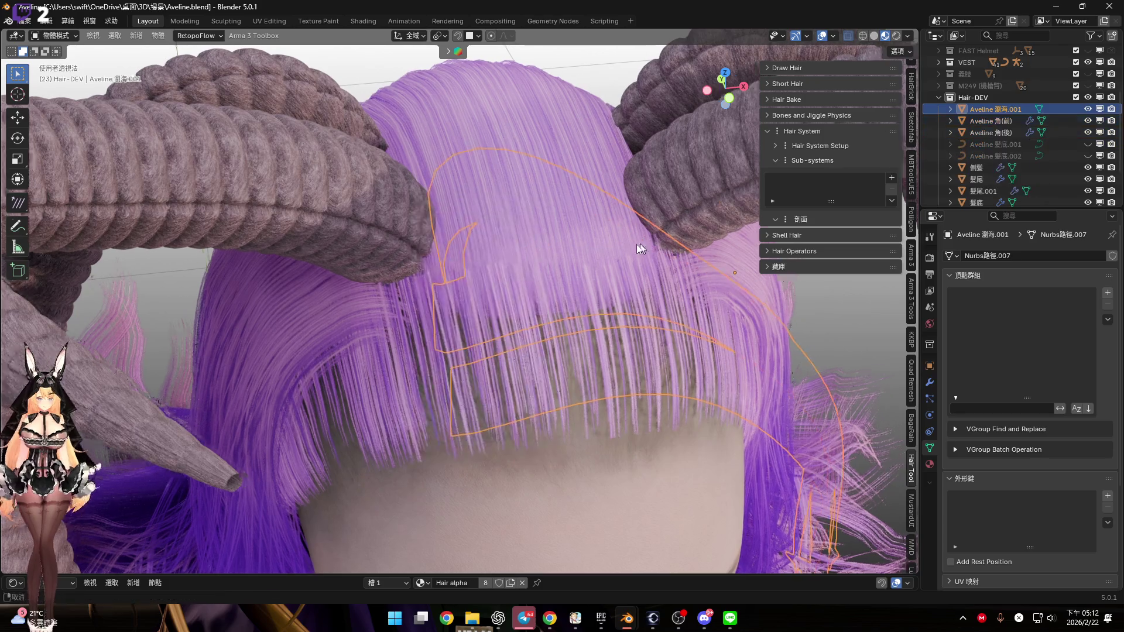
Rename the joined bang object to 側髮.001 in the Outliner
{"action": "double_click", "coordinate": [985, 110]}
{"action": "type", "text": "H"}
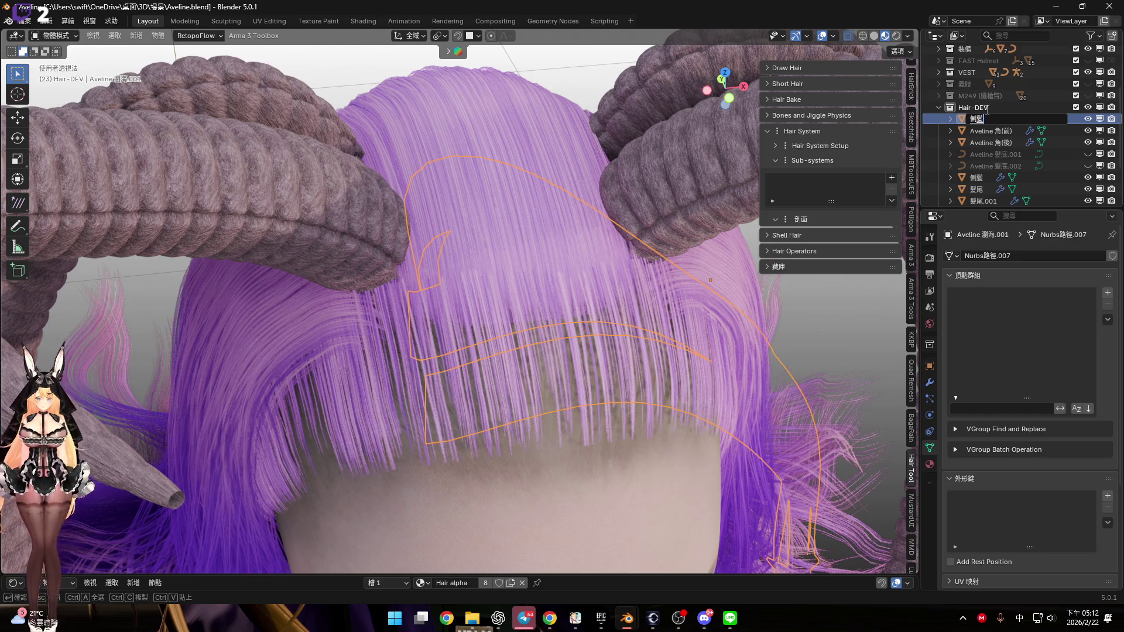
{"action": "key", "text": "Return"}
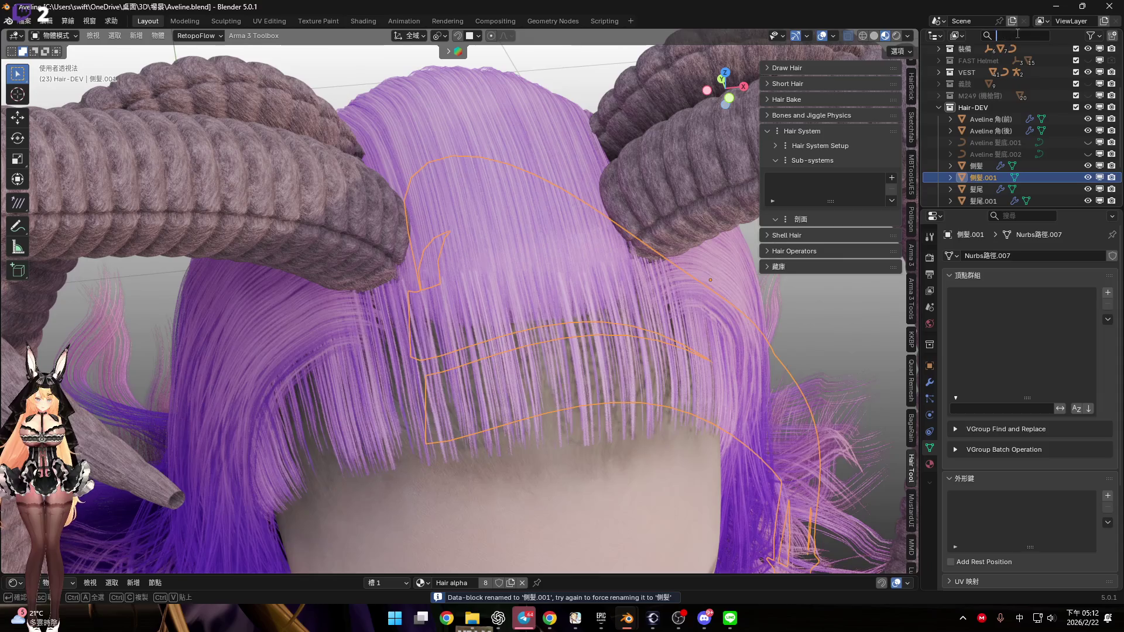
In Edit Mode, add a loop cut across the bang mesh at its default position
{"action": "mouse_move", "coordinate": [591, 302]}
{"action": "middle_mouse_down"}
{"action": "mouse_move", "coordinate": [522, 336]}
{"action": "mouse_move", "coordinate": [486, 308]}
{"action": "mouse_move", "coordinate": [540, 364]}
{"action": "middle_mouse_up"}
{"action": "key", "text": "Tab"}
{"action": "key", "text": "ctrl+r"}
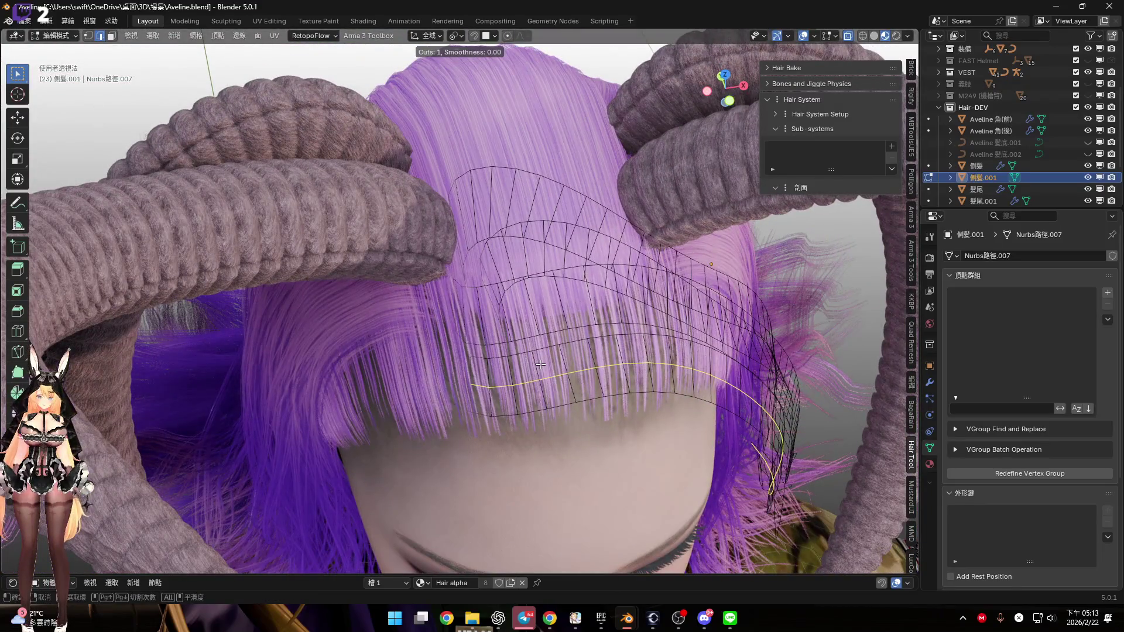
{"action": "left_click", "coordinate": [199, 316]}
{"action": "right_click", "coordinate": [199, 316]}
Mark the selected edges as sharp and return to Object Mode
{"action": "mouse_move", "coordinate": [199, 316]}
{"action": "middle_mouse_down"}
{"action": "mouse_move", "coordinate": [498, 284]}
{"action": "mouse_move", "coordinate": [498, 187]}
{"action": "mouse_move", "coordinate": [447, 197]}
{"action": "mouse_move", "coordinate": [445, 320]}
{"action": "middle_mouse_up"}
{"action": "scroll", "coordinate": [441, 337], "scroll_direction": "up", "scroll_amount": 5}
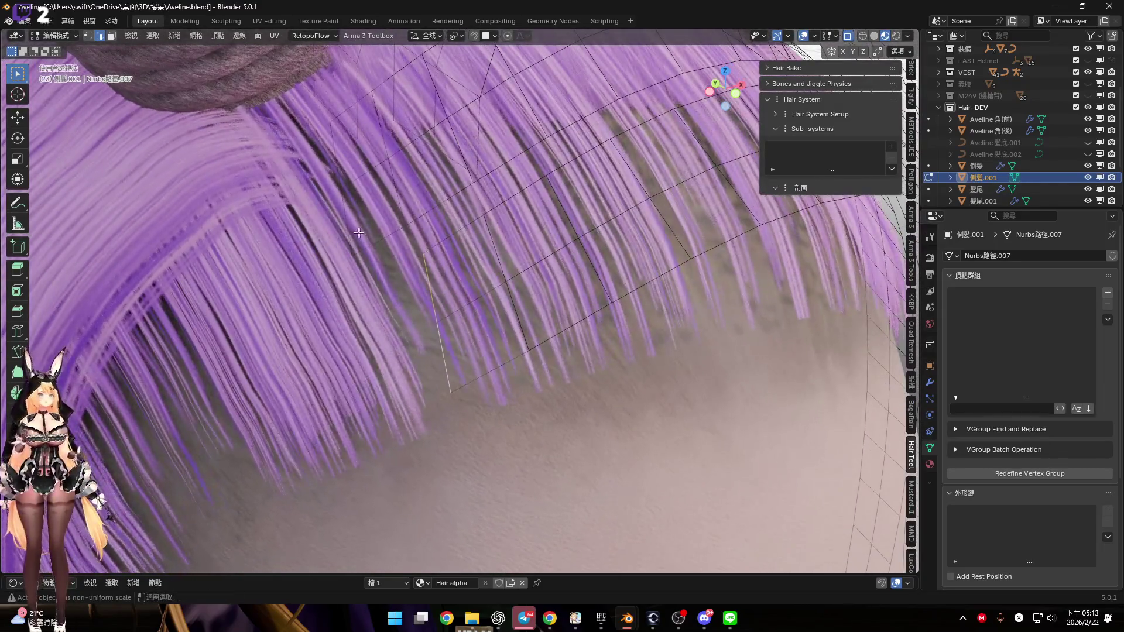
{"action": "mouse_move", "coordinate": [358, 233]}
{"action": "middle_mouse_down"}
{"action": "mouse_move", "coordinate": [376, 187]}
{"action": "mouse_move", "coordinate": [561, 310]}
{"action": "middle_mouse_up"}
{"action": "scroll", "coordinate": [569, 301], "scroll_direction": "down", "scroll_amount": 4}
{"action": "key", "text": "ctrl+e"}
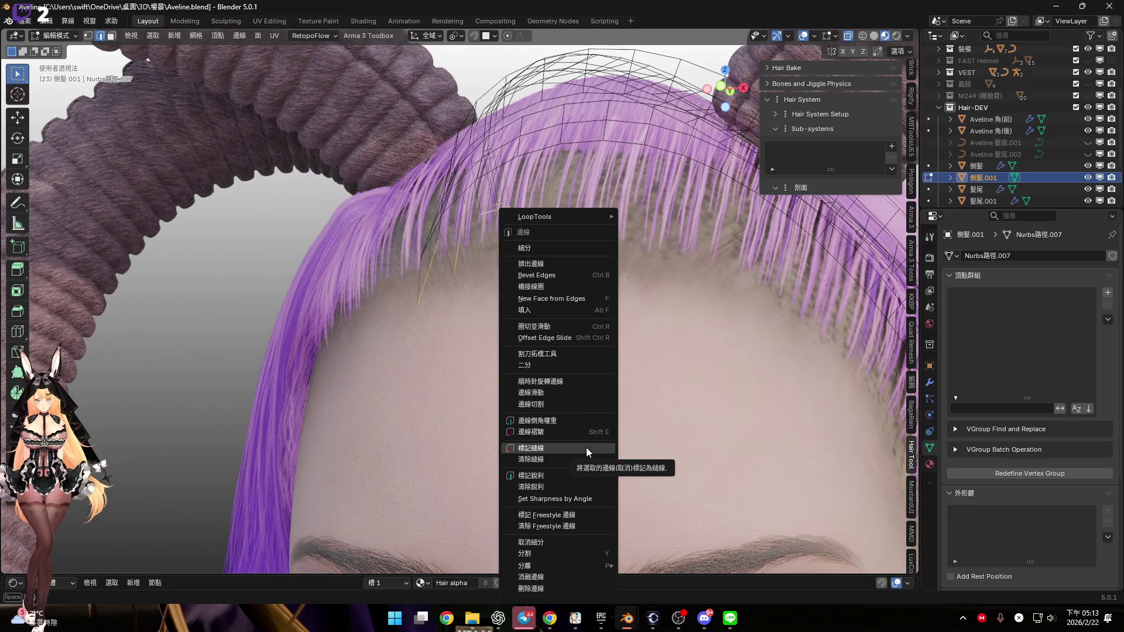
{"action": "left_click", "coordinate": [590, 475]}
{"action": "scroll", "coordinate": [544, 345], "scroll_direction": "down", "scroll_amount": 3}
{"action": "scroll", "coordinate": [544, 345], "scroll_direction": "down", "scroll_amount": 3}
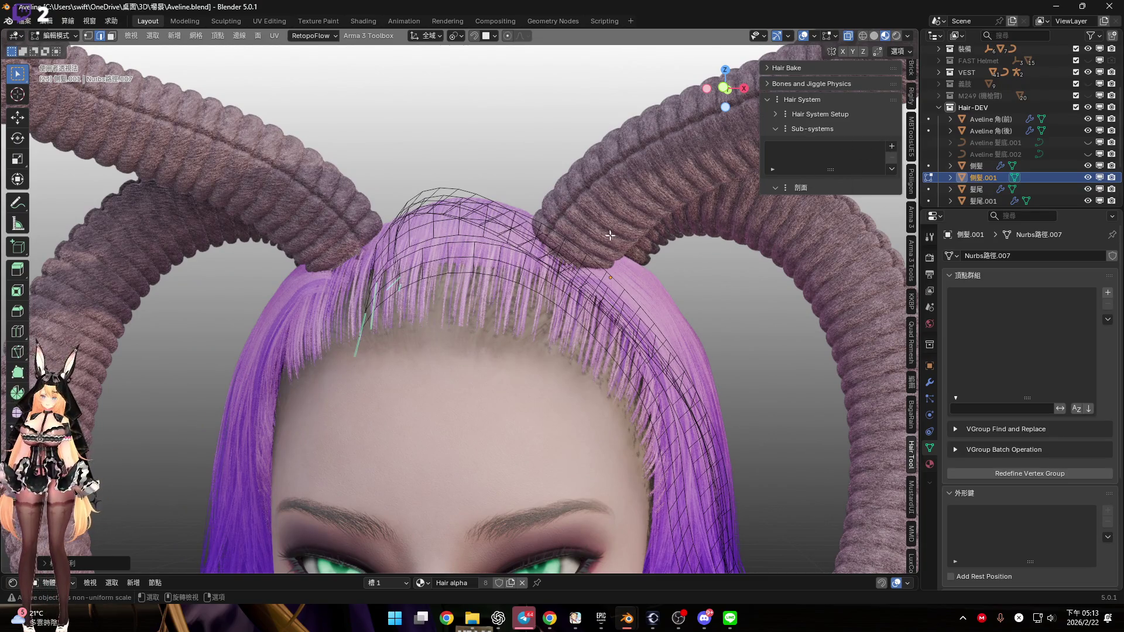
{"action": "key", "text": "Tab"}
{"action": "scroll", "coordinate": [610, 235], "scroll_direction": "down", "scroll_amount": 5}
{"action": "key", "text": "ctrl+a"}
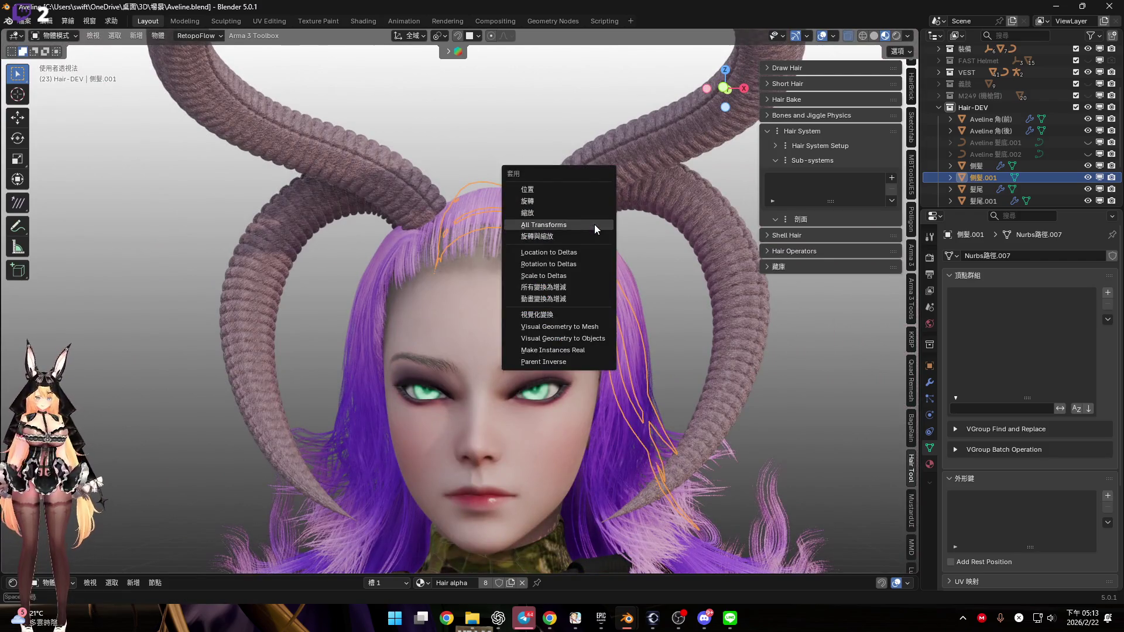
Apply all transforms to the bangs and add a Strands from Grid hair sub-system
{"action": "left_click", "coordinate": [595, 224]}
{"action": "left_click", "coordinate": [891, 178]}
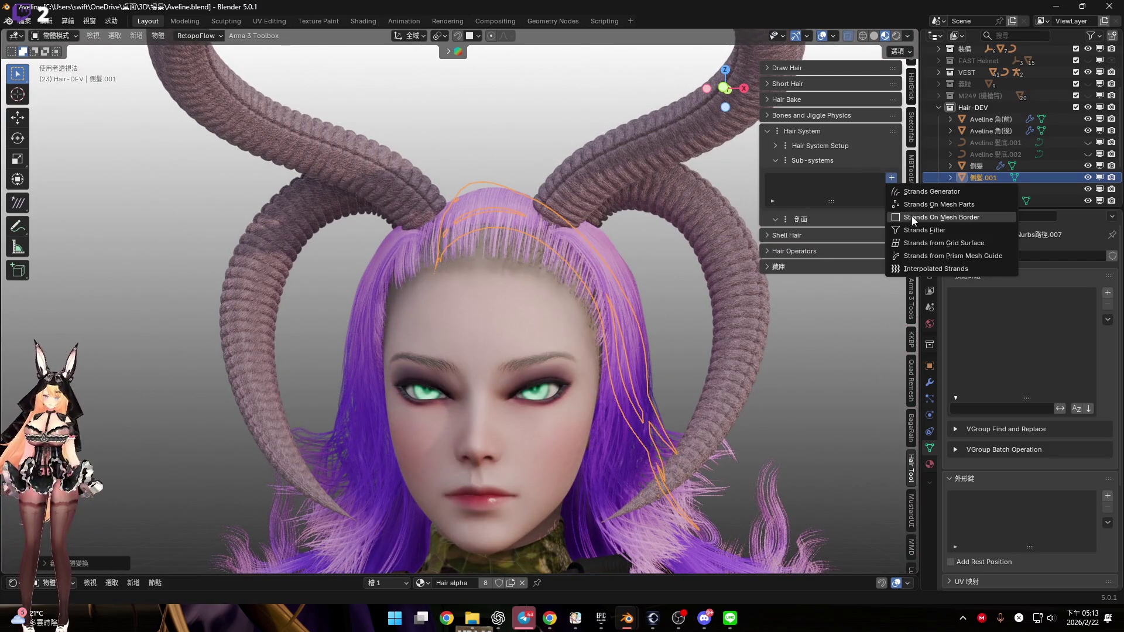
{"action": "key", "text": "Return"}
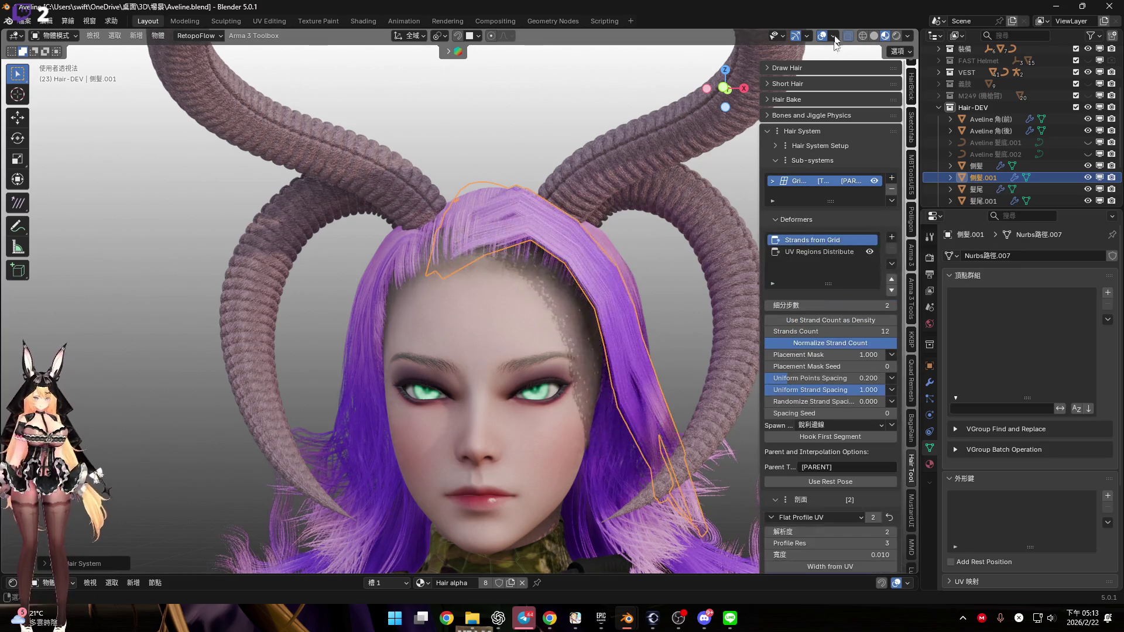
Set the grid's subdivision steps to 5 and begin raising the Strands Count
{"action": "left_click", "coordinate": [823, 37]}
{"action": "mouse_move", "coordinate": [515, 234]}
{"action": "middle_mouse_down"}
{"action": "mouse_move", "coordinate": [522, 246]}
{"action": "mouse_move", "coordinate": [479, 257]}
{"action": "mouse_move", "coordinate": [561, 280]}
{"action": "mouse_move", "coordinate": [515, 216]}
{"action": "mouse_move", "coordinate": [523, 233]}
{"action": "middle_mouse_up"}
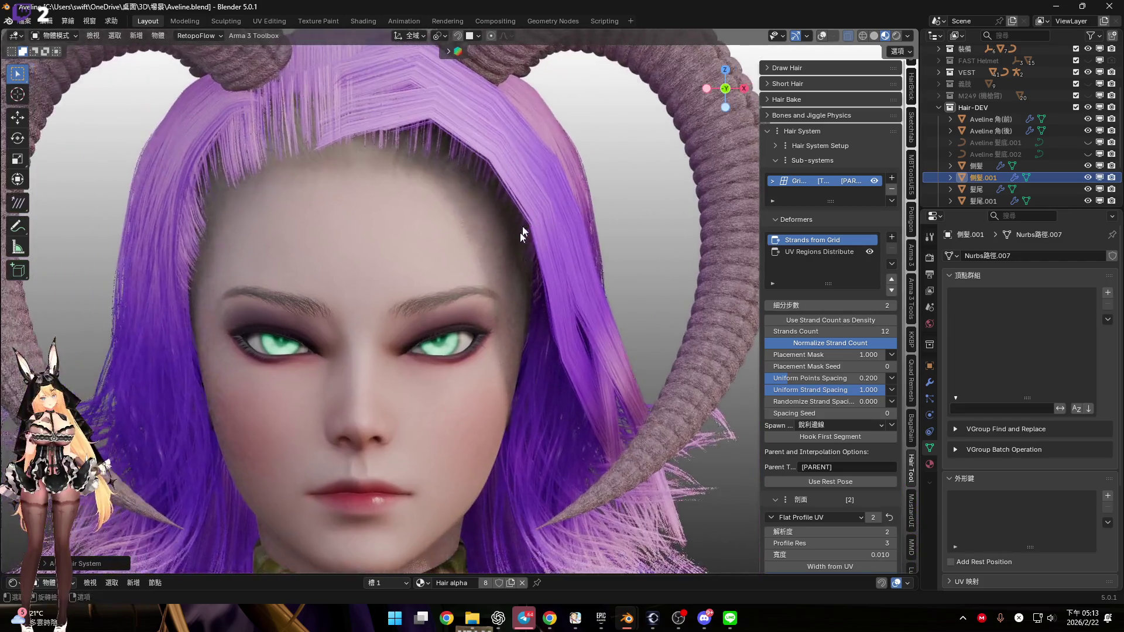
{"action": "left_click", "coordinate": [847, 302]}
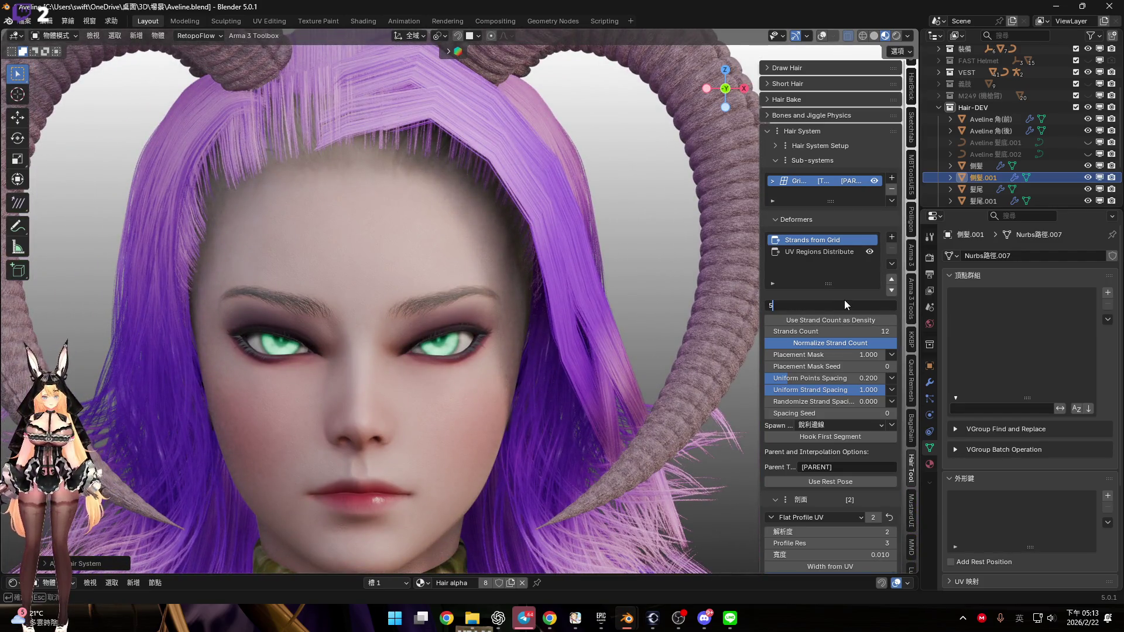
{"action": "key", "text": "Return"}
{"action": "scroll", "coordinate": [481, 243], "scroll_direction": "down", "scroll_amount": 3}
{"action": "mouse_move", "coordinate": [482, 243]}
{"action": "middle_mouse_down"}
{"action": "mouse_move", "coordinate": [506, 300]}
{"action": "mouse_move", "coordinate": [509, 257]}
{"action": "middle_mouse_up"}
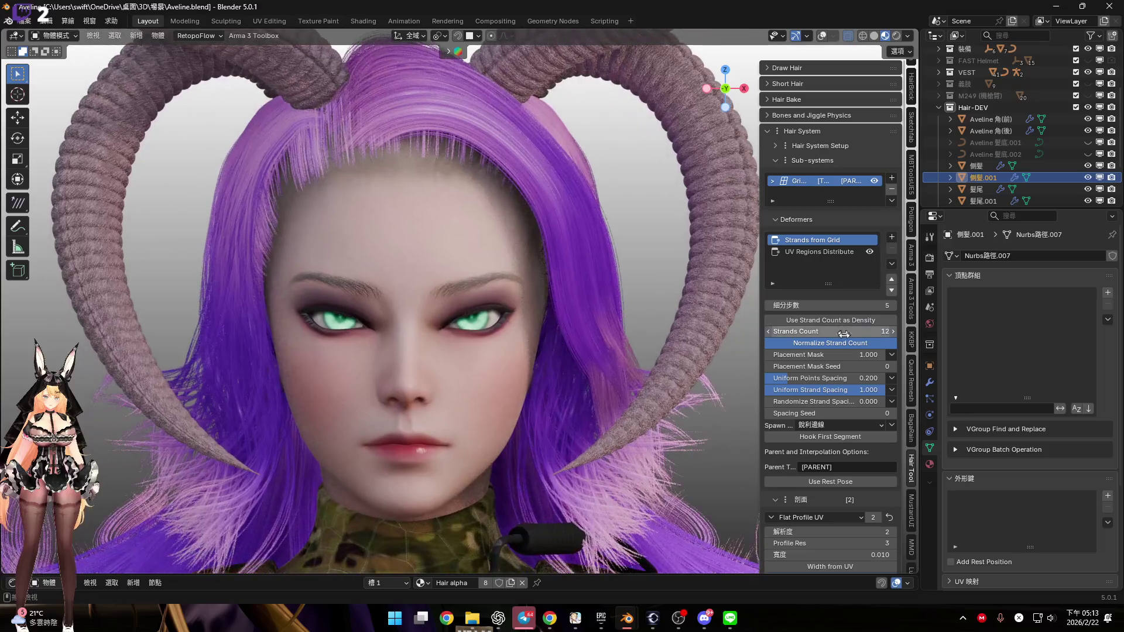
{"action": "mouse_move", "coordinate": [614, 266]}
{"action": "middle_mouse_down"}
{"action": "mouse_move", "coordinate": [624, 275]}
{"action": "mouse_move", "coordinate": [549, 271]}
{"action": "mouse_move", "coordinate": [593, 279]}
{"action": "middle_mouse_up"}
{"action": "mouse_move", "coordinate": [831, 331]}
{"action": "left_mouse_down"}
{"action": "mouse_move", "coordinate": [867, 331]}
{"action": "mouse_move", "coordinate": [830, 331]}
{"action": "left_mouse_up"}
Settle the Strands Count at 30 and select the UV Regions Distribute deformer
{"action": "middle_click_drag", "start_coordinate": [495, 319], "coordinate": [602, 293]}
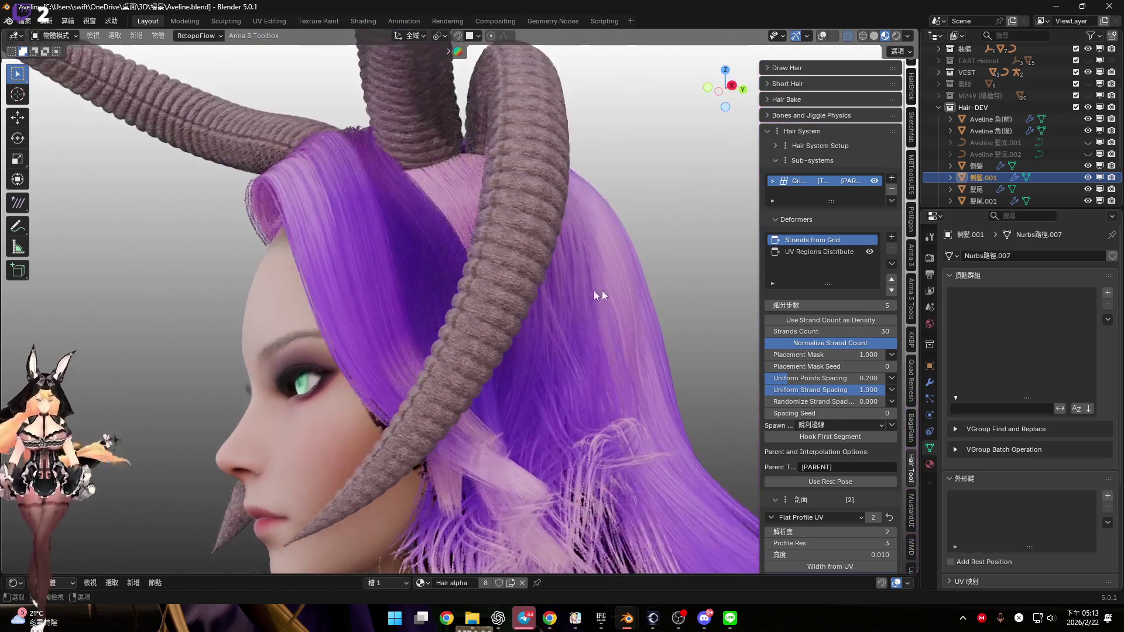
{"action": "middle_click_drag", "start_coordinate": [475, 318], "coordinate": [591, 316]}
{"action": "left_click", "coordinate": [819, 252]}
Preview UV regions 2, 3 and 4 on the bangs, then cancel and reopen the picker
{"action": "left_click", "coordinate": [860, 306]}
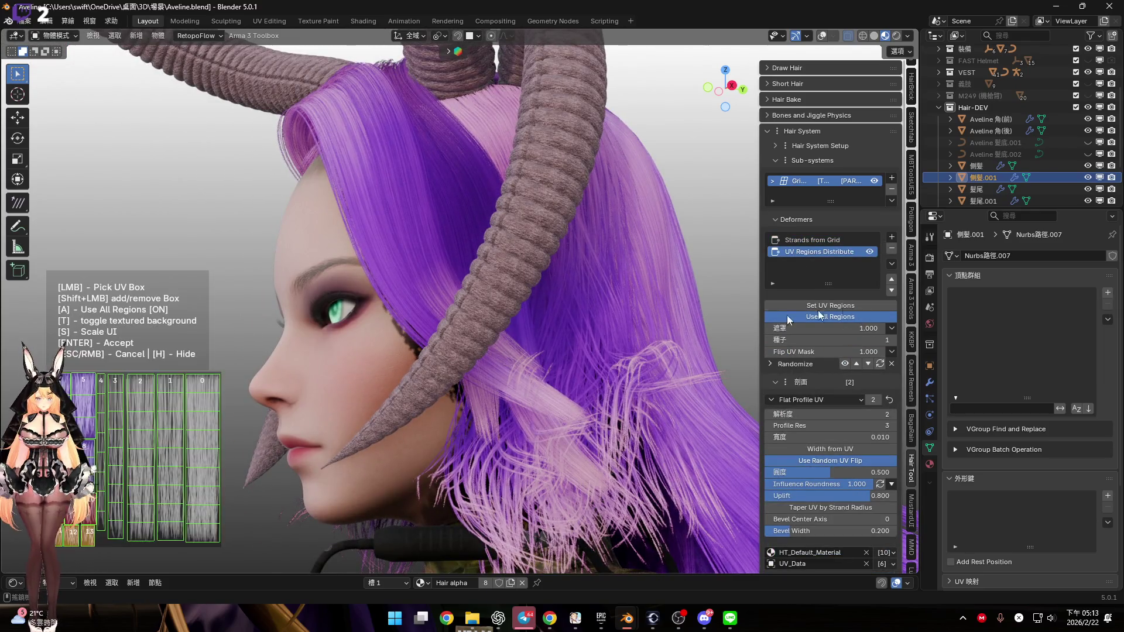
{"action": "left_click", "coordinate": [139, 499]}
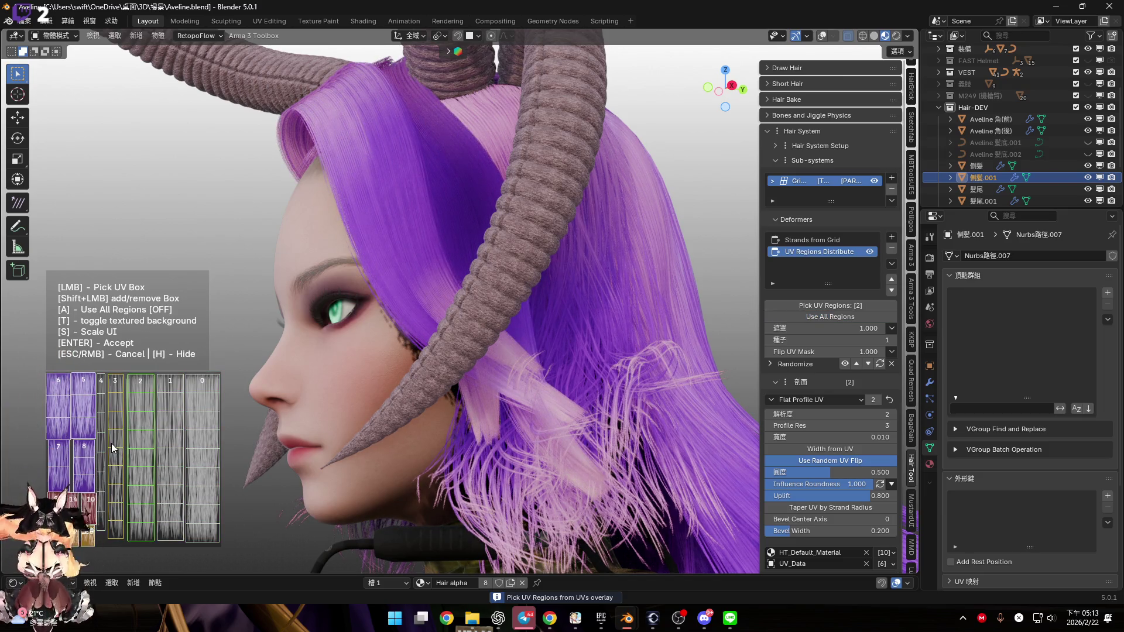
{"action": "left_click", "coordinate": [111, 443]}
{"action": "left_click", "coordinate": [101, 441]}
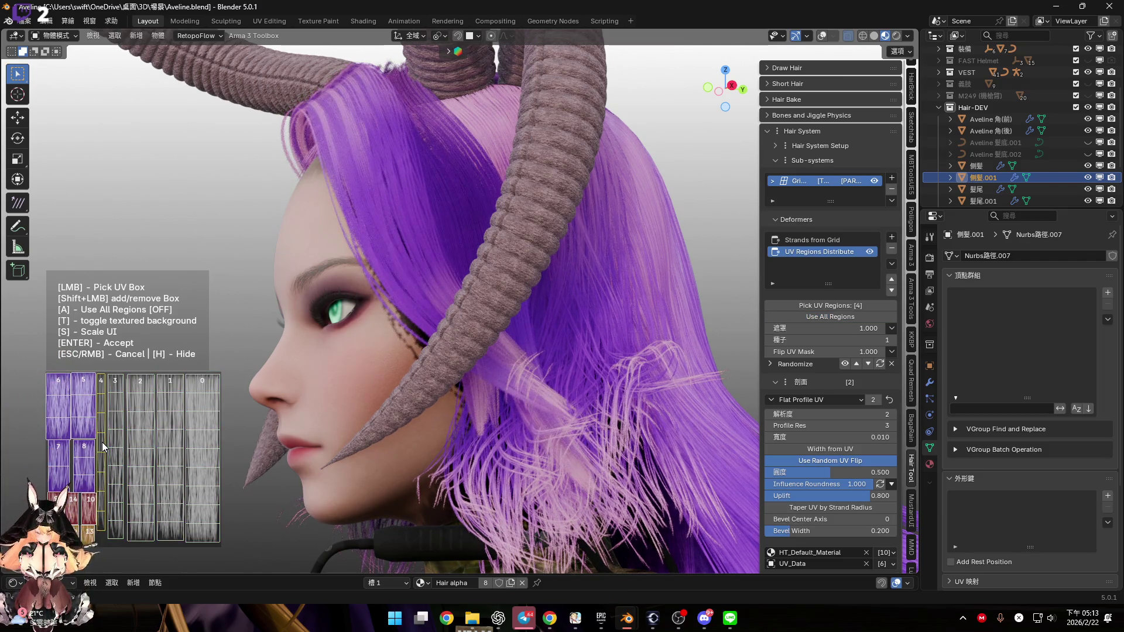
{"action": "scroll", "coordinate": [322, 225], "scroll_direction": "up", "scroll_amount": 2}
{"action": "scroll", "coordinate": [451, 174], "scroll_direction": "up", "scroll_amount": 5}
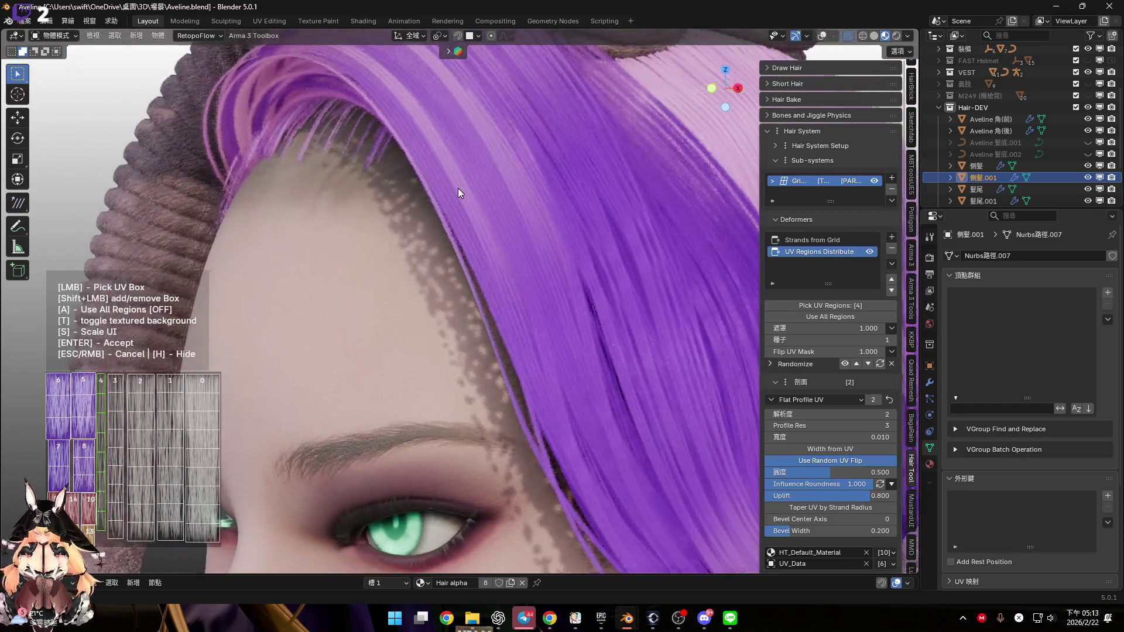
{"action": "scroll", "coordinate": [384, 209], "scroll_direction": "up", "scroll_amount": 2}
{"action": "scroll", "coordinate": [382, 209], "scroll_direction": "down", "scroll_amount": 4}
{"action": "key", "text": "a"}
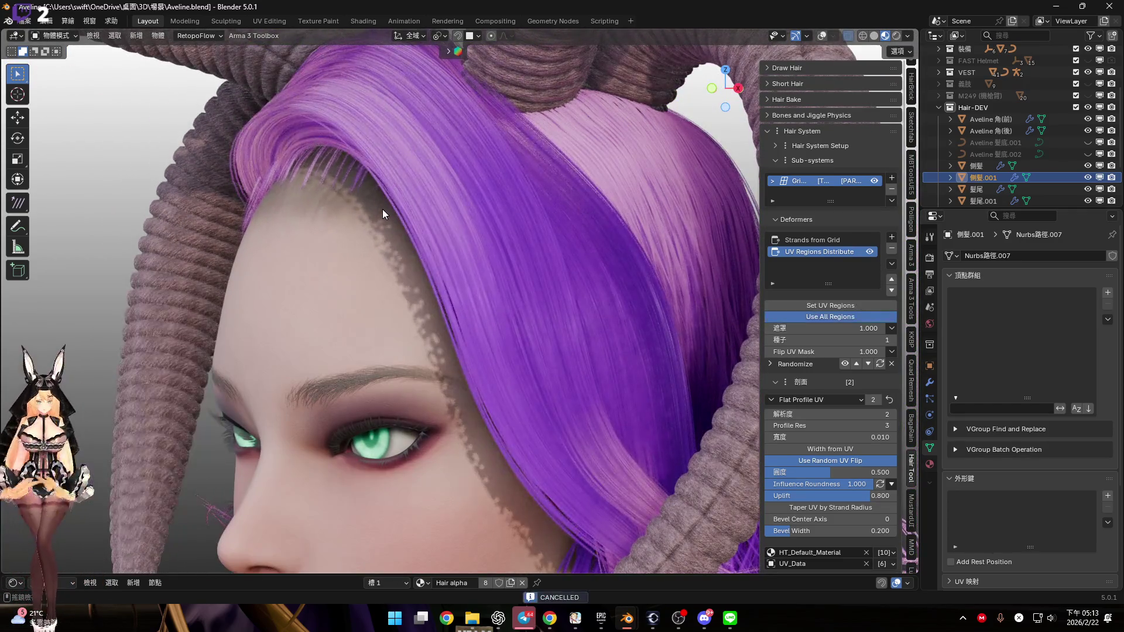
{"action": "left_click", "coordinate": [830, 307]}
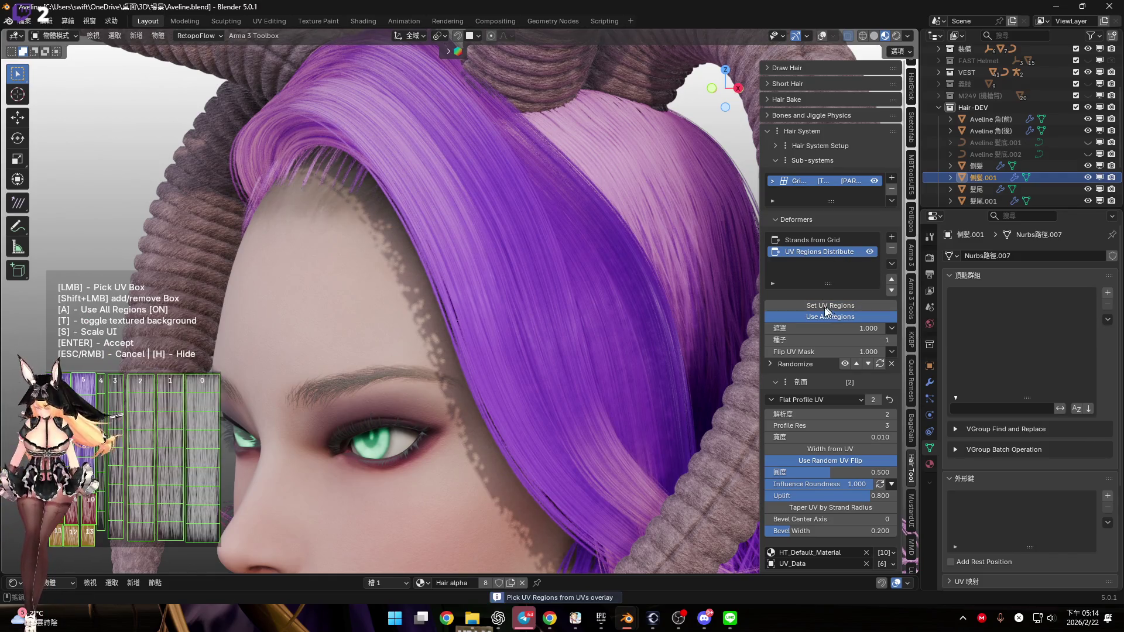
Preview UV regions 0, 2, 4, 5, 6, 8 and 7 on the bang strands
{"action": "left_click", "coordinate": [198, 413]}
{"action": "left_click", "coordinate": [141, 413]}
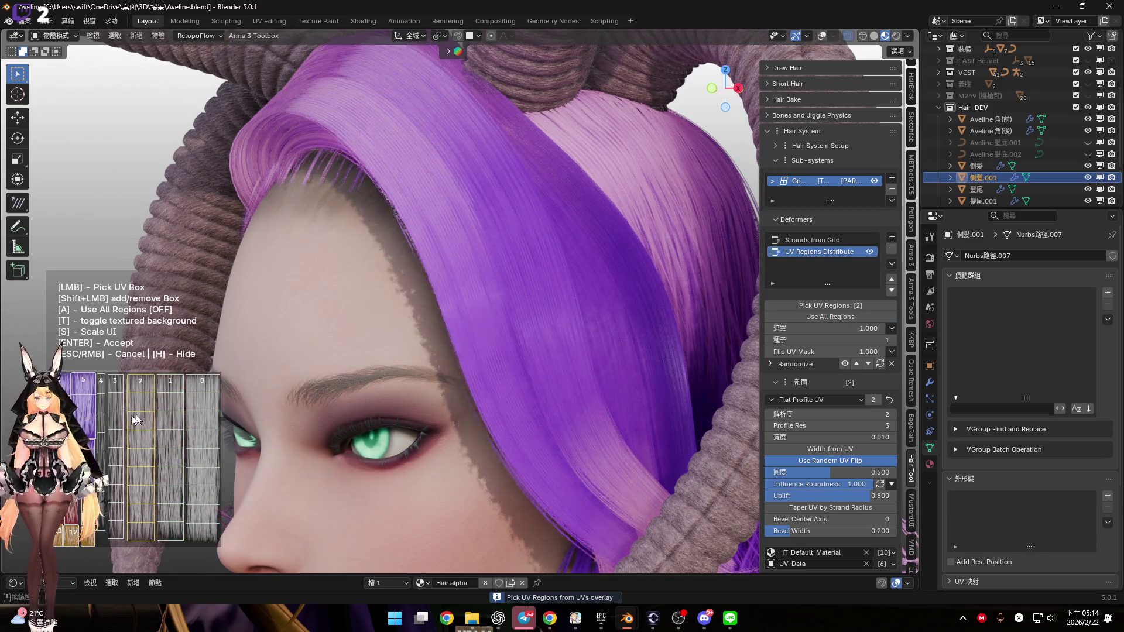
{"action": "left_click", "coordinate": [103, 418]}
{"action": "left_click", "coordinate": [81, 415]}
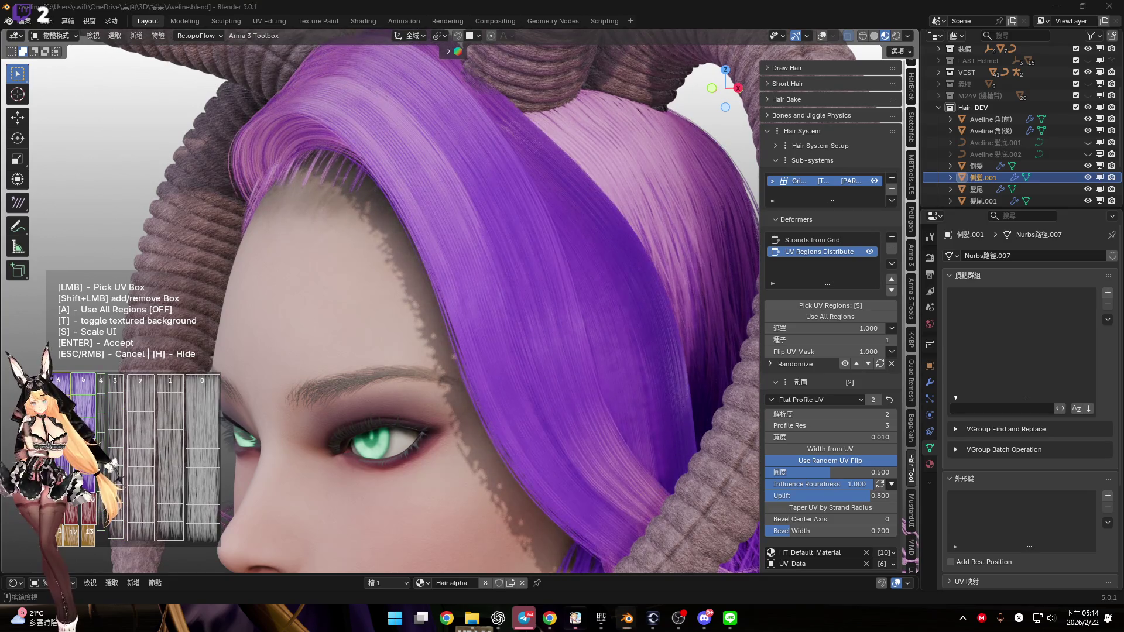
{"action": "left_click", "coordinate": [57, 413]}
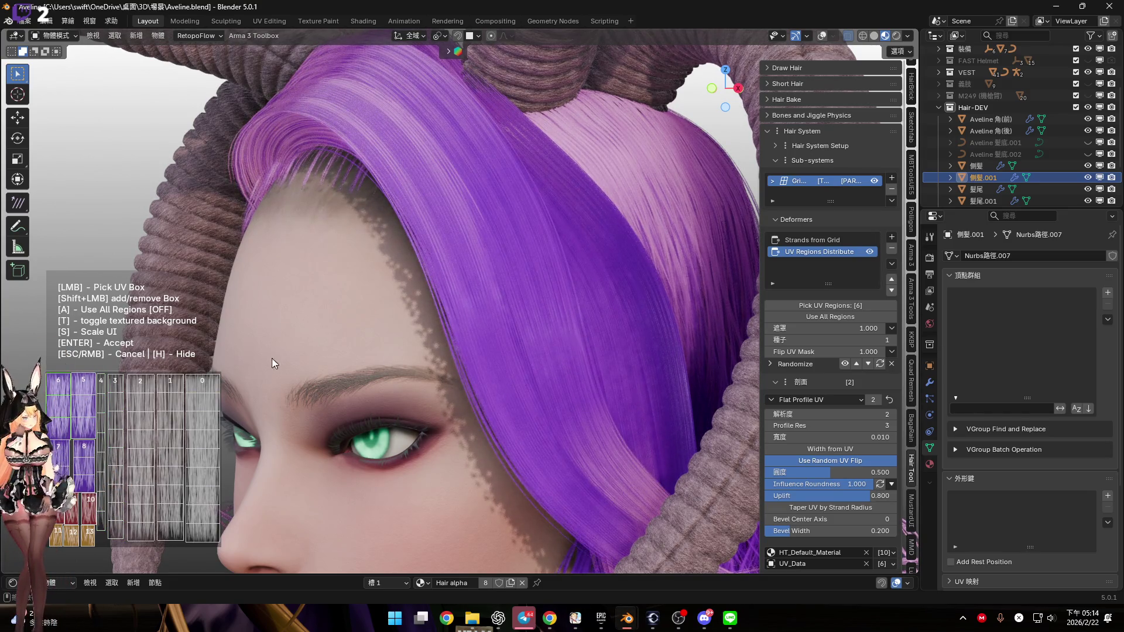
{"action": "left_click", "coordinate": [89, 467]}
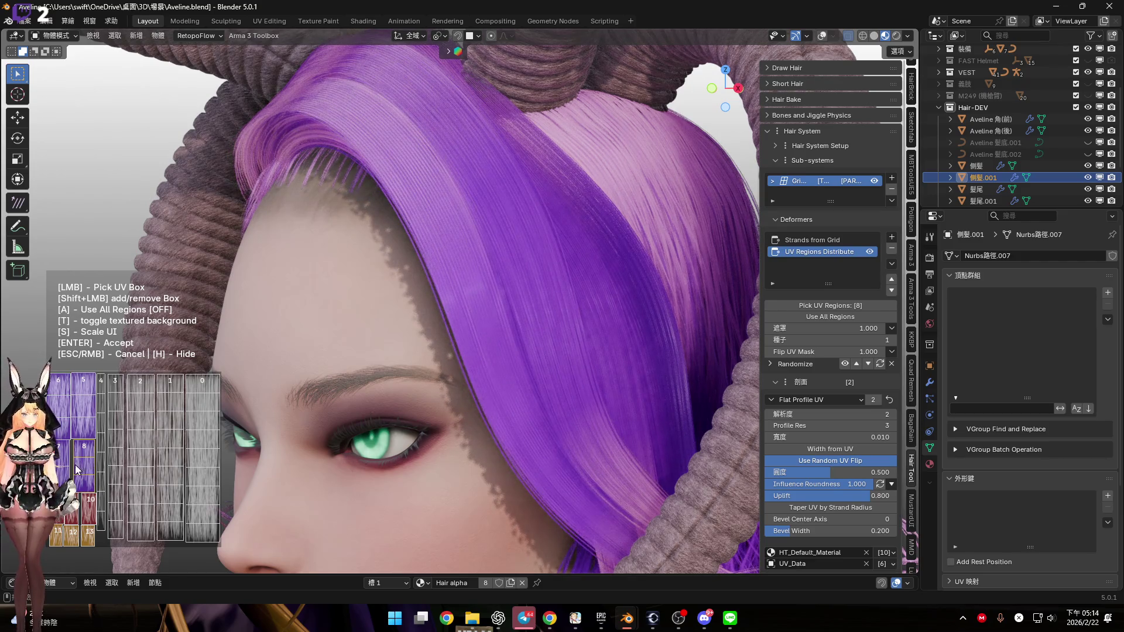
{"action": "left_click", "coordinate": [66, 462]}
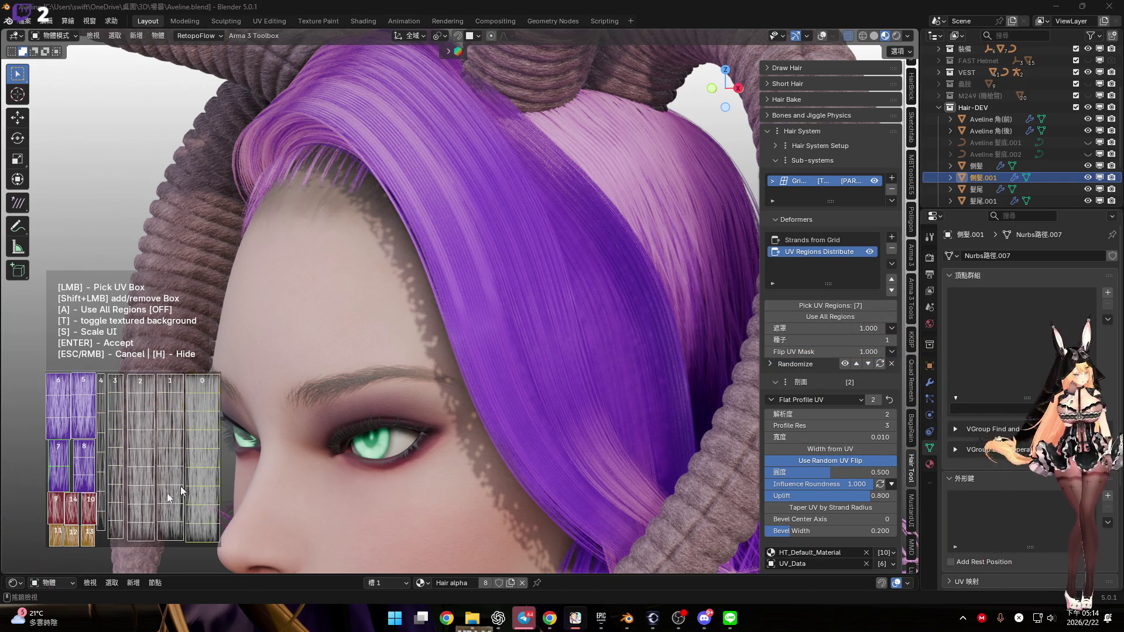
Try UV regions 10, 14, 9 and 11, then cancel the picker without applying
{"action": "left_click", "coordinate": [82, 512]}
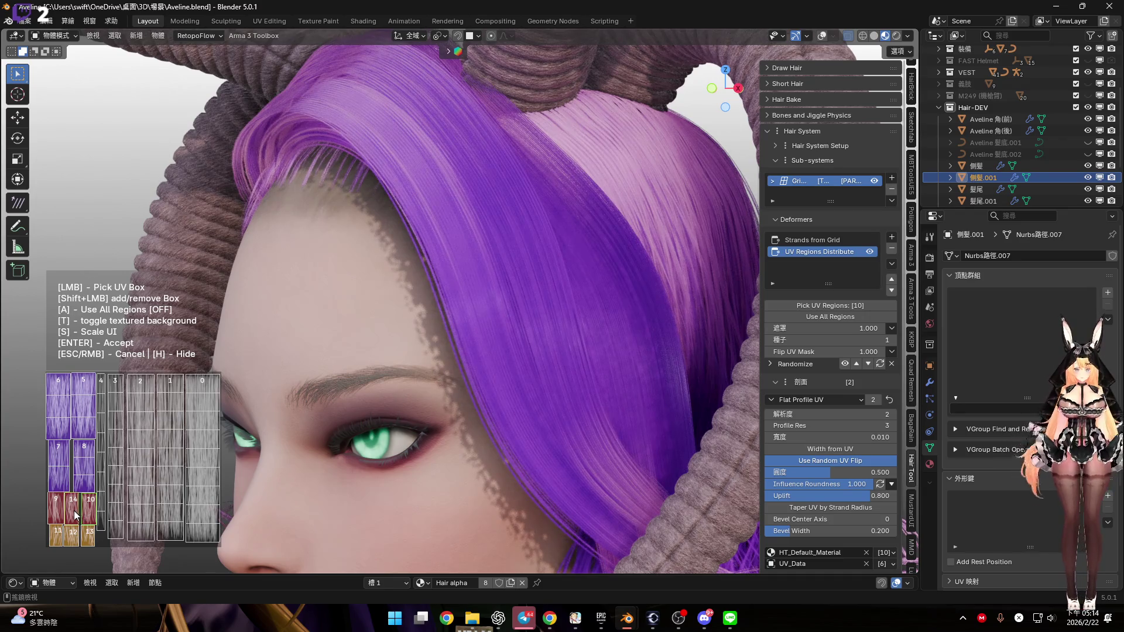
{"action": "left_click", "coordinate": [65, 508]}
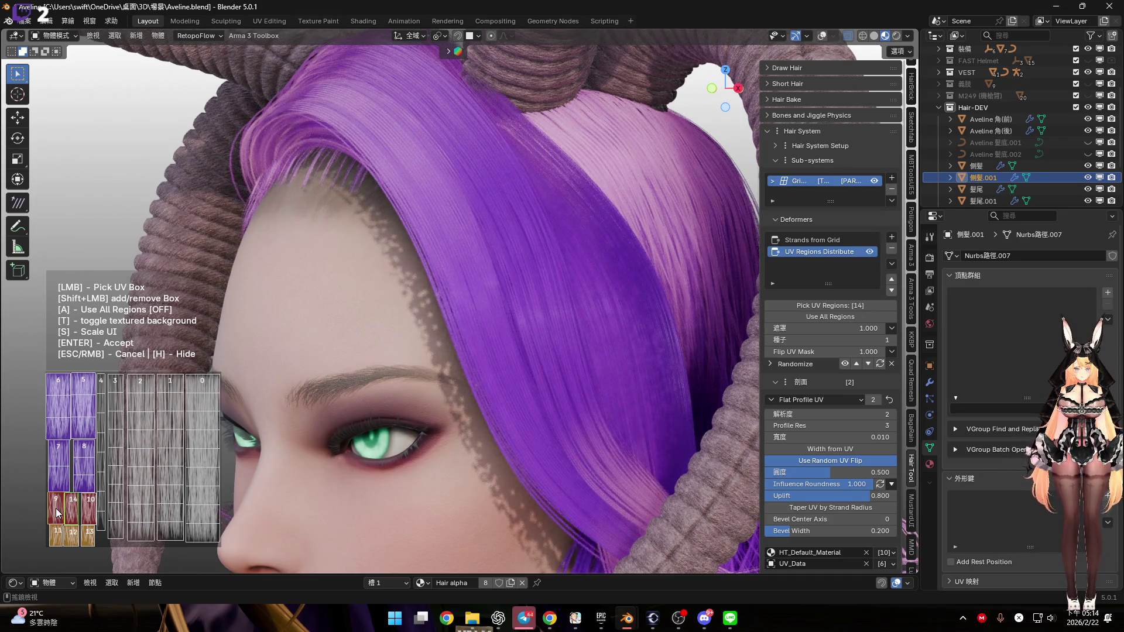
{"action": "left_click", "coordinate": [54, 508]}
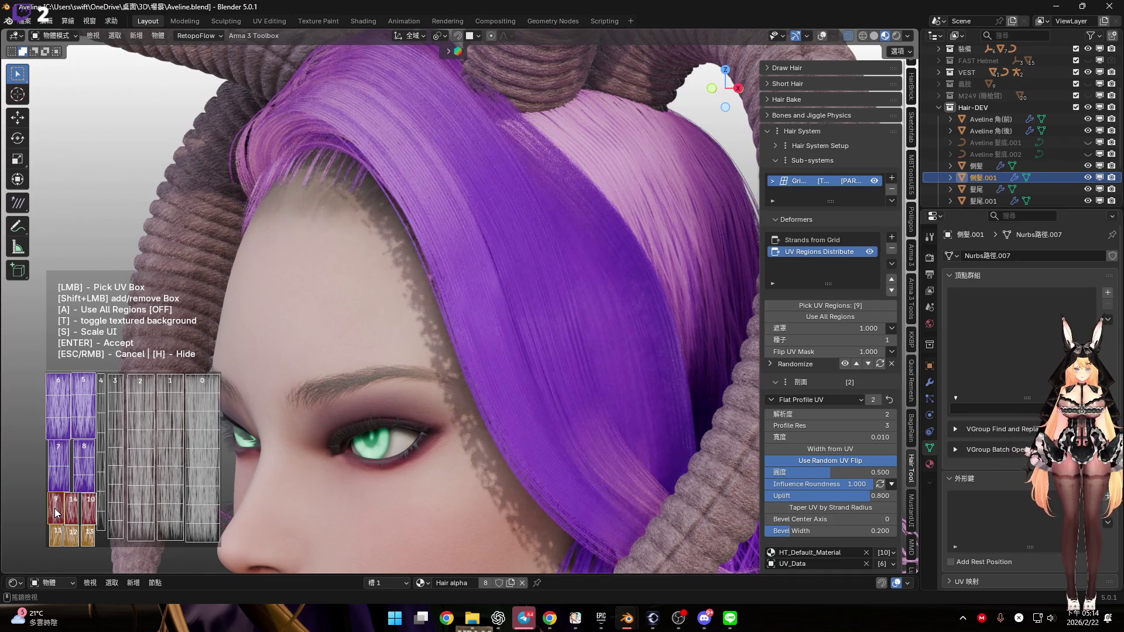
{"action": "left_click", "coordinate": [58, 540]}
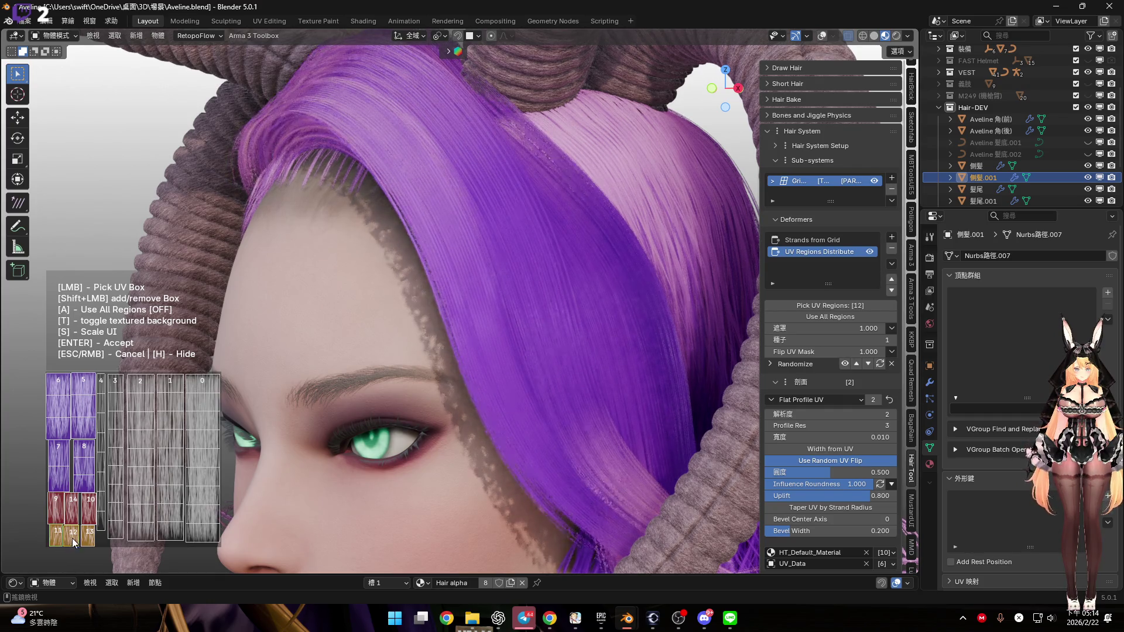
{"action": "key", "text": "Escape"}
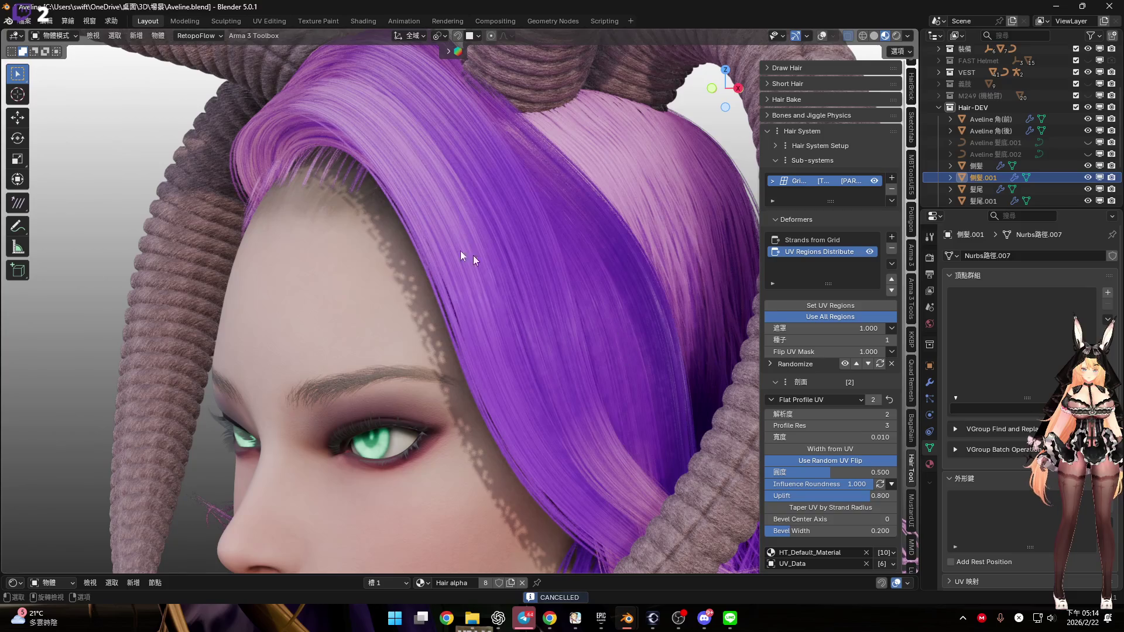
Reopen the UV region picker and try regions 0, 4 and 7 on the bangs
{"action": "scroll", "coordinate": [431, 245], "scroll_direction": "down", "scroll_amount": 5}
{"action": "mouse_move", "coordinate": [431, 264]}
{"action": "middle_mouse_down"}
{"action": "mouse_move", "coordinate": [446, 248]}
{"action": "mouse_move", "coordinate": [403, 279]}
{"action": "mouse_move", "coordinate": [416, 269]}
{"action": "mouse_move", "coordinate": [452, 289]}
{"action": "mouse_move", "coordinate": [476, 282]}
{"action": "mouse_move", "coordinate": [438, 265]}
{"action": "mouse_move", "coordinate": [486, 268]}
{"action": "mouse_move", "coordinate": [445, 244]}
{"action": "middle_mouse_up"}
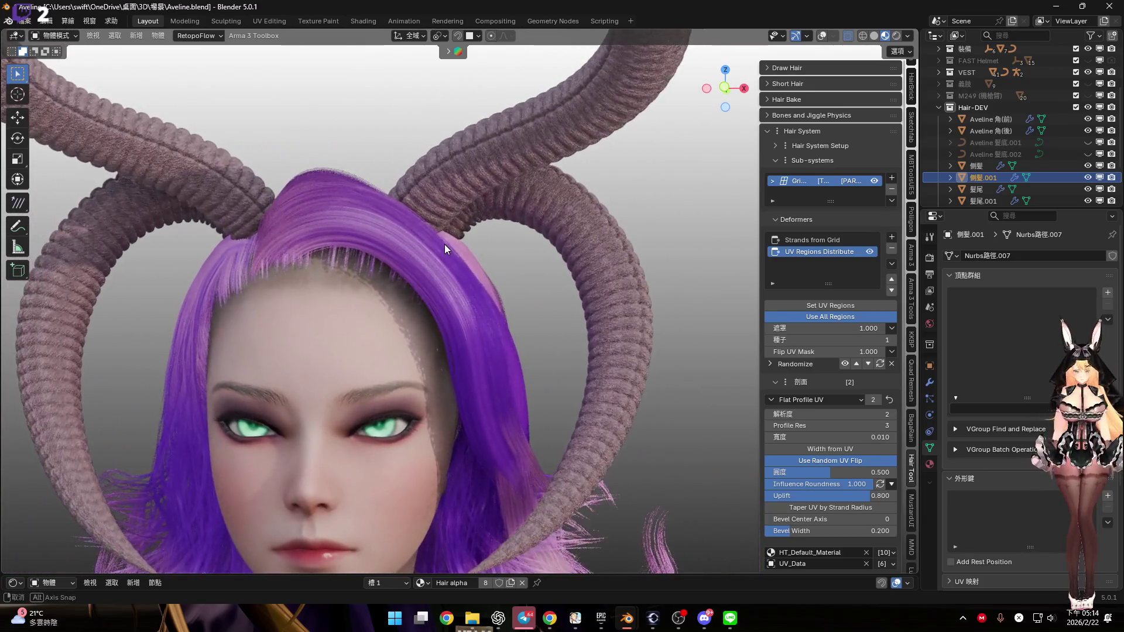
{"action": "left_click", "coordinate": [830, 305]}
{"action": "left_click", "coordinate": [209, 433]}
{"action": "mouse_move", "coordinate": [322, 339]}
{"action": "middle_mouse_down"}
{"action": "mouse_move", "coordinate": [401, 296]}
{"action": "mouse_move", "coordinate": [448, 349]}
{"action": "mouse_move", "coordinate": [406, 367]}
{"action": "mouse_move", "coordinate": [360, 353]}
{"action": "mouse_move", "coordinate": [384, 333]}
{"action": "mouse_move", "coordinate": [431, 328]}
{"action": "mouse_move", "coordinate": [484, 369]}
{"action": "mouse_move", "coordinate": [187, 415]}
{"action": "middle_mouse_up"}
{"action": "scroll", "coordinate": [404, 304], "scroll_direction": "up", "scroll_amount": 3}
{"action": "left_click", "coordinate": [100, 422]}
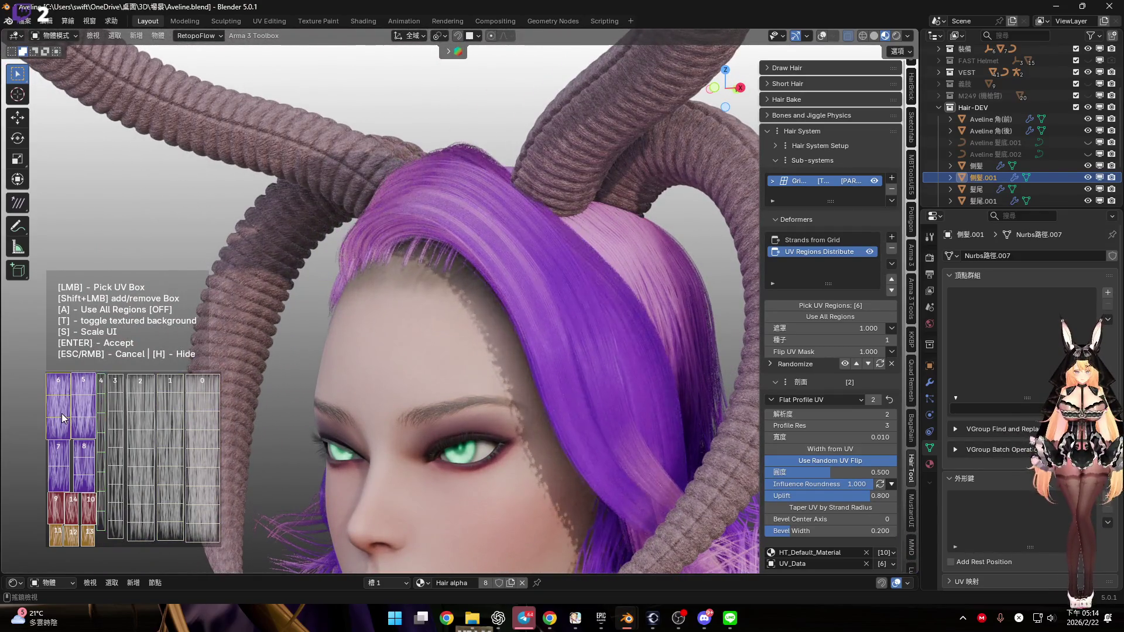
{"action": "left_click", "coordinate": [65, 455]}
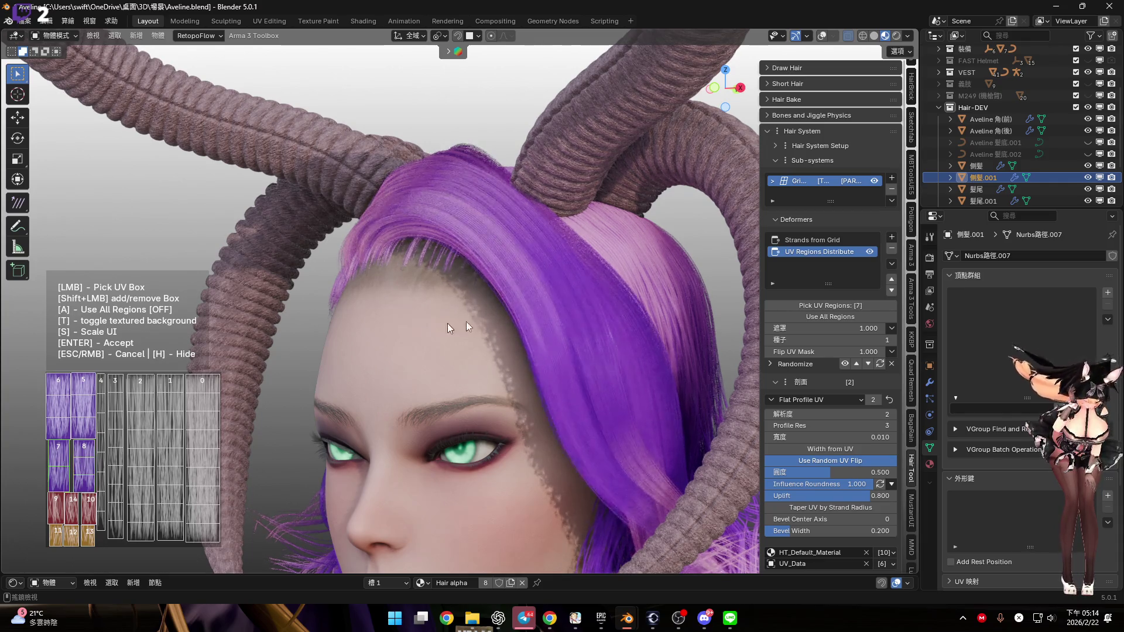
Try regions 14, 11 and 1, then go back to UV region 4 and accept it
{"action": "scroll", "coordinate": [447, 323], "scroll_direction": "up", "scroll_amount": 5}
{"action": "scroll", "coordinate": [469, 342], "scroll_direction": "up", "scroll_amount": 2}
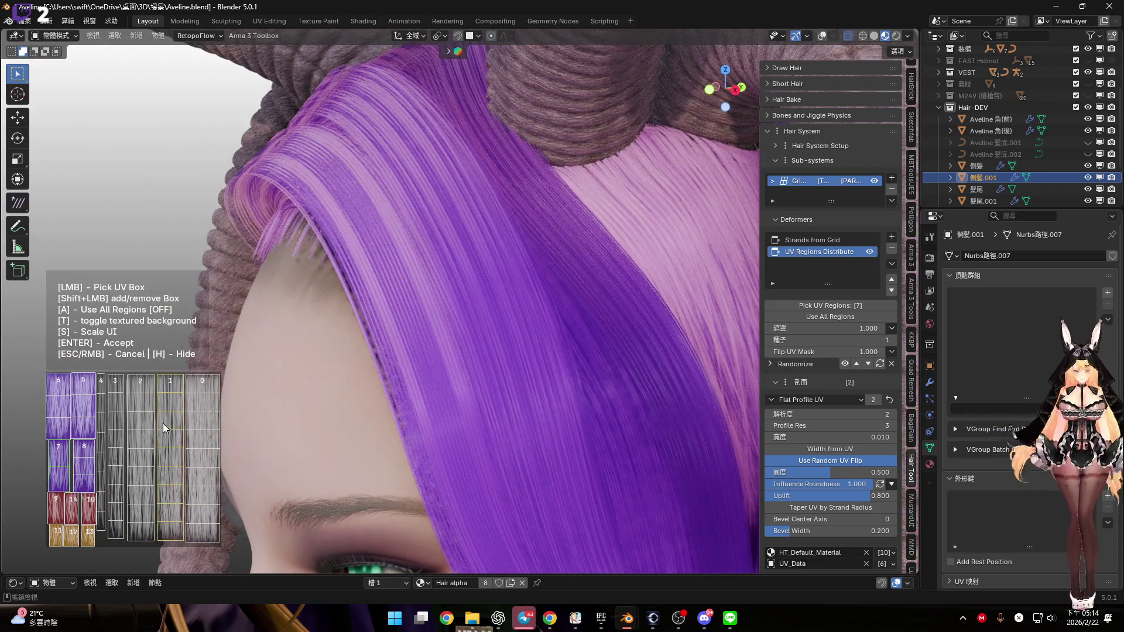
{"action": "left_click", "coordinate": [73, 504]}
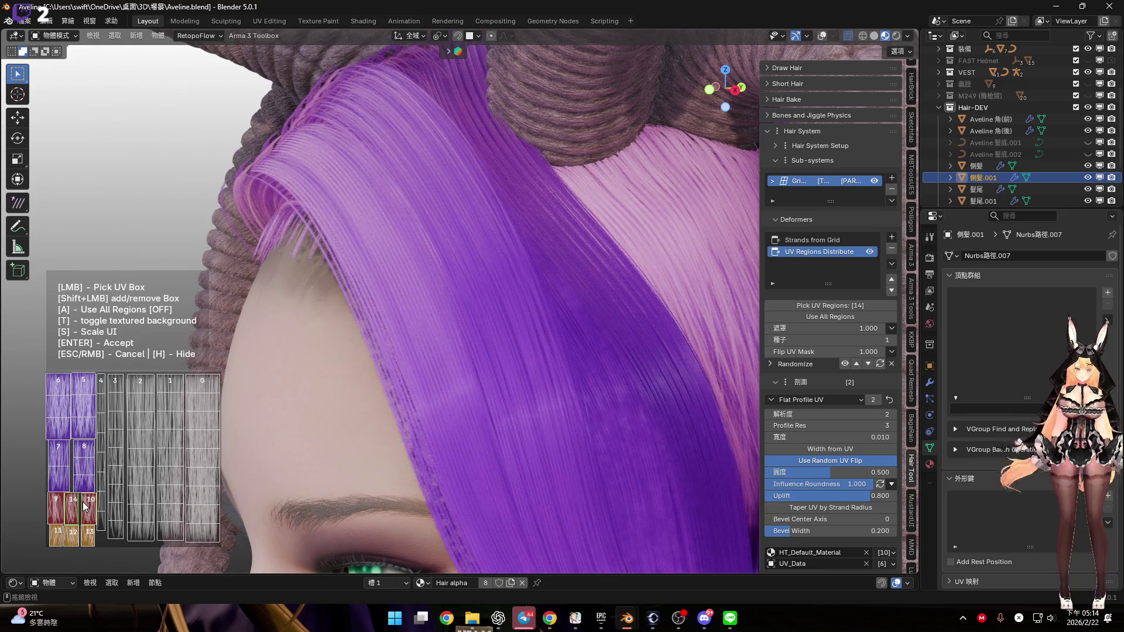
{"action": "left_click", "coordinate": [55, 538]}
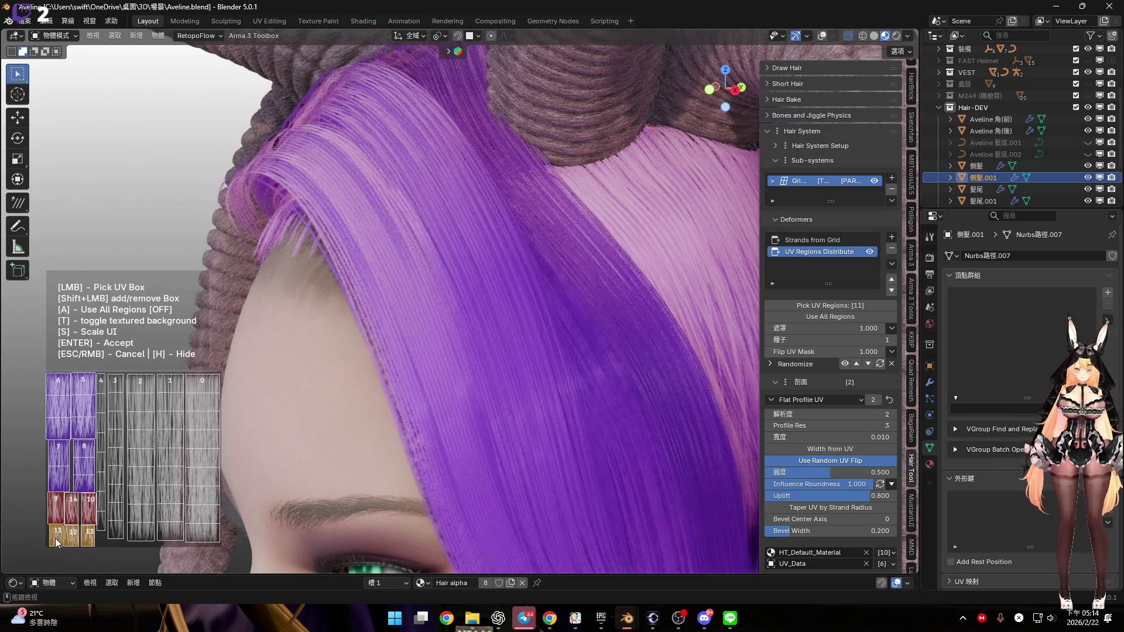
{"action": "left_click", "coordinate": [173, 441]}
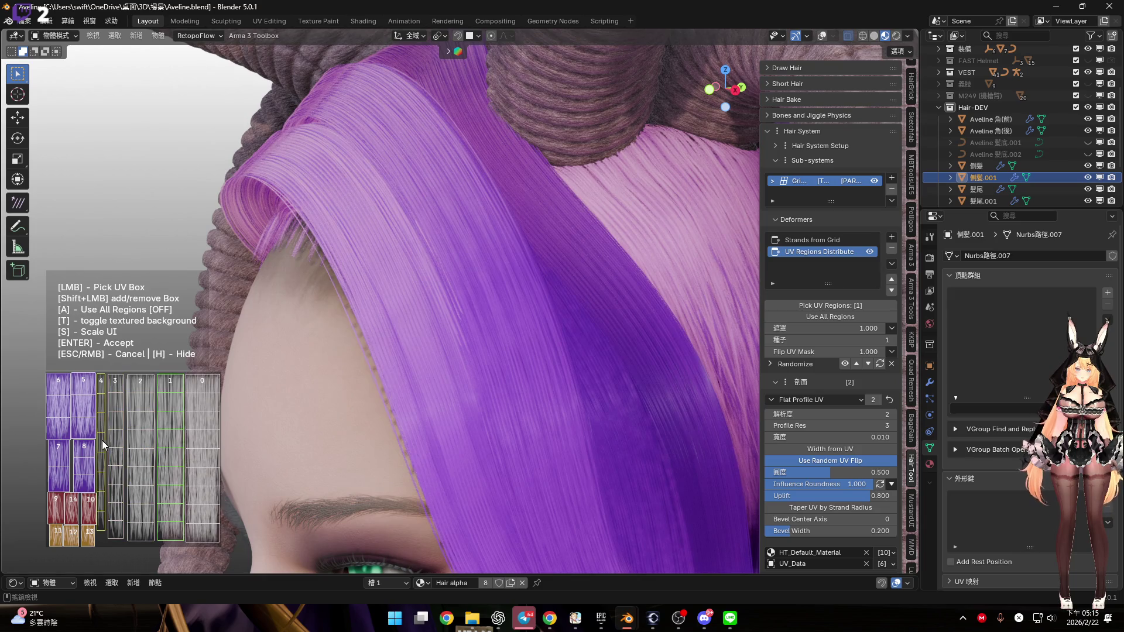
{"action": "left_click", "coordinate": [102, 440]}
{"action": "mouse_move", "coordinate": [385, 350]}
{"action": "middle_mouse_down"}
{"action": "mouse_move", "coordinate": [444, 355]}
{"action": "mouse_move", "coordinate": [459, 371]}
{"action": "middle_mouse_up"}
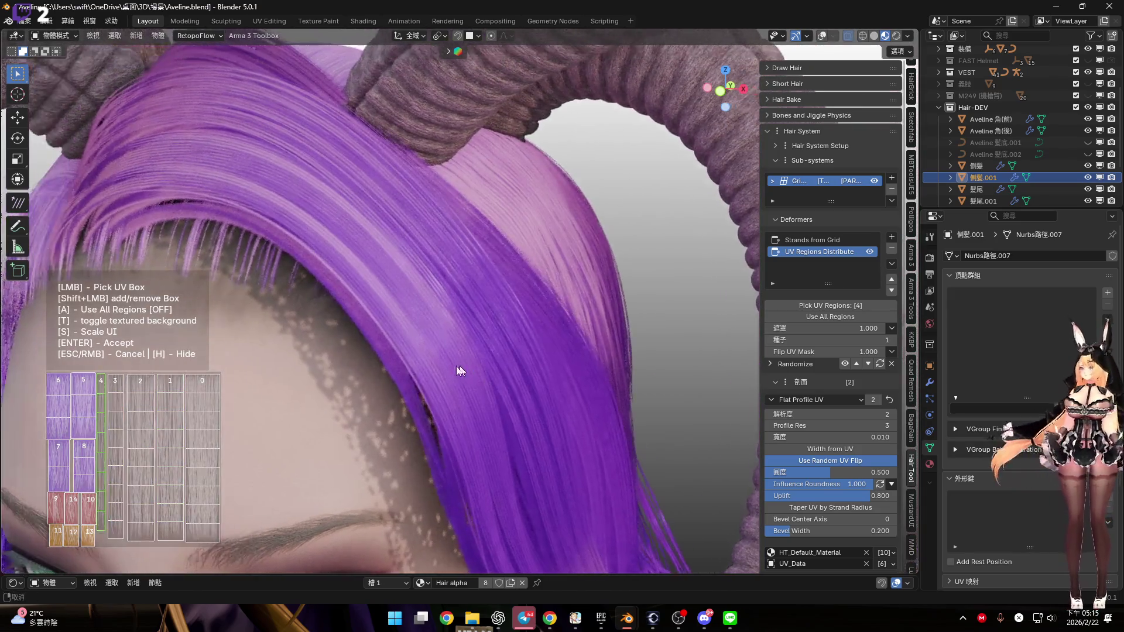
{"action": "scroll", "coordinate": [459, 371], "scroll_direction": "down", "scroll_amount": 5}
{"action": "key", "text": "Return"}
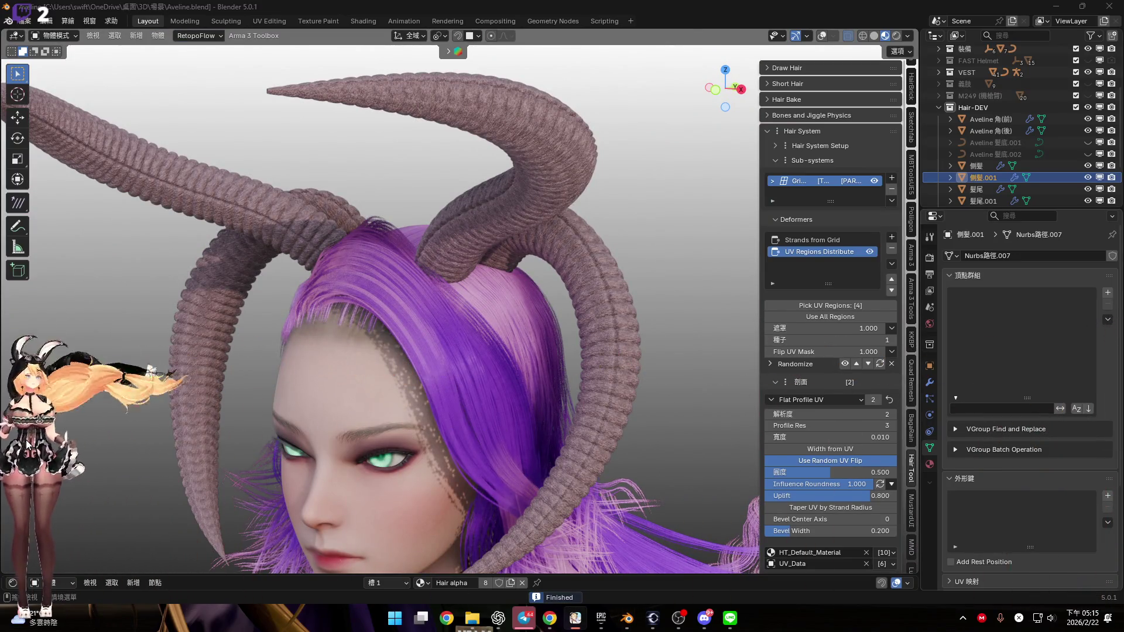
Turn on the desktop avatar's head-follow option in its settings
{"action": "middle_click_drag", "start_coordinate": [381, 409], "coordinate": [383, 395]}
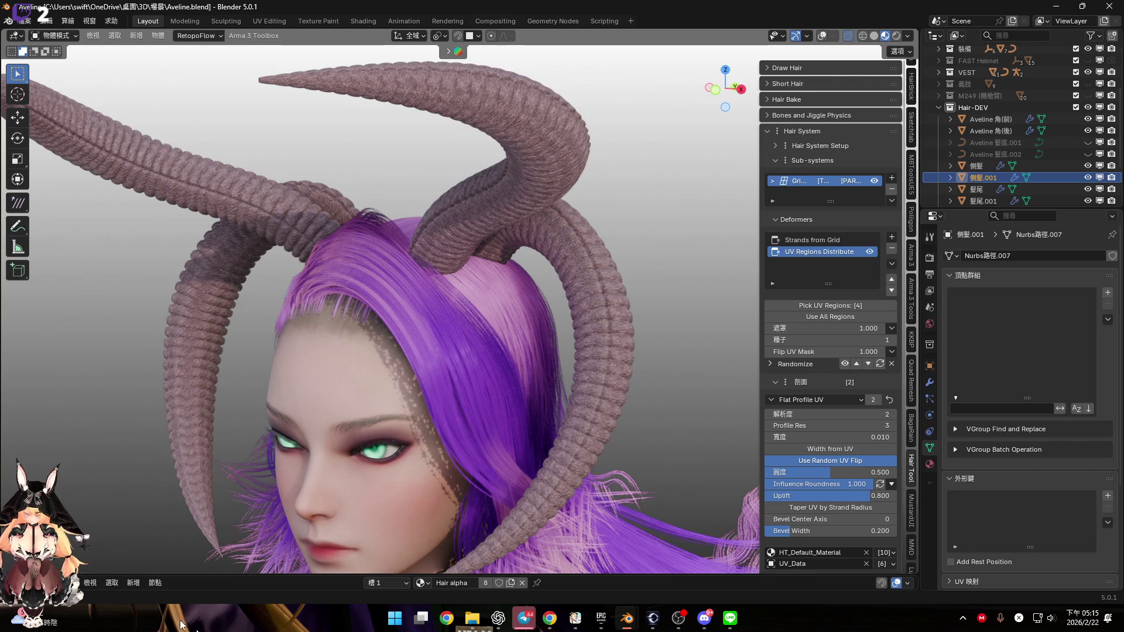
{"action": "right_click", "coordinate": [46, 497]}
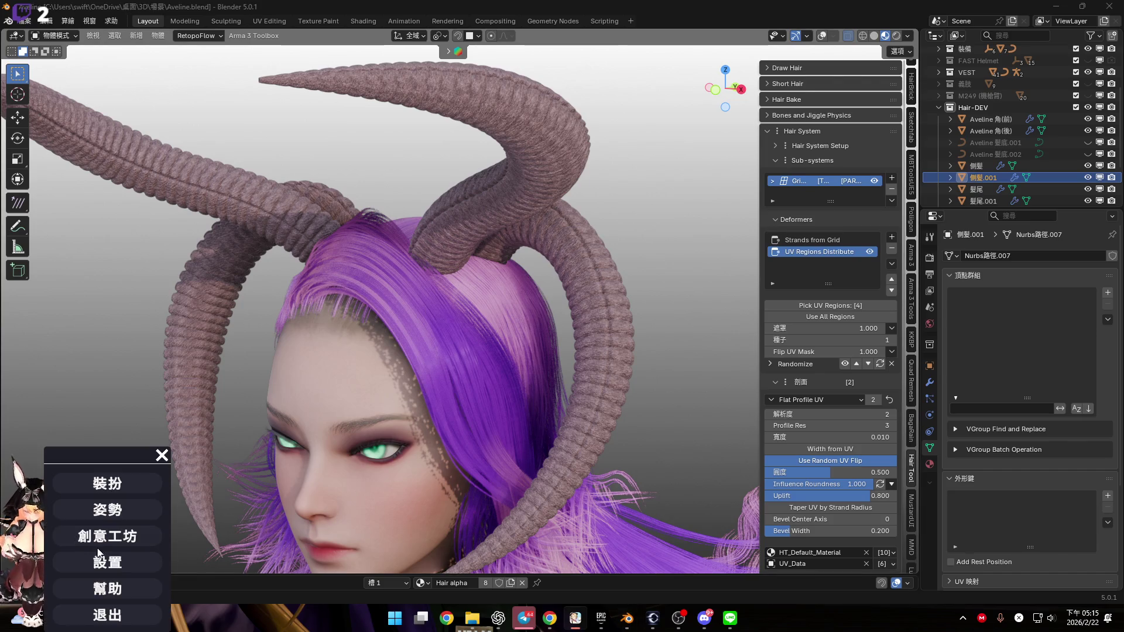
{"action": "left_click", "coordinate": [132, 562]}
{"action": "scroll", "coordinate": [129, 565], "scroll_direction": "down", "scroll_amount": 5}
{"action": "scroll", "coordinate": [127, 567], "scroll_direction": "down", "scroll_amount": 4}
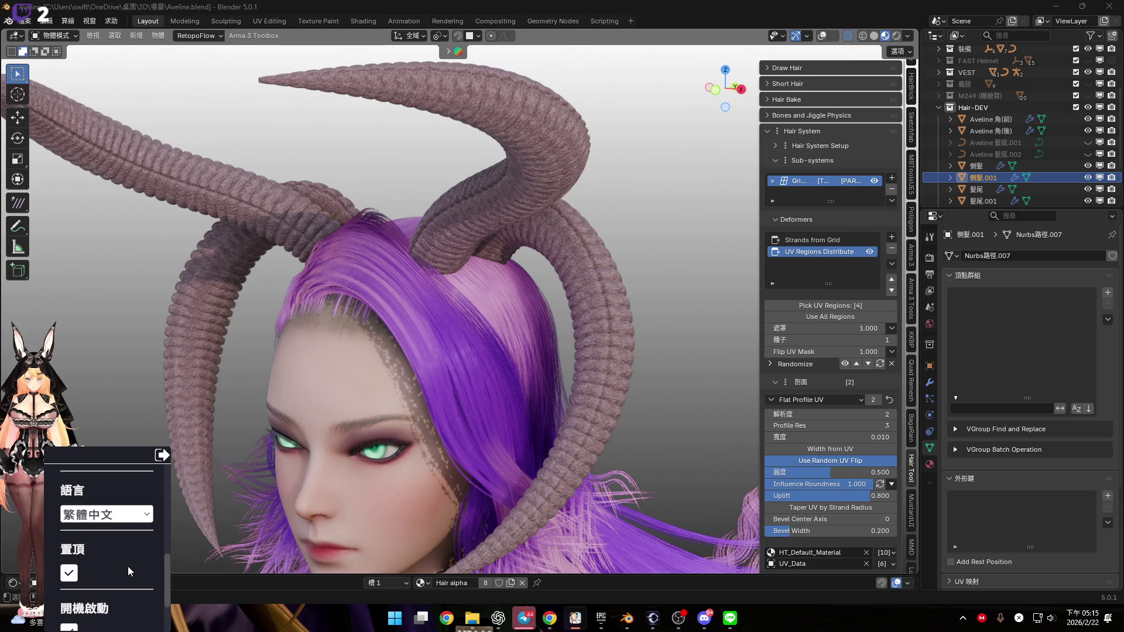
{"action": "left_click", "coordinate": [69, 614]}
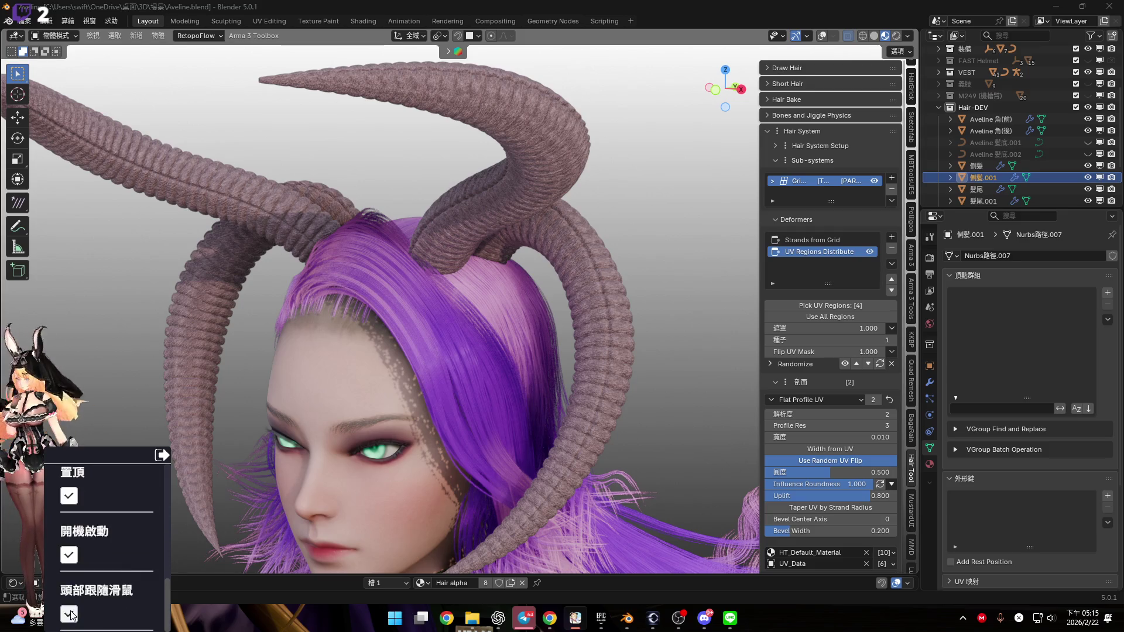
{"action": "left_click", "coordinate": [162, 454]}
{"action": "left_click", "coordinate": [159, 455]}
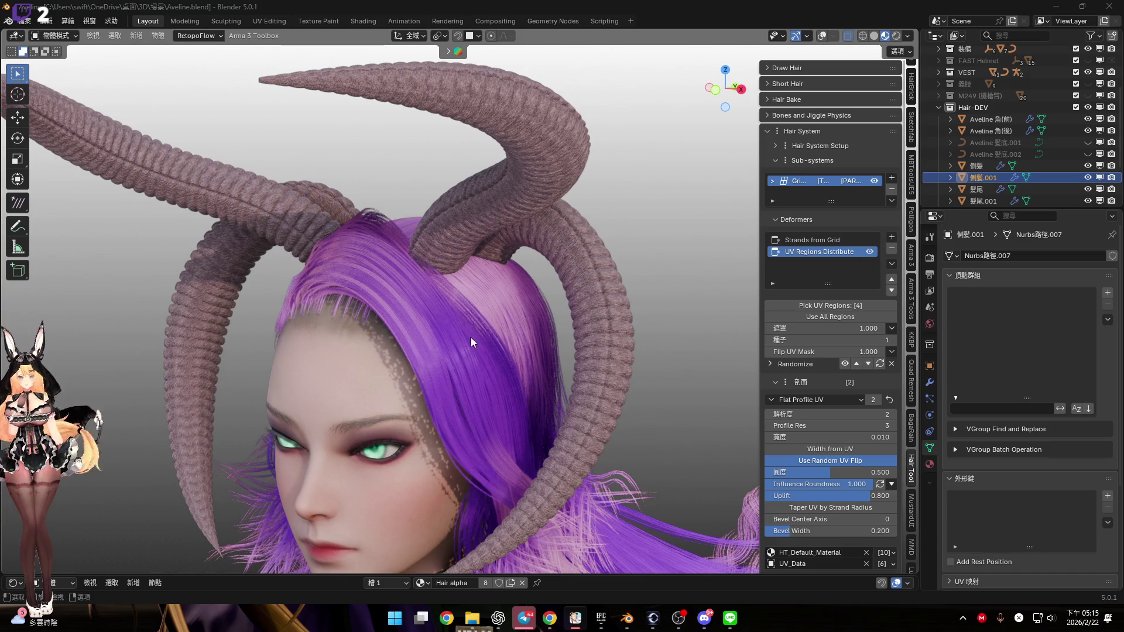
Orbit around the head to inspect the region-4 textured bangs beneath the horns
{"action": "scroll", "coordinate": [430, 331], "scroll_direction": "up", "scroll_amount": 5}
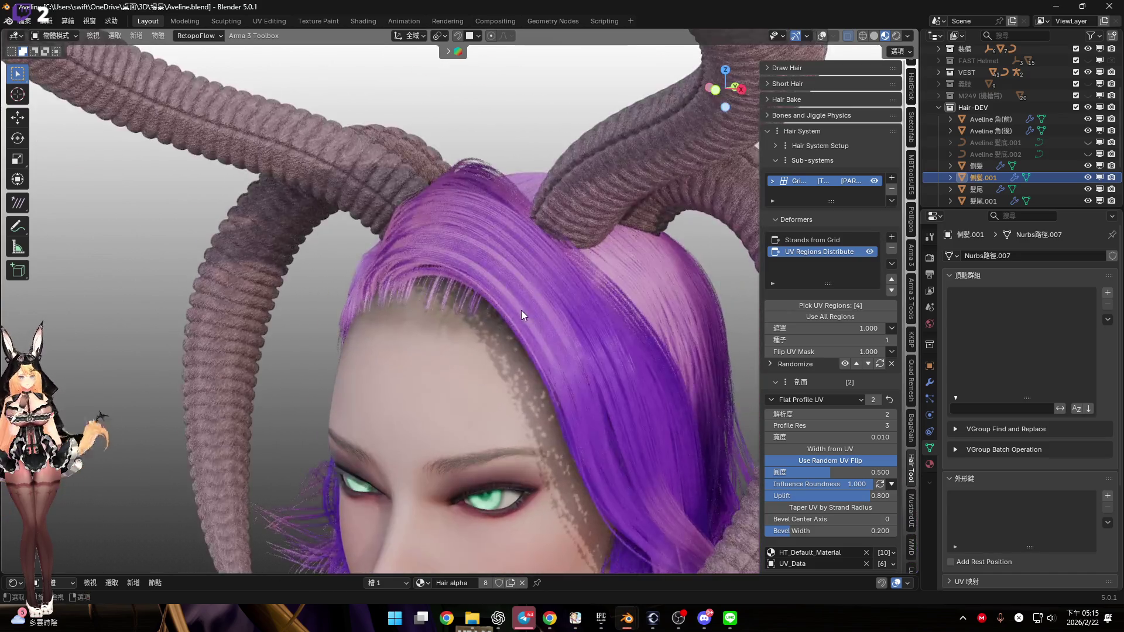
{"action": "middle_click_drag", "start_coordinate": [523, 315], "coordinate": [445, 352]}
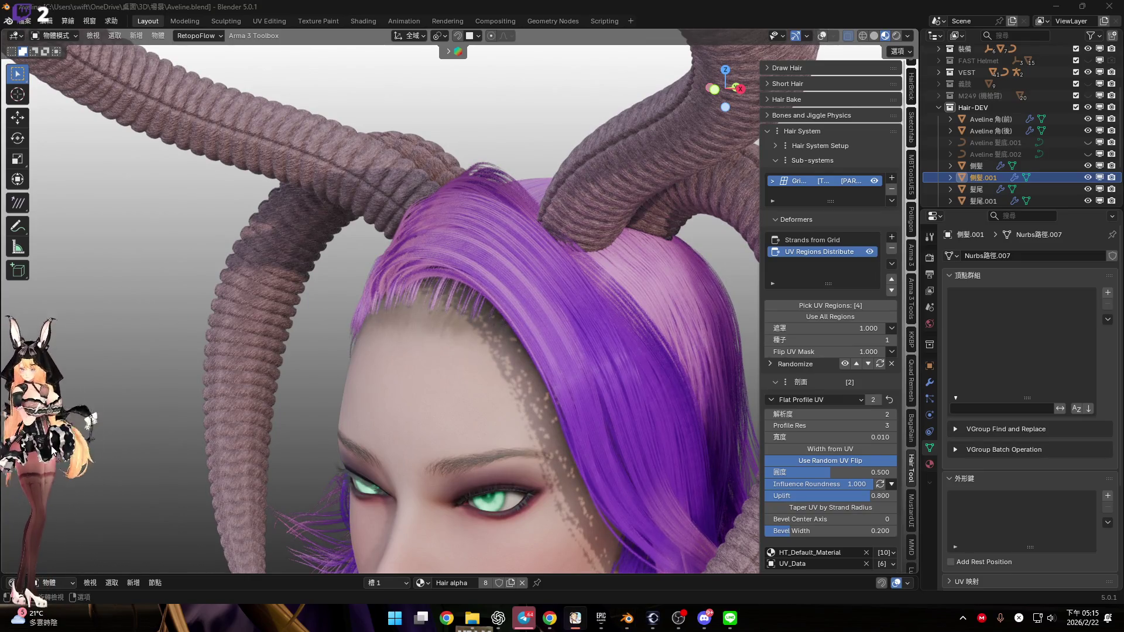
{"action": "mouse_move", "coordinate": [583, 351]}
{"action": "middle_mouse_down"}
{"action": "mouse_move", "coordinate": [490, 322]}
{"action": "mouse_move", "coordinate": [533, 342]}
{"action": "middle_mouse_up"}
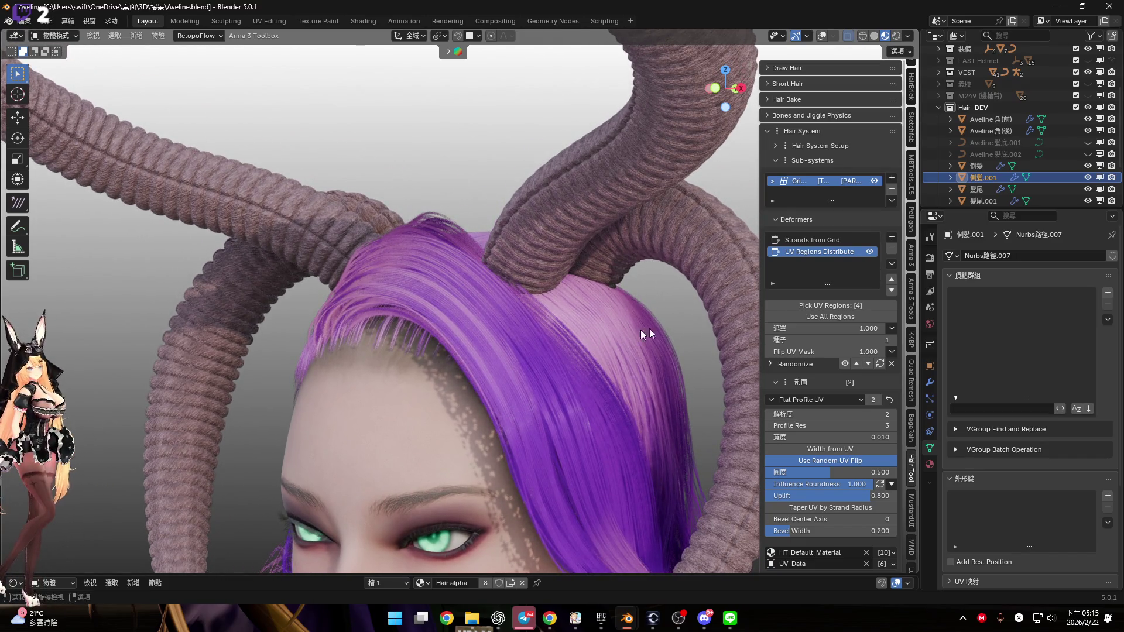
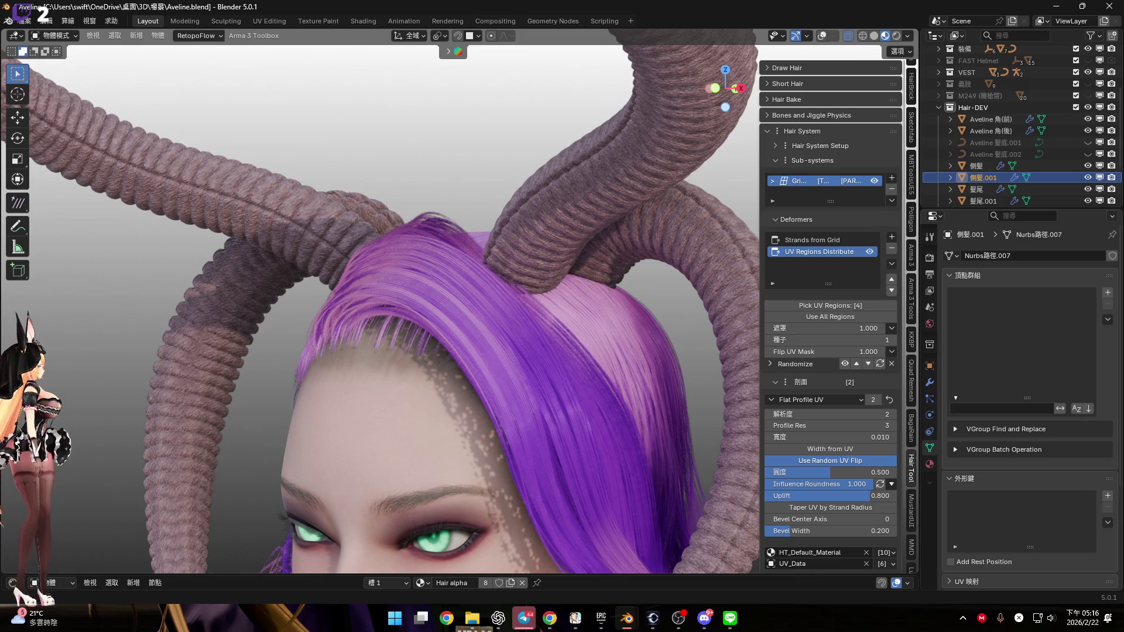
From a left-profile view, bring up the Strands from Grid deformer's settings in the sidebar
{"action": "mouse_move", "coordinate": [556, 377]}
{"action": "middle_mouse_down"}
{"action": "mouse_move", "coordinate": [558, 264]}
{"action": "mouse_move", "coordinate": [548, 279]}
{"action": "mouse_move", "coordinate": [764, 282]}
{"action": "middle_mouse_up"}
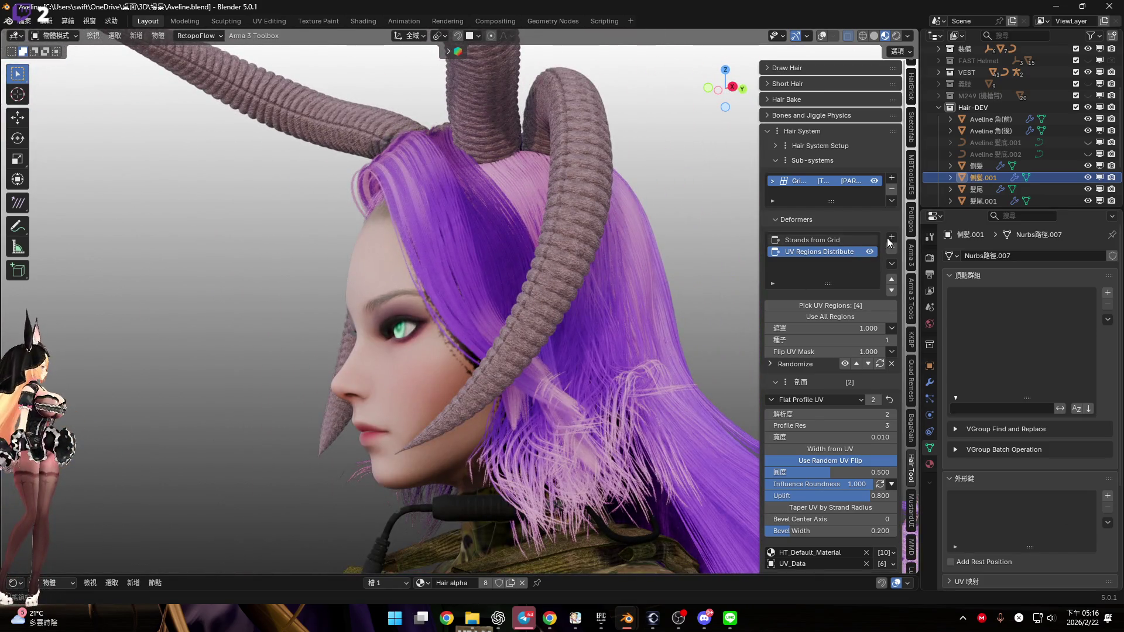
{"action": "left_click", "coordinate": [866, 240]}
{"action": "scroll", "coordinate": [841, 436], "scroll_direction": "down", "scroll_amount": 5}
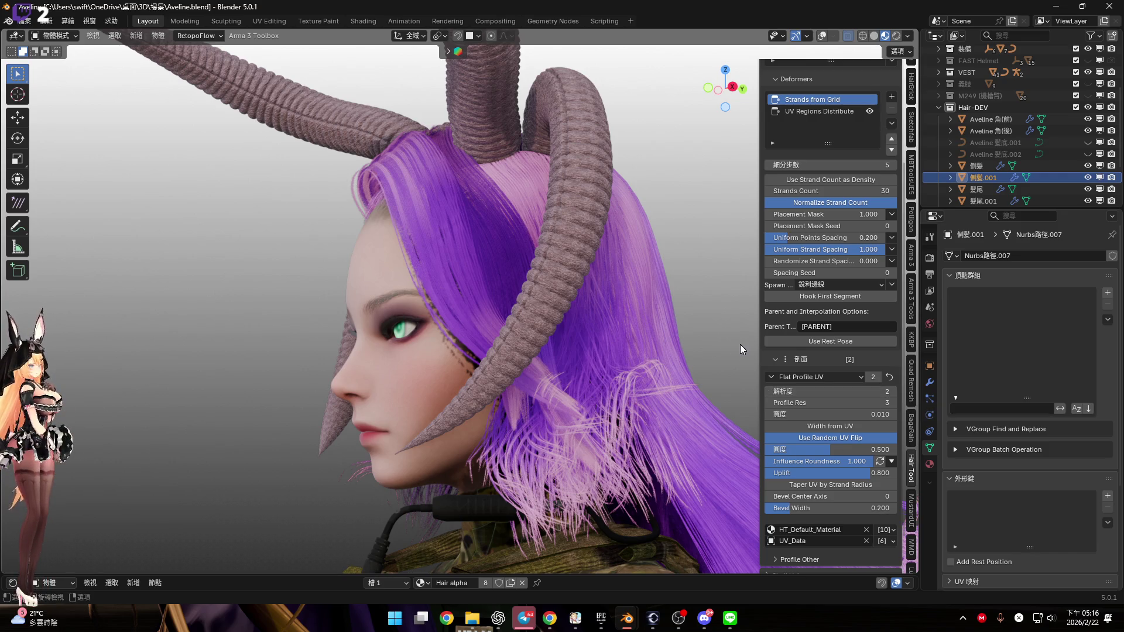
Add an Align Tilt to Source Surface deformer to the hair strands
{"action": "left_click", "coordinate": [892, 97]}
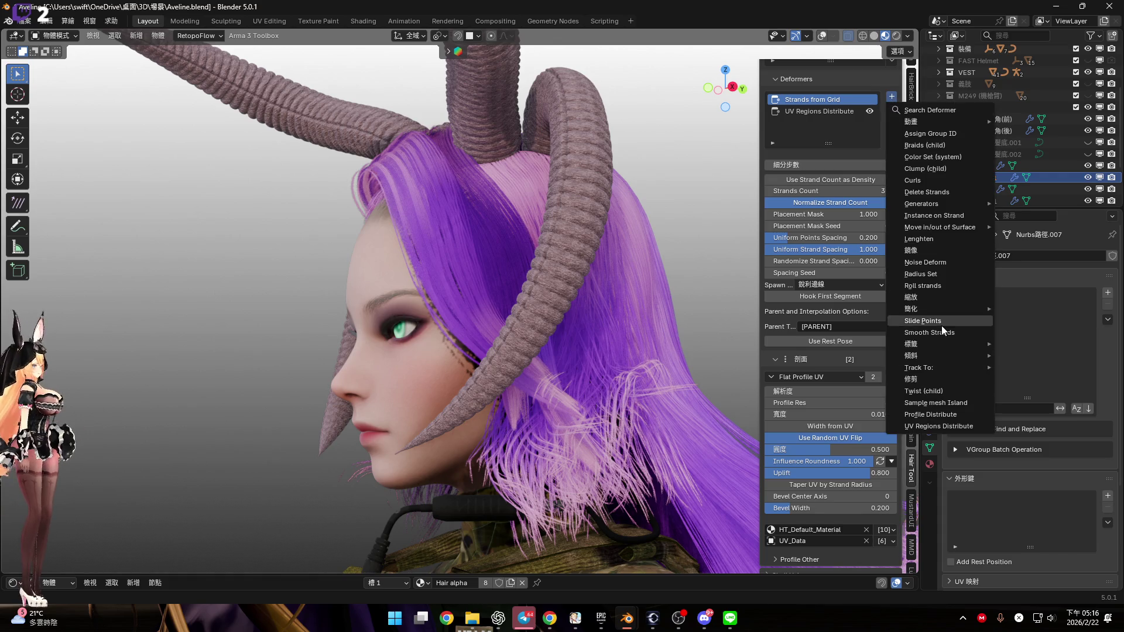
{"action": "mouse_move", "coordinate": [943, 355]}
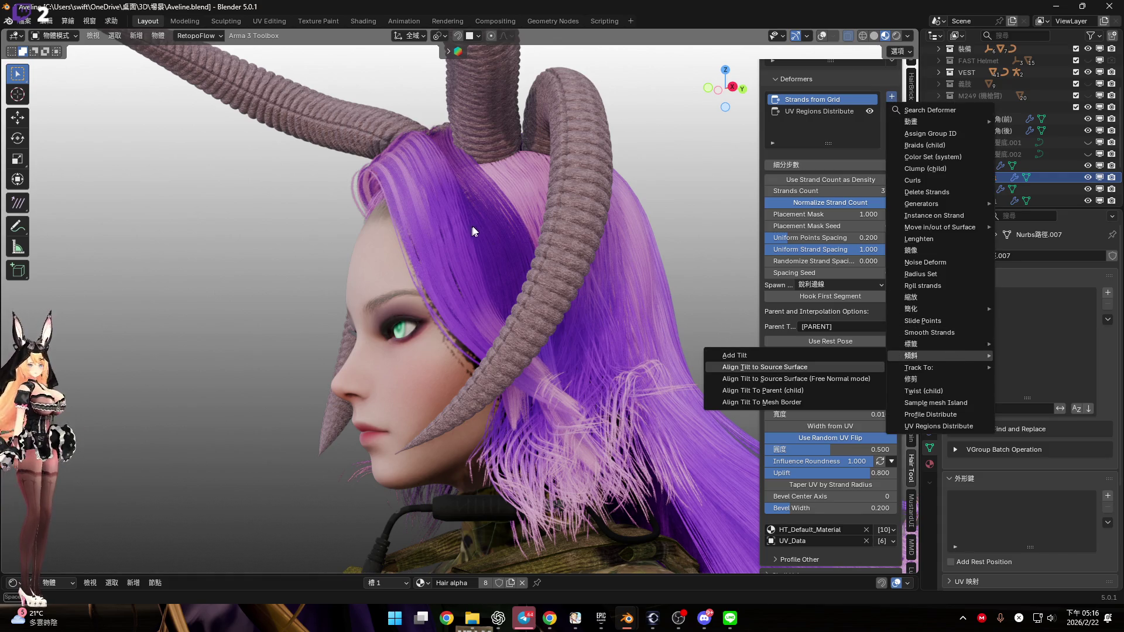
{"action": "key", "text": "Return"}
{"action": "scroll", "coordinate": [503, 251], "scroll_direction": "up", "scroll_amount": 4}
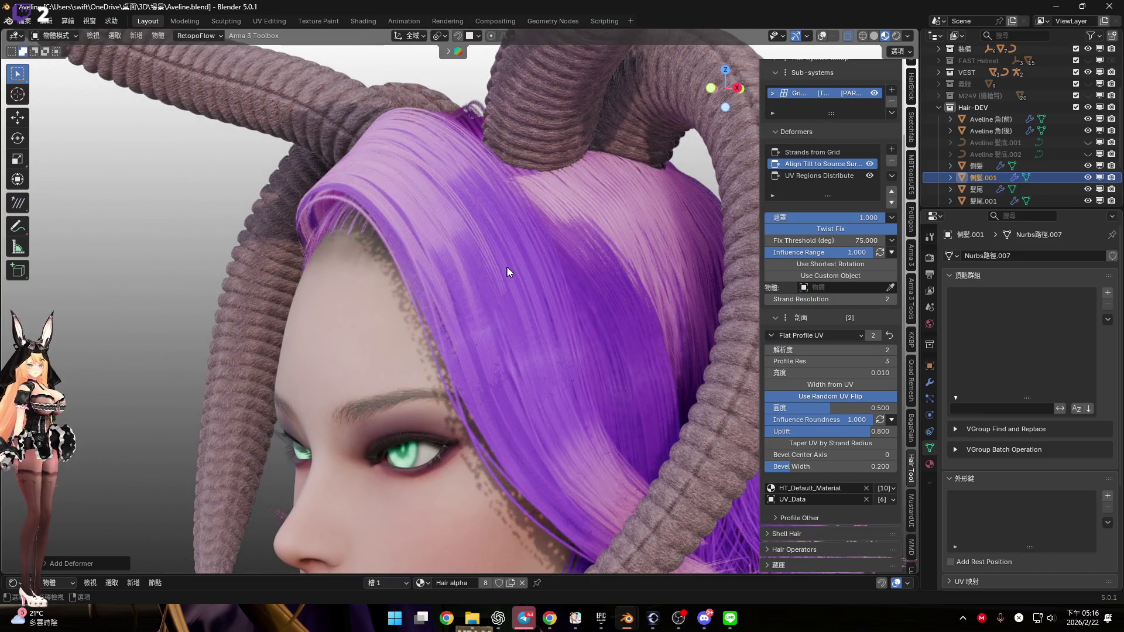
Test the Align Tilt mask at 0, set Flat Profile UV resolution to 8, and toggle the deformer
{"action": "left_click_drag", "start_coordinate": [831, 217], "coordinate": [772, 217]}
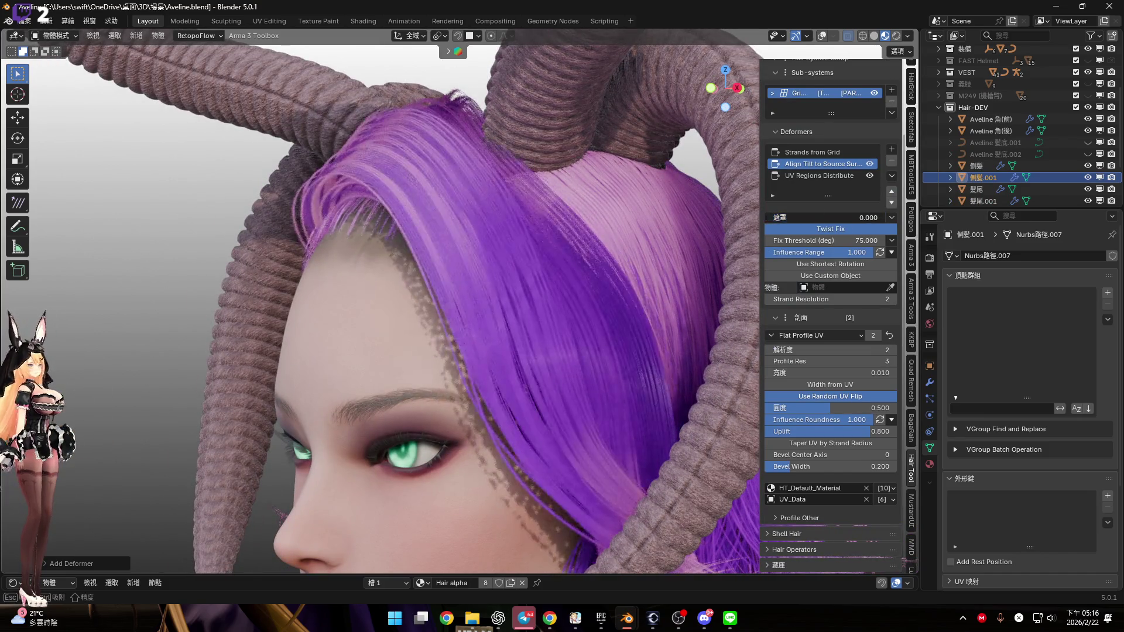
{"action": "mouse_move", "coordinate": [488, 234]}
{"action": "middle_mouse_down"}
{"action": "mouse_move", "coordinate": [446, 233]}
{"action": "mouse_move", "coordinate": [476, 238]}
{"action": "mouse_move", "coordinate": [511, 209]}
{"action": "mouse_move", "coordinate": [791, 240]}
{"action": "middle_mouse_up"}
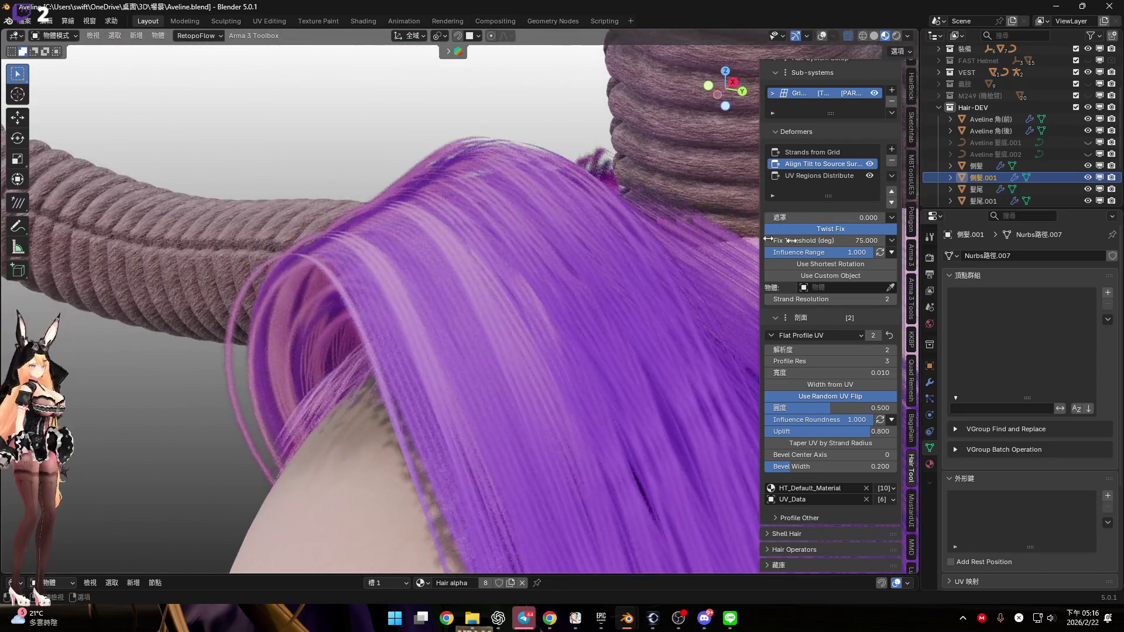
{"action": "mouse_move", "coordinate": [832, 349]}
{"action": "left_mouse_down"}
{"action": "mouse_move", "coordinate": [861, 349]}
{"action": "mouse_move", "coordinate": [831, 349]}
{"action": "left_mouse_up"}
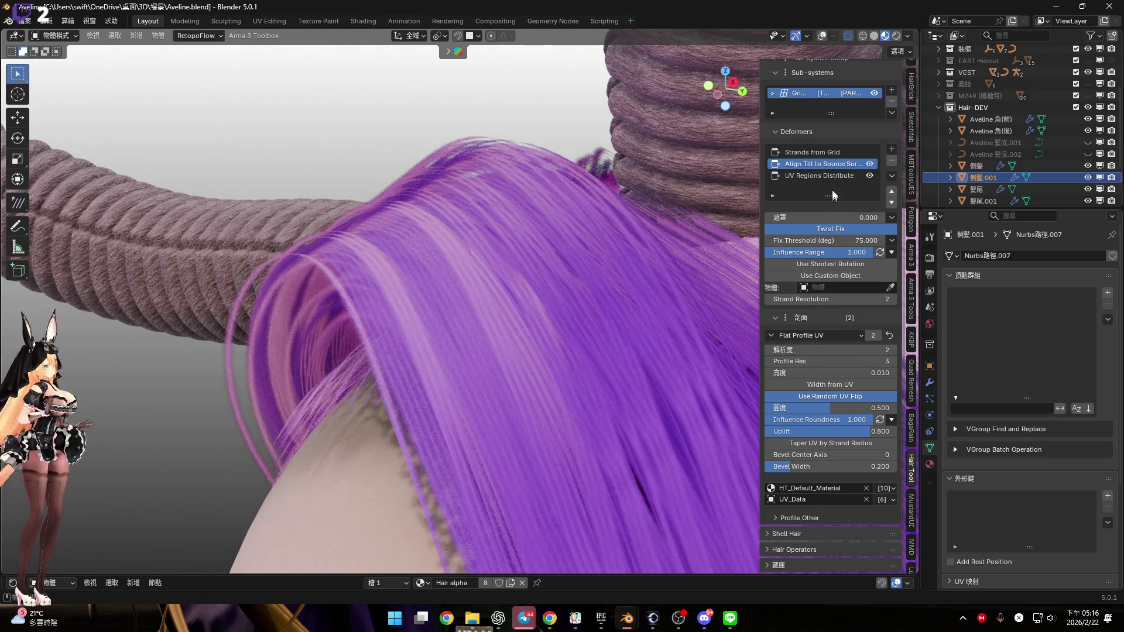
{"action": "left_click", "coordinate": [870, 164]}
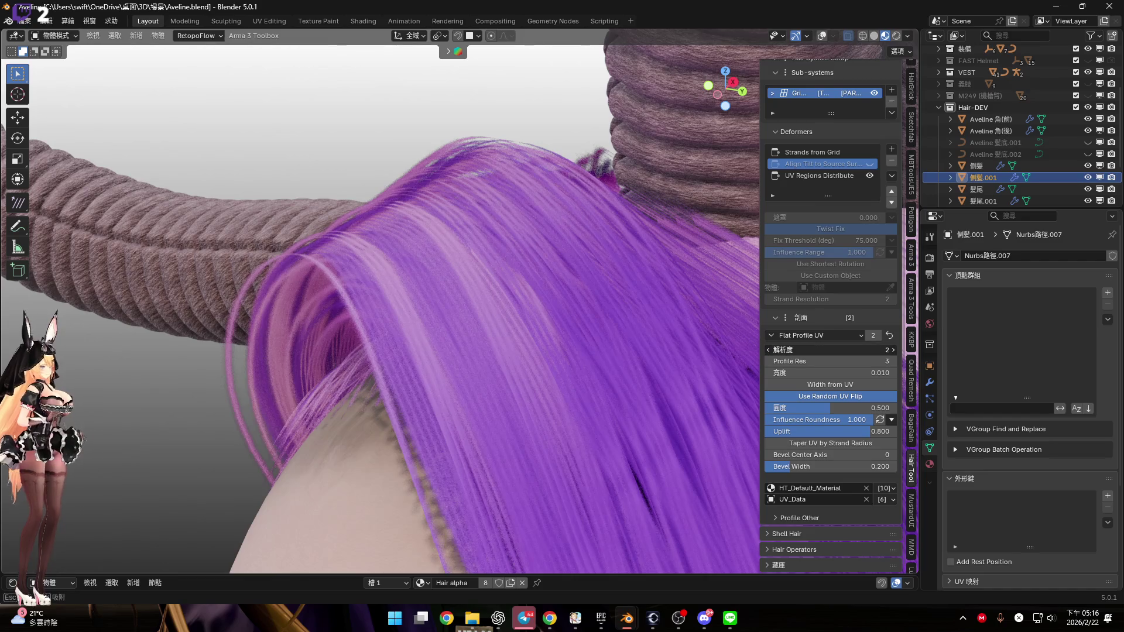
{"action": "left_click", "coordinate": [870, 164]}
Try other Align Tilt mask values, then cancel to keep the mask at 1.000
{"action": "left_click_drag", "start_coordinate": [810, 217], "coordinate": [896, 217]}
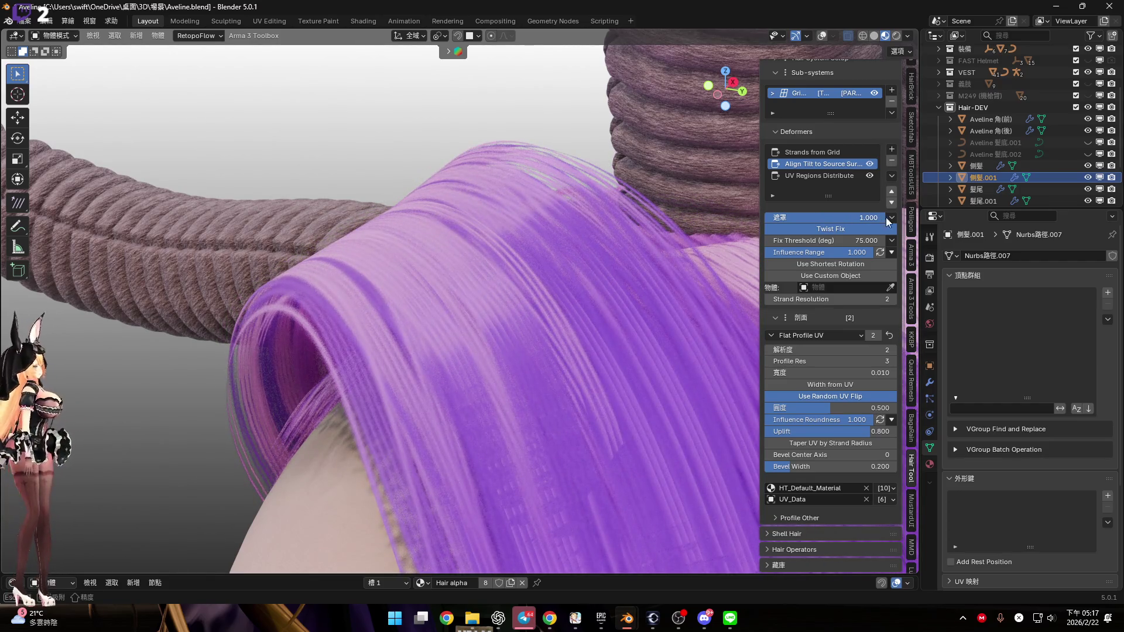
{"action": "mouse_move", "coordinate": [508, 227]}
{"action": "middle_mouse_down"}
{"action": "mouse_move", "coordinate": [526, 216]}
{"action": "mouse_move", "coordinate": [492, 231]}
{"action": "mouse_move", "coordinate": [534, 214]}
{"action": "mouse_move", "coordinate": [509, 237]}
{"action": "mouse_move", "coordinate": [497, 219]}
{"action": "mouse_move", "coordinate": [627, 257]}
{"action": "middle_mouse_up"}
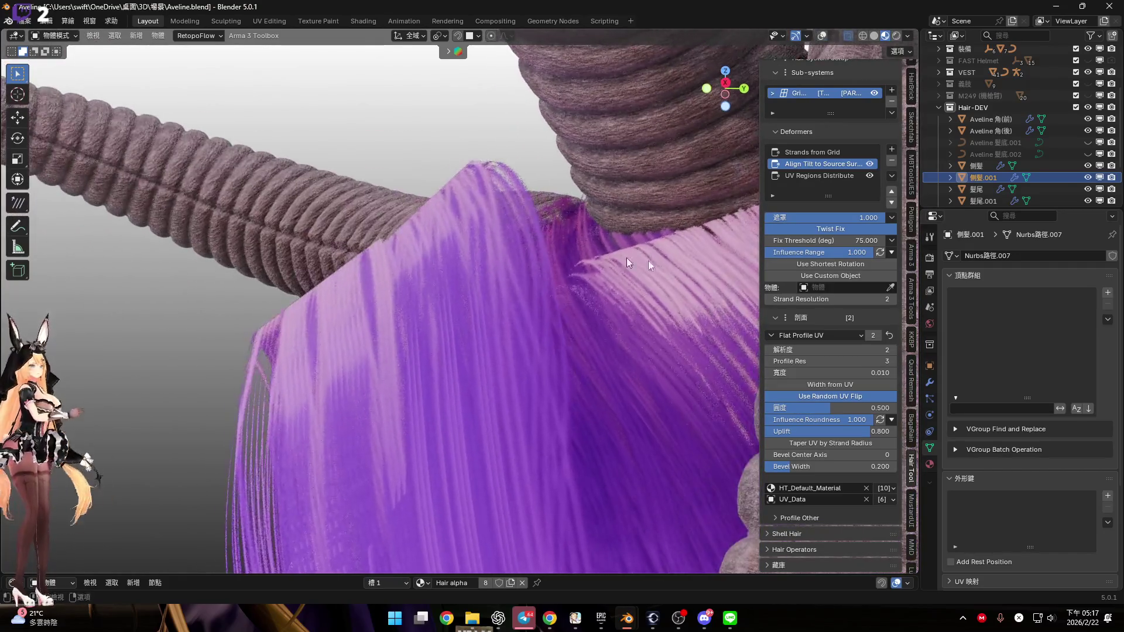
{"action": "left_click_drag", "start_coordinate": [842, 217], "coordinate": [761, 217]}
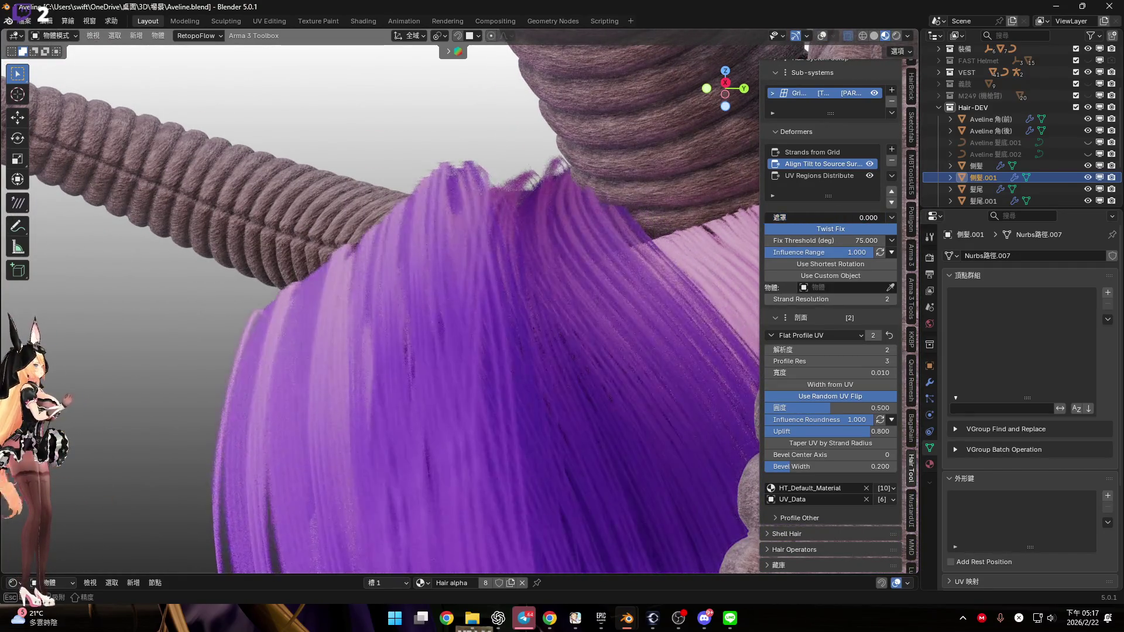
{"action": "key", "text": "Escape"}
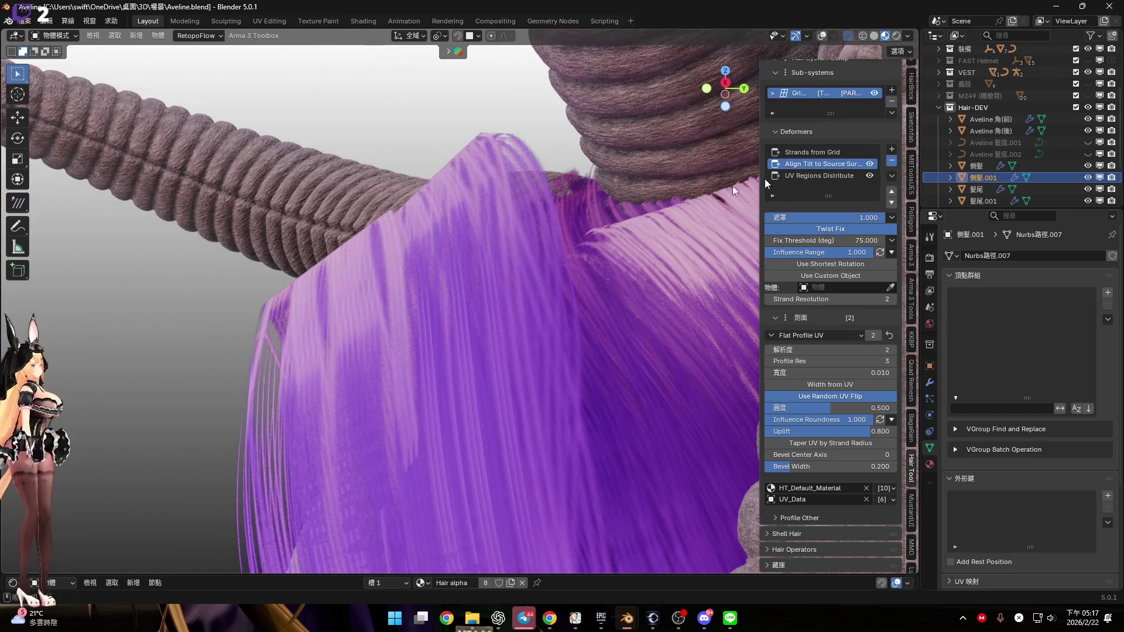
{"action": "mouse_move", "coordinate": [445, 260]}
{"action": "middle_mouse_down"}
{"action": "mouse_move", "coordinate": [493, 191]}
{"action": "mouse_move", "coordinate": [512, 219]}
{"action": "mouse_move", "coordinate": [455, 220]}
{"action": "mouse_move", "coordinate": [446, 233]}
{"action": "mouse_move", "coordinate": [455, 281]}
{"action": "mouse_move", "coordinate": [550, 216]}
{"action": "mouse_move", "coordinate": [465, 247]}
{"action": "middle_mouse_up"}
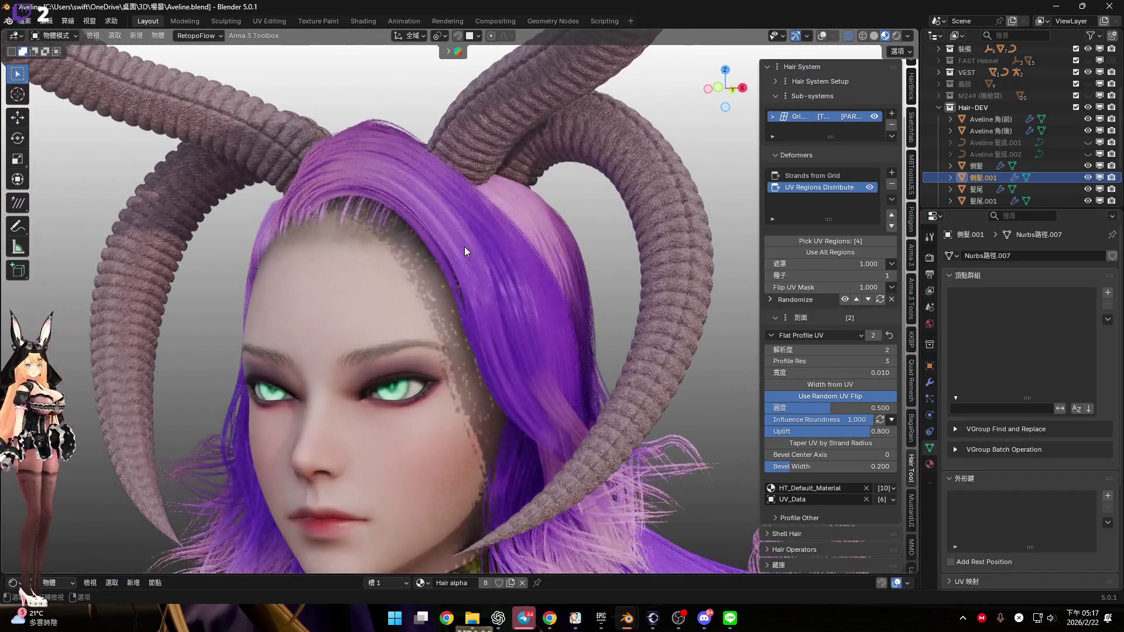
Reopen the Add Deformer list and choose Noise Deform for the hair
{"action": "left_click", "coordinate": [892, 173]}
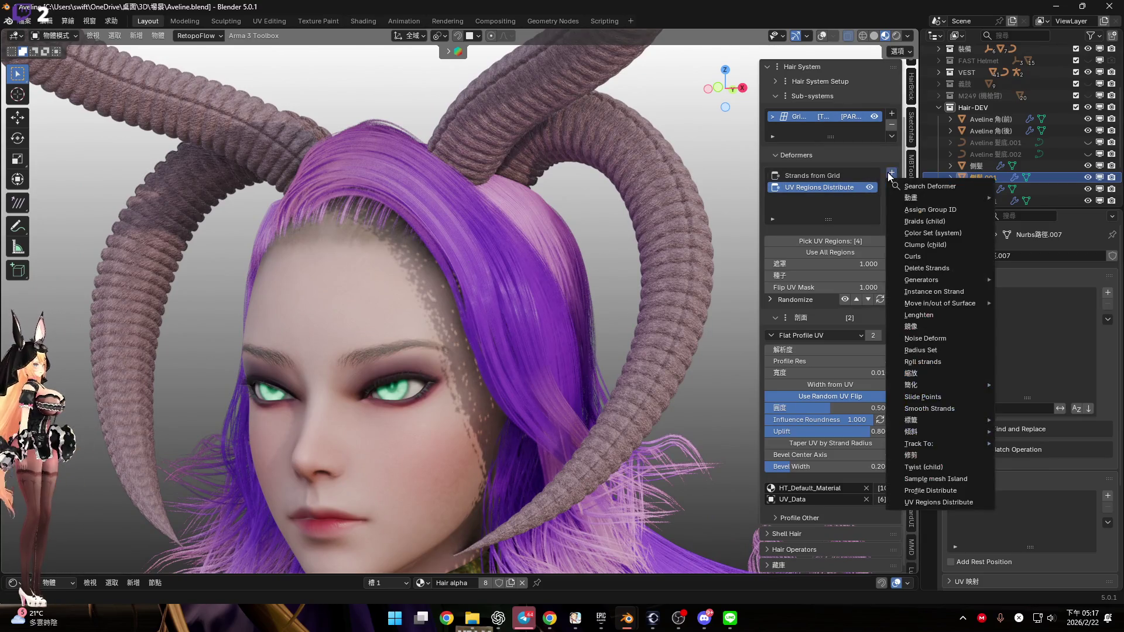
{"action": "mouse_move", "coordinate": [933, 434]}
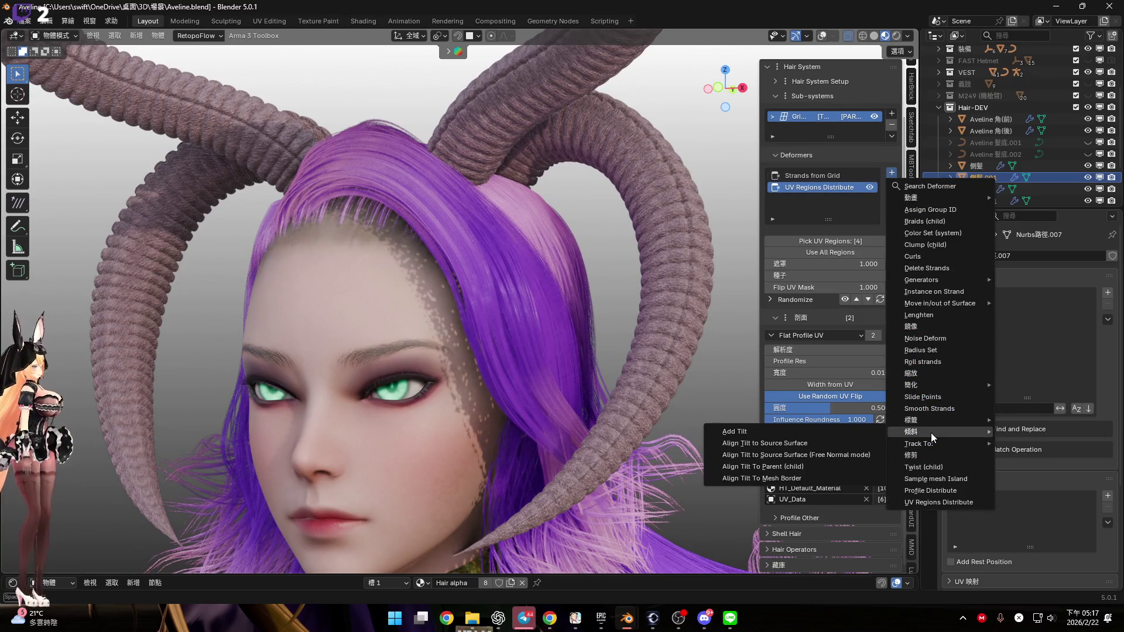
{"action": "left_click", "coordinate": [869, 434]}
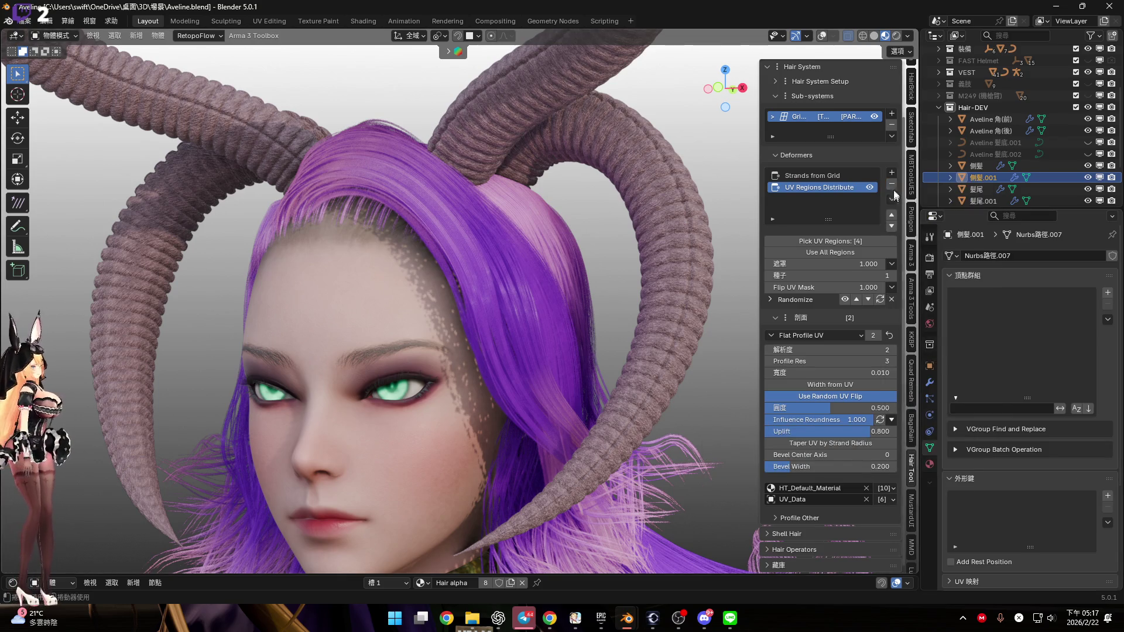
{"action": "left_click", "coordinate": [892, 173]}
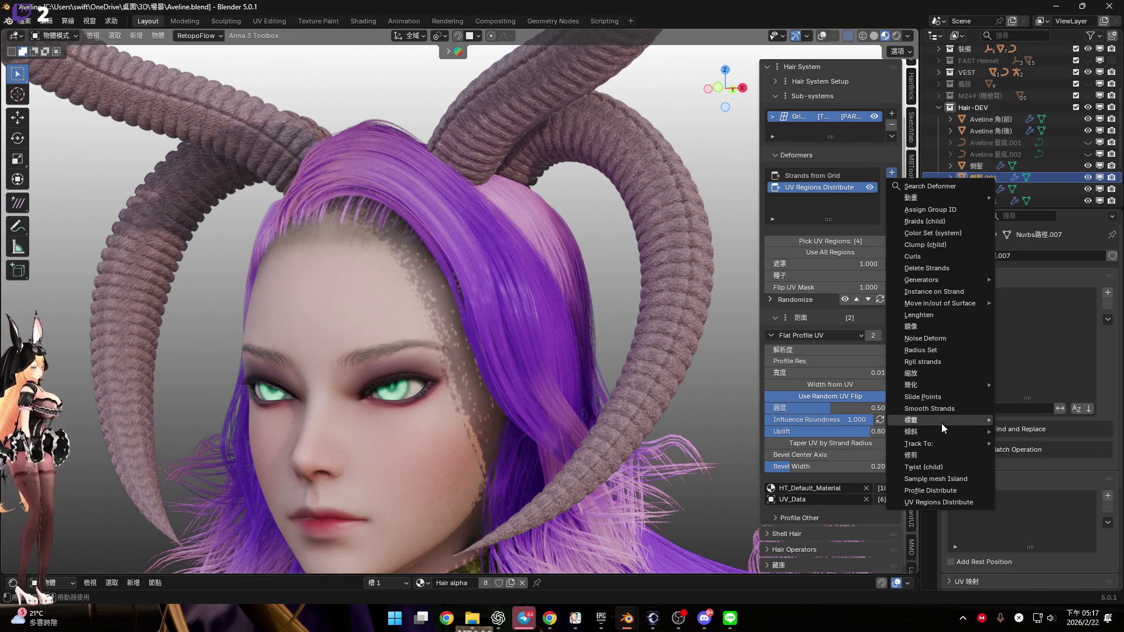
{"action": "left_click", "coordinate": [943, 337]}
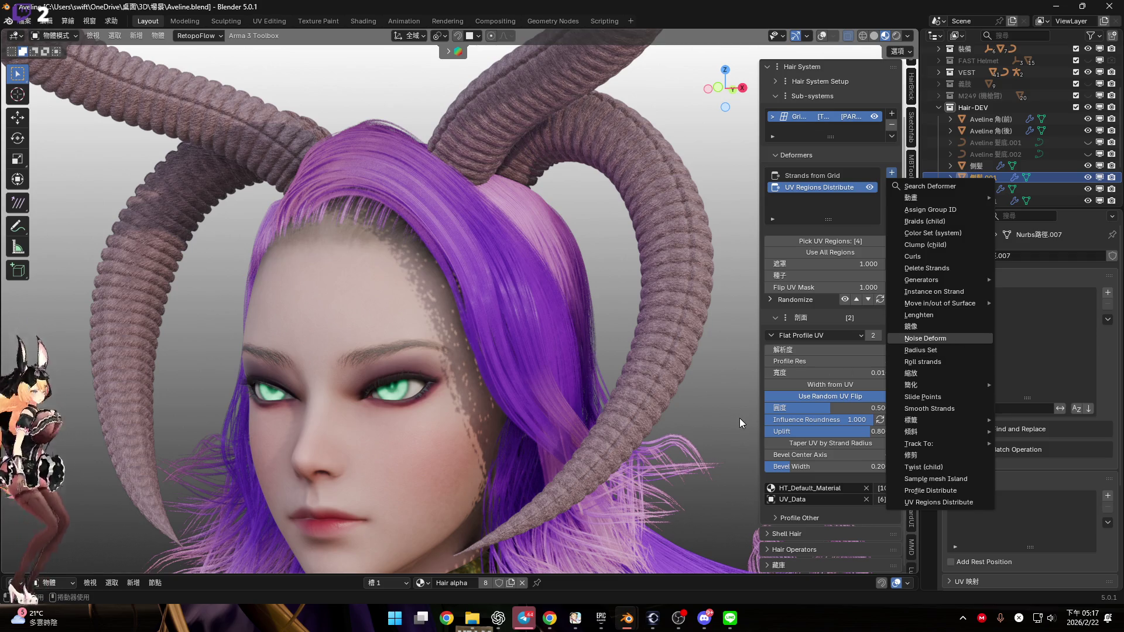
Give the Noise Deform a tiny Global Scale of about 0.02 and set Influence Range to Curve
{"action": "scroll", "coordinate": [607, 294], "scroll_direction": "down", "scroll_amount": 3}
{"action": "mouse_move", "coordinate": [607, 294]}
{"action": "middle_mouse_down"}
{"action": "mouse_move", "coordinate": [550, 233]}
{"action": "mouse_move", "coordinate": [562, 234]}
{"action": "middle_mouse_up"}
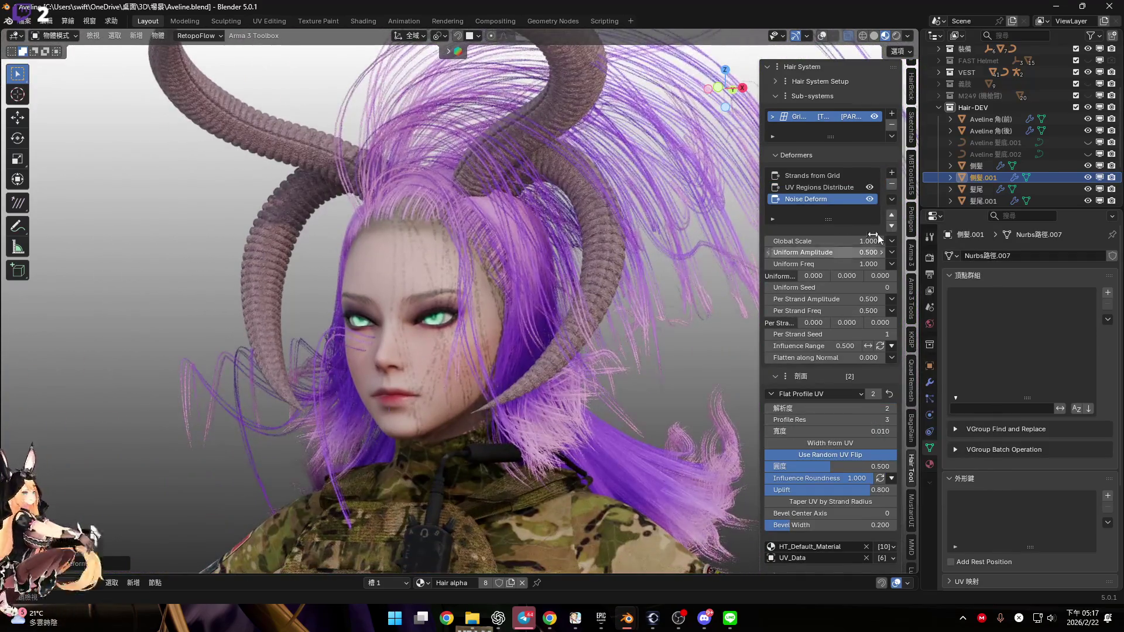
{"action": "left_click_drag", "start_coordinate": [858, 241], "coordinate": [779, 241]}
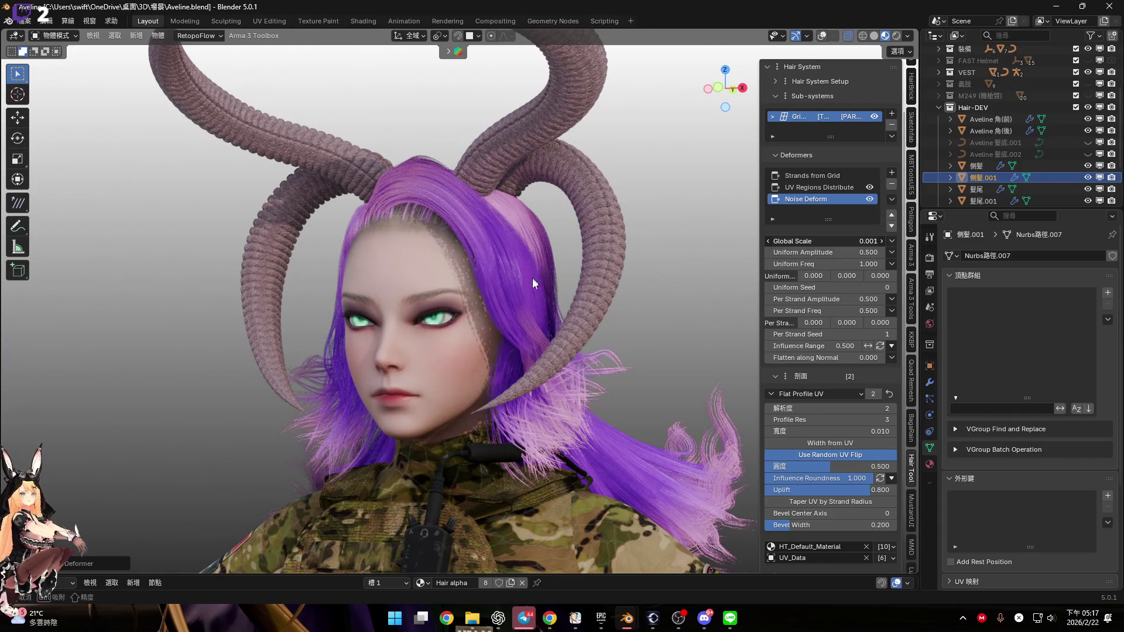
{"action": "mouse_move", "coordinate": [498, 293]}
{"action": "middle_mouse_down"}
{"action": "mouse_move", "coordinate": [515, 288]}
{"action": "mouse_move", "coordinate": [509, 264]}
{"action": "mouse_move", "coordinate": [515, 272]}
{"action": "middle_mouse_up"}
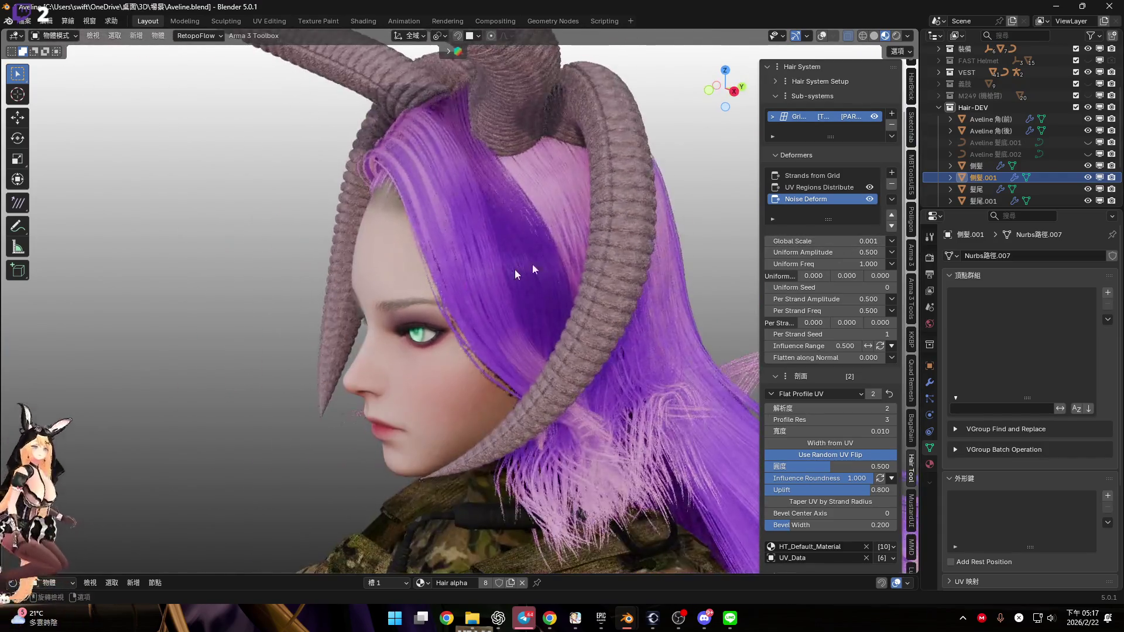
{"action": "left_click", "coordinate": [734, 91]}
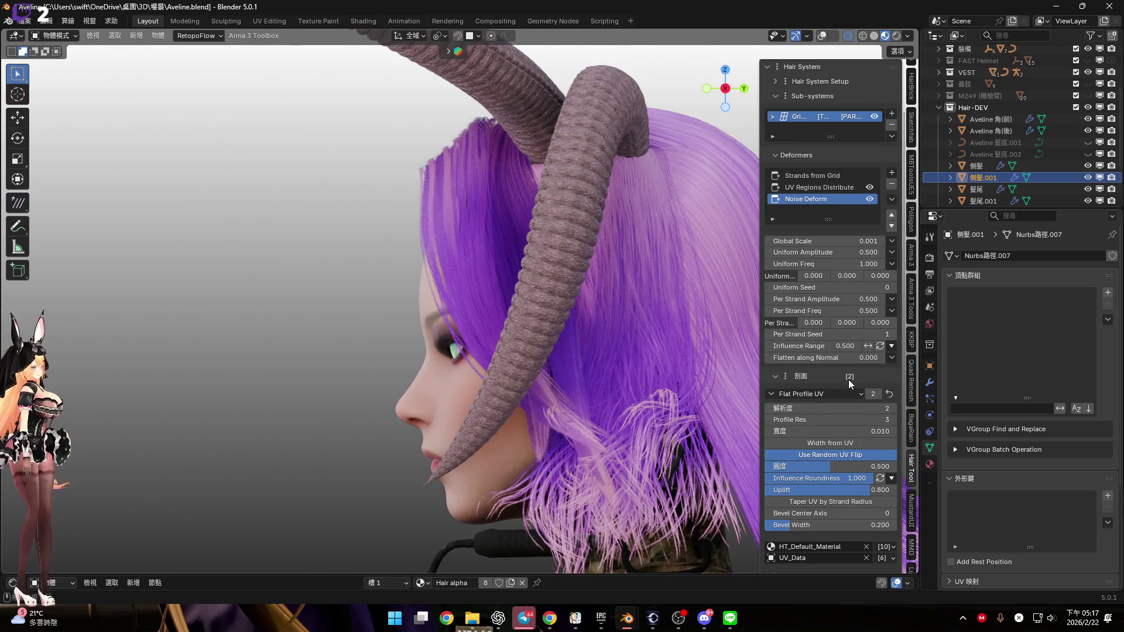
{"action": "mouse_move", "coordinate": [556, 279]}
{"action": "middle_mouse_down"}
{"action": "mouse_move", "coordinate": [537, 303]}
{"action": "mouse_move", "coordinate": [561, 267]}
{"action": "middle_mouse_up"}
{"action": "scroll", "coordinate": [561, 267], "scroll_direction": "up", "scroll_amount": 3}
{"action": "mouse_move", "coordinate": [845, 240]}
{"action": "left_mouse_down"}
{"action": "mouse_move", "coordinate": [859, 241]}
{"action": "mouse_move", "coordinate": [823, 245]}
{"action": "left_mouse_up"}
{"action": "left_click", "coordinate": [891, 346]}
{"action": "left_click", "coordinate": [913, 411]}
{"action": "mouse_move", "coordinate": [562, 288]}
{"action": "middle_mouse_down"}
{"action": "mouse_move", "coordinate": [602, 302]}
{"action": "mouse_move", "coordinate": [566, 307]}
{"action": "middle_mouse_up"}
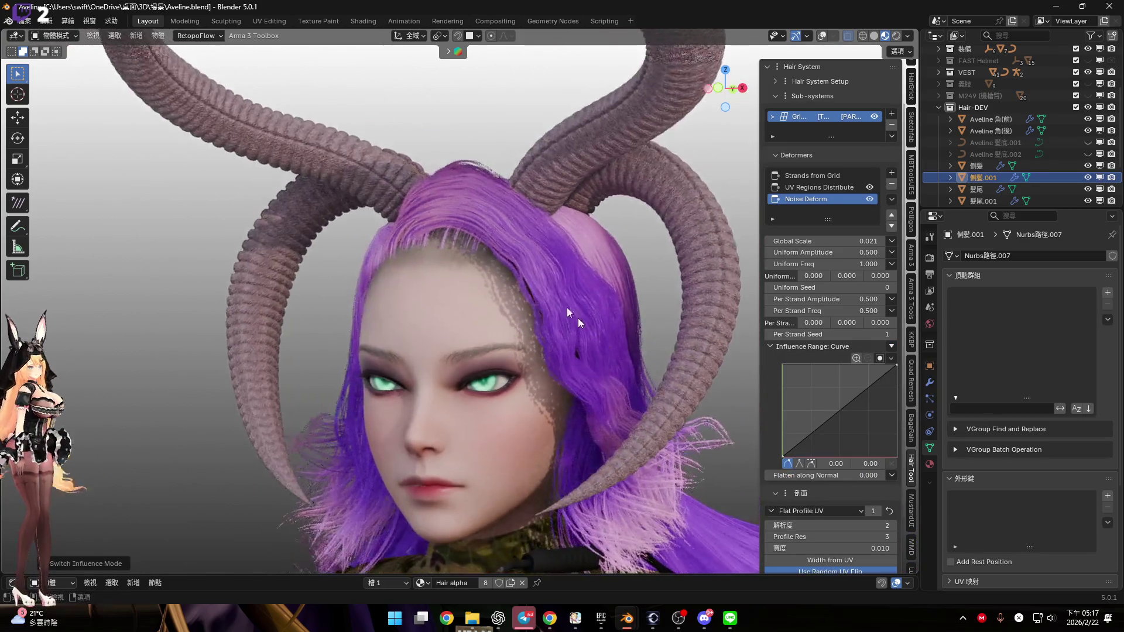
Reshape the noise influence curve, moving its first point to 0.12 to calm the waviness
{"action": "scroll", "coordinate": [566, 307], "scroll_direction": "up", "scroll_amount": 3}
{"action": "left_click", "coordinate": [716, 88]}
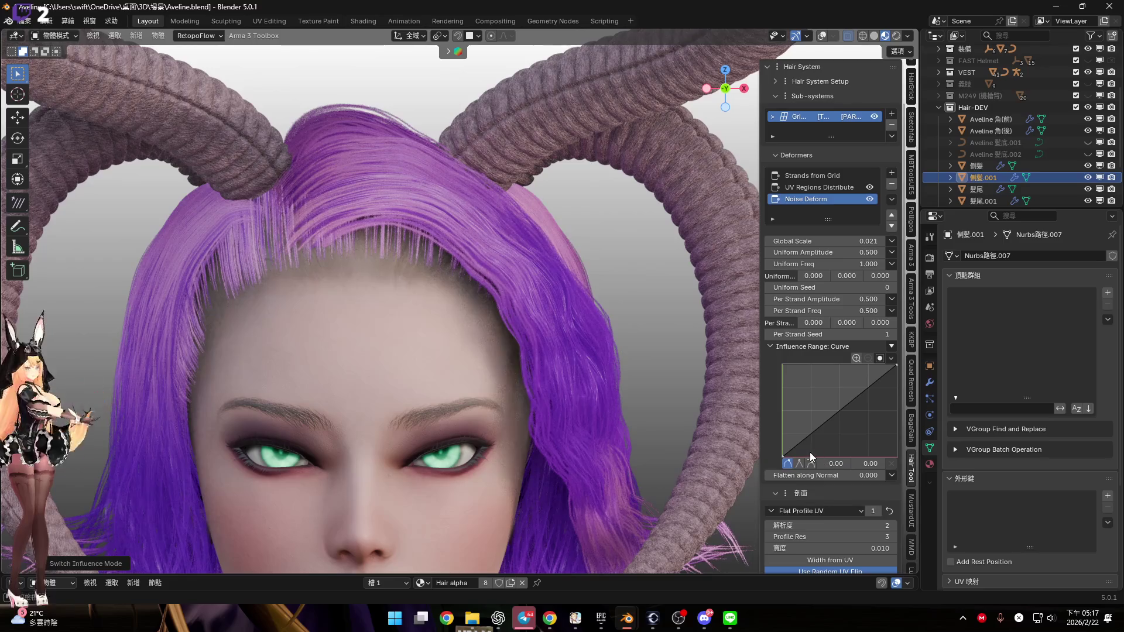
{"action": "left_click_drag", "start_coordinate": [785, 456], "coordinate": [813, 456]}
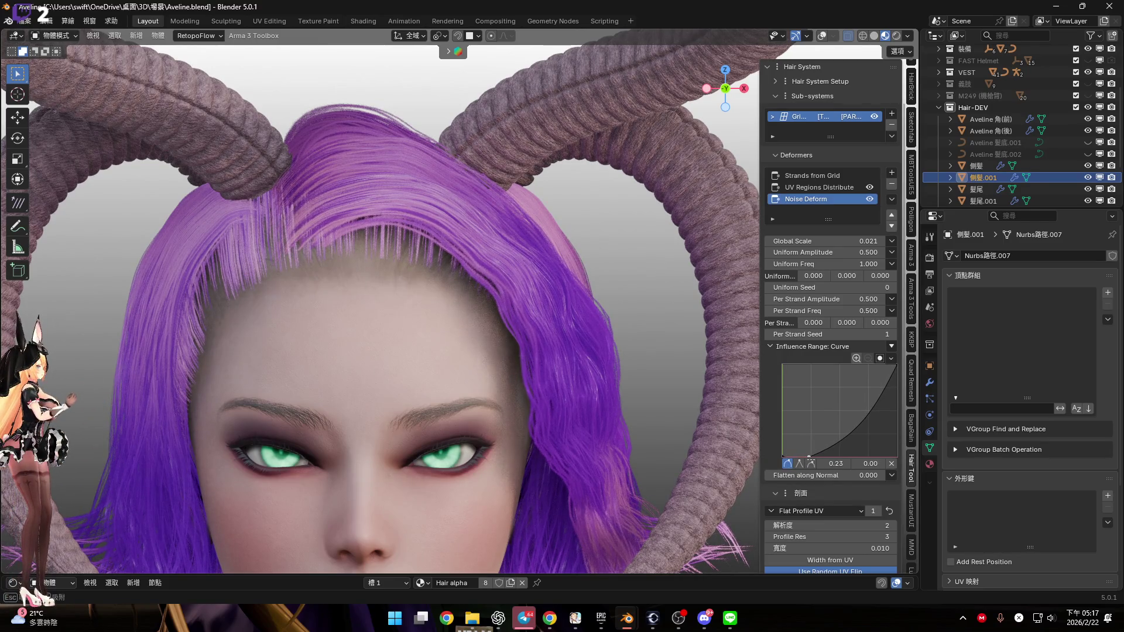
{"action": "left_click_drag", "start_coordinate": [810, 459], "coordinate": [806, 457]}
{"action": "mouse_move", "coordinate": [639, 402]}
{"action": "middle_mouse_down"}
{"action": "mouse_move", "coordinate": [623, 371]}
{"action": "mouse_move", "coordinate": [573, 354]}
{"action": "mouse_move", "coordinate": [560, 388]}
{"action": "mouse_move", "coordinate": [569, 402]}
{"action": "mouse_move", "coordinate": [568, 363]}
{"action": "middle_mouse_up"}
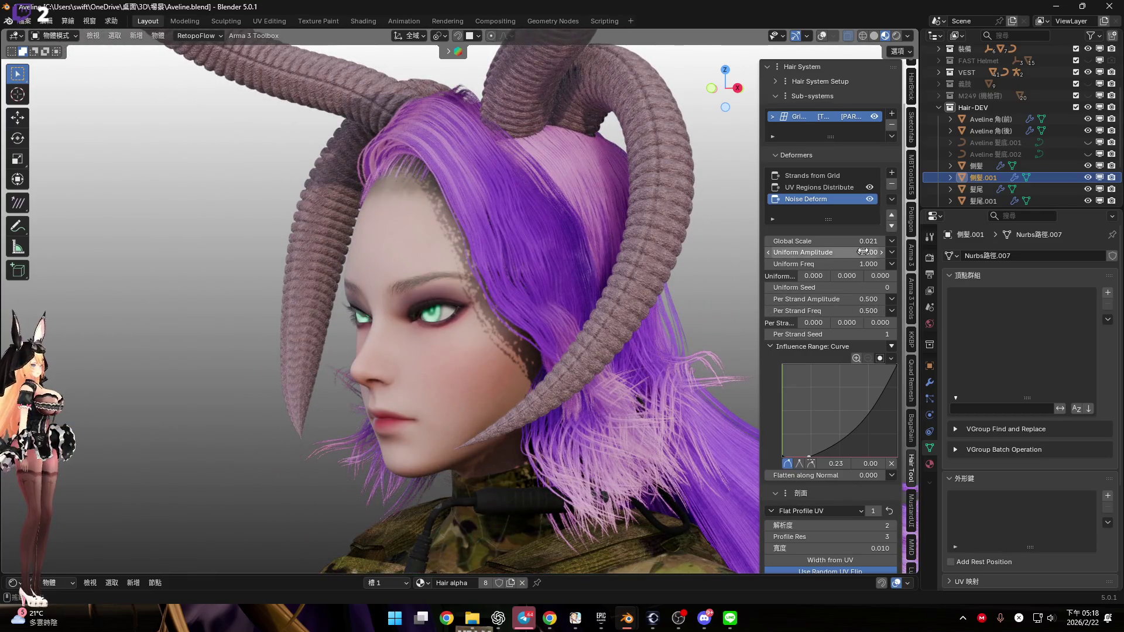
{"action": "mouse_move", "coordinate": [562, 351]}
{"action": "middle_mouse_down"}
{"action": "mouse_move", "coordinate": [496, 248]}
{"action": "mouse_move", "coordinate": [539, 318]}
{"action": "mouse_move", "coordinate": [621, 275]}
{"action": "middle_mouse_up"}
Hide both horn objects and reduce the noise Global Scale for smoother strands
{"action": "left_click_drag", "start_coordinate": [1087, 130], "coordinate": [1087, 119]}
{"action": "mouse_move", "coordinate": [549, 272]}
{"action": "middle_mouse_down"}
{"action": "mouse_move", "coordinate": [518, 297]}
{"action": "mouse_move", "coordinate": [535, 240]}
{"action": "mouse_move", "coordinate": [549, 275]}
{"action": "middle_mouse_up"}
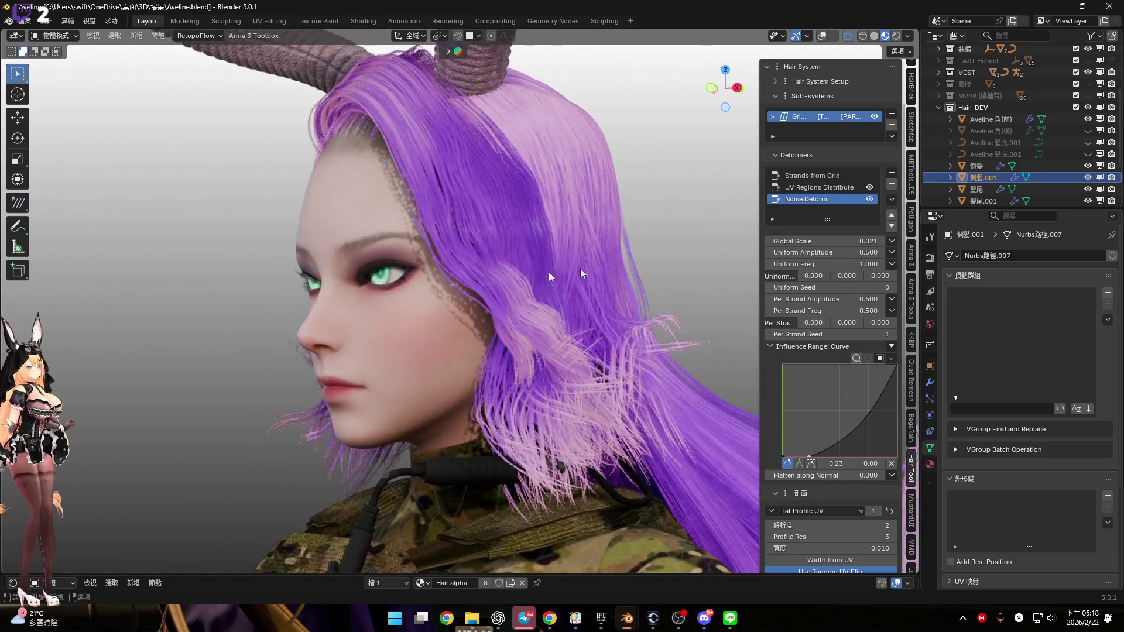
{"action": "mouse_move", "coordinate": [825, 241]}
{"action": "left_mouse_down"}
{"action": "mouse_move", "coordinate": [814, 241]}
{"action": "mouse_move", "coordinate": [825, 241]}
{"action": "left_mouse_up"}
Set the noise Global Scale to 0.050 and Uniform Amplitude to 0.260
{"action": "left_click", "coordinate": [837, 240]}
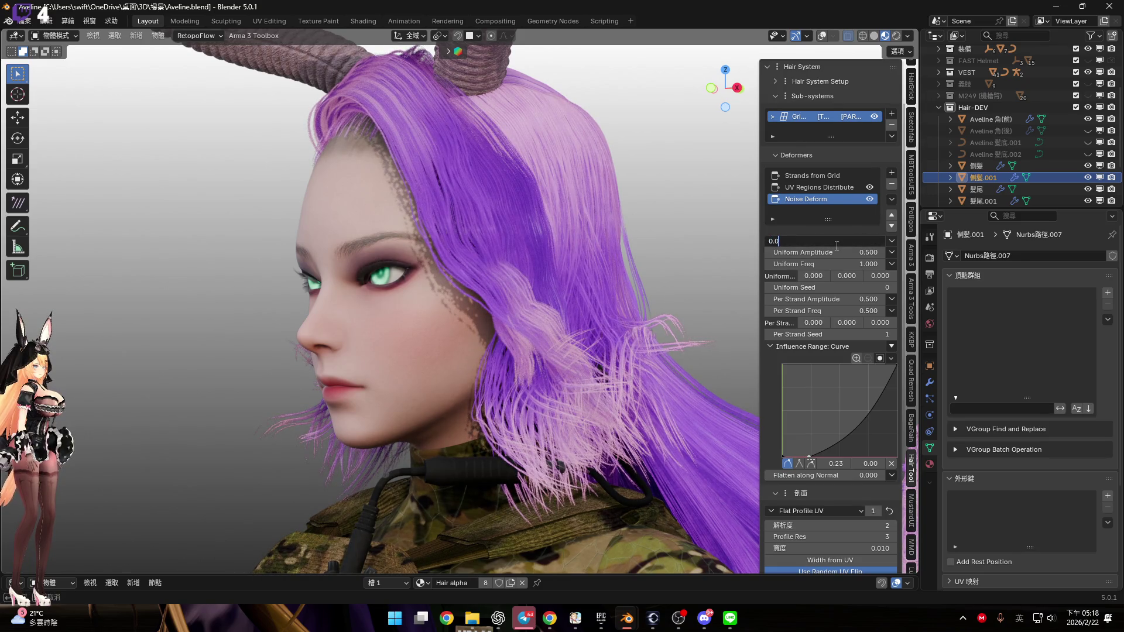
{"action": "type", "text": "5"}
{"action": "key", "text": "Return"}
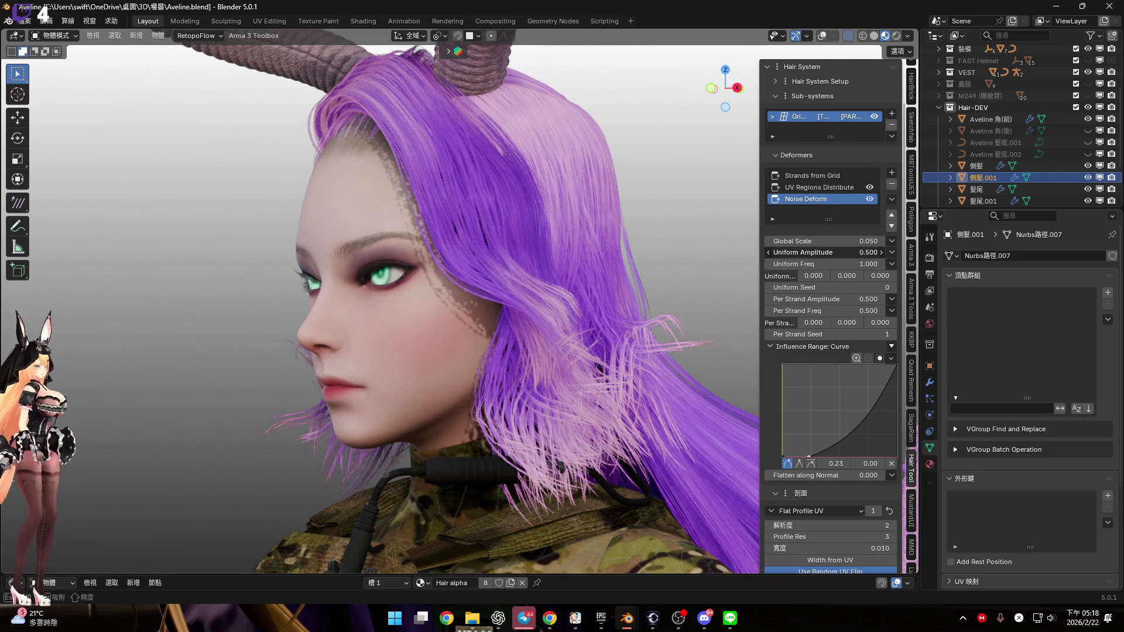
{"action": "left_click", "coordinate": [768, 252]}
{"action": "left_click", "coordinate": [769, 252]}
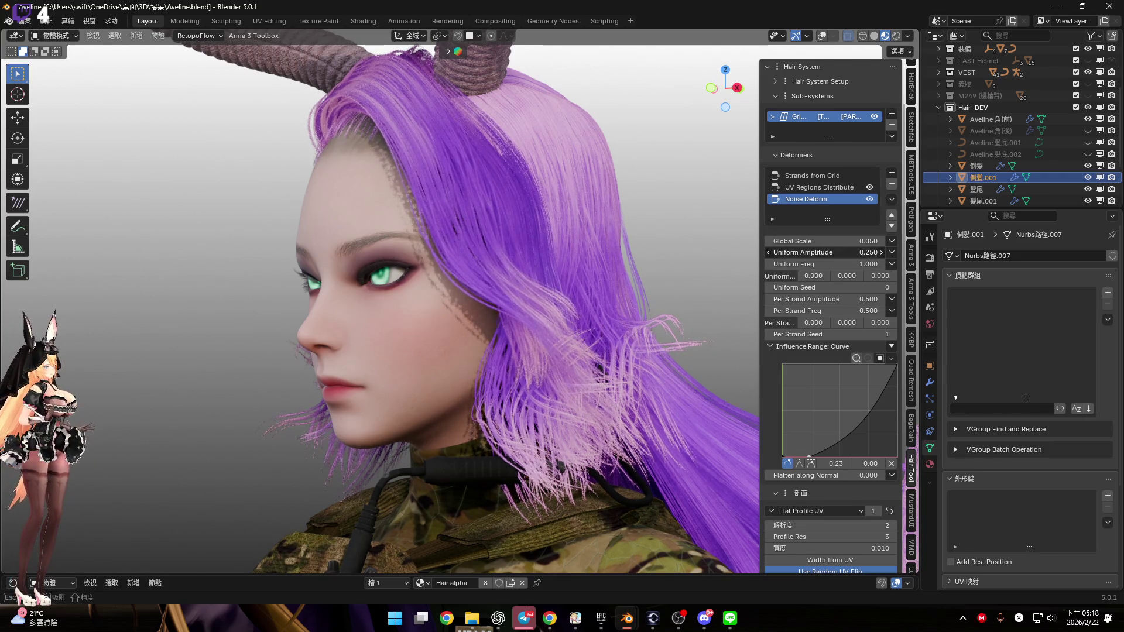
{"action": "mouse_move", "coordinate": [580, 304]}
{"action": "middle_mouse_down"}
{"action": "mouse_move", "coordinate": [539, 310]}
{"action": "mouse_move", "coordinate": [562, 317]}
{"action": "middle_mouse_up"}
Lower the Per Strand Amplitude to about 0.280, checking front and side views
{"action": "mouse_move", "coordinate": [825, 299]}
{"action": "left_mouse_down"}
{"action": "mouse_move", "coordinate": [802, 299]}
{"action": "mouse_move", "coordinate": [849, 299]}
{"action": "mouse_move", "coordinate": [802, 299]}
{"action": "mouse_move", "coordinate": [849, 310]}
{"action": "left_mouse_up"}
{"action": "key", "text": "KP_1"}
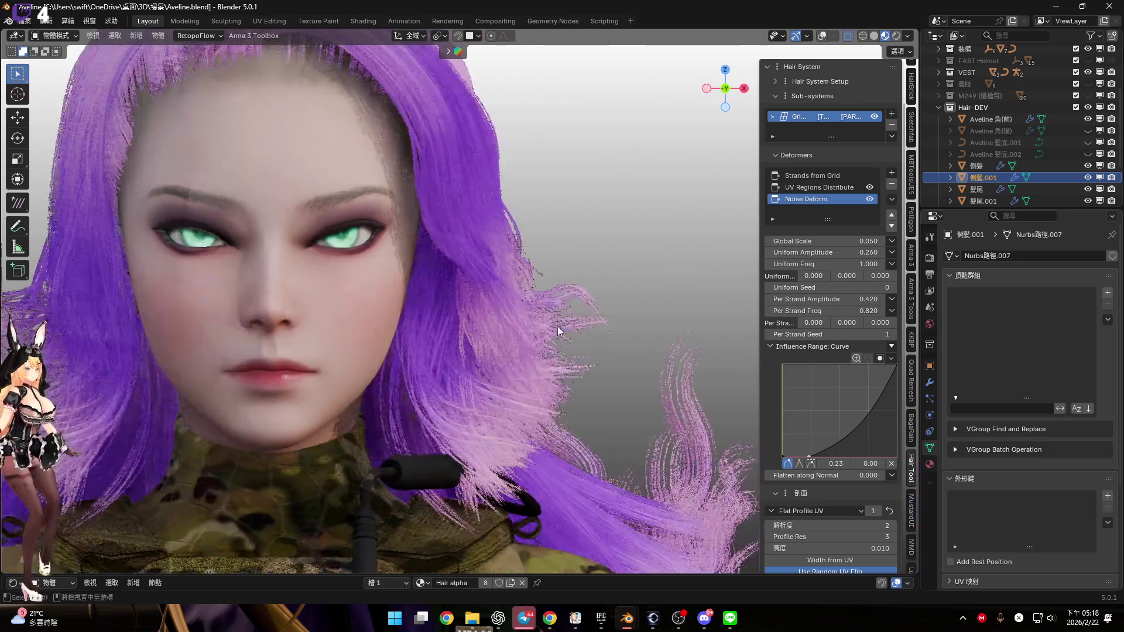
{"action": "scroll", "coordinate": [547, 319], "scroll_direction": "up", "scroll_amount": 3}
{"action": "key", "text": "KP_3"}
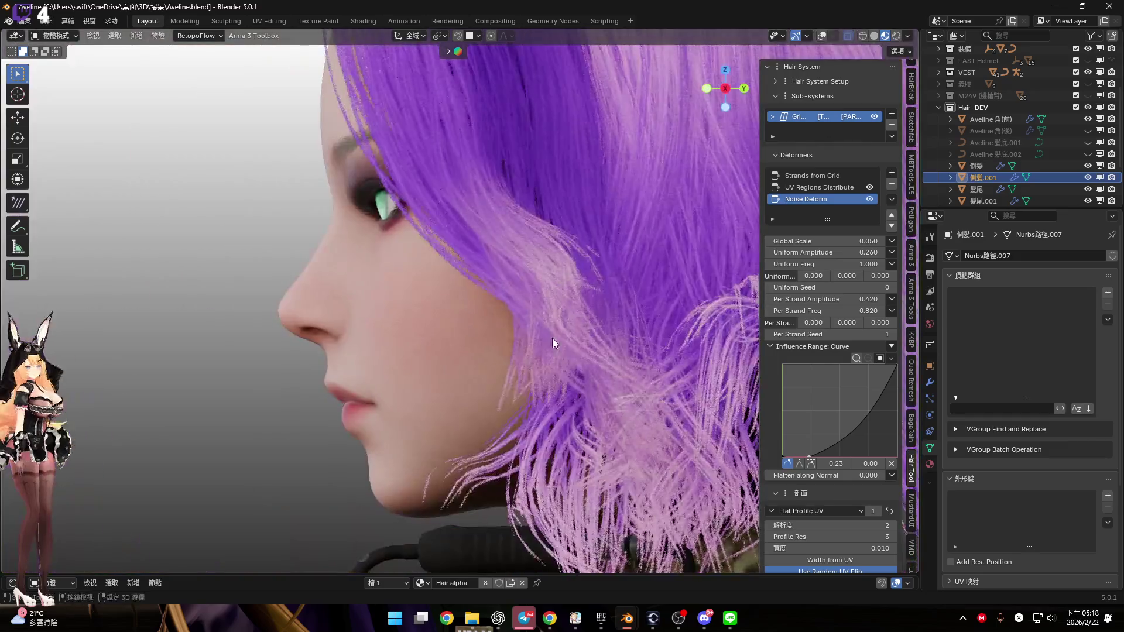
{"action": "scroll", "coordinate": [533, 350], "scroll_direction": "up", "scroll_amount": 3}
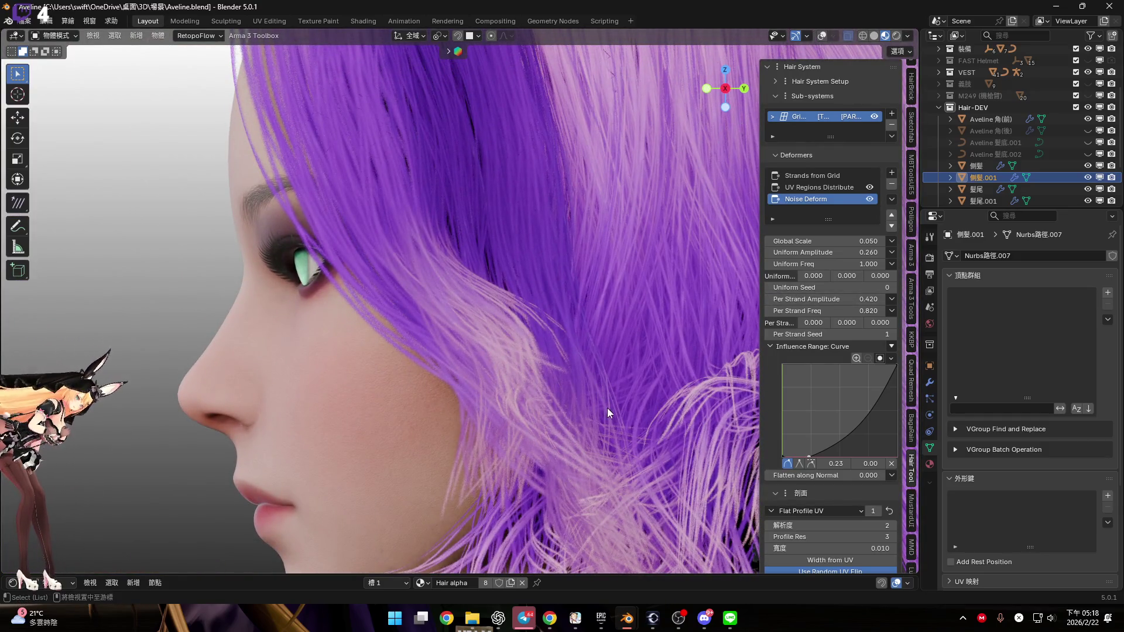
{"action": "scroll", "coordinate": [612, 310], "scroll_direction": "down", "scroll_amount": 3}
{"action": "mouse_move", "coordinate": [596, 309]}
{"action": "middle_mouse_down"}
{"action": "mouse_move", "coordinate": [529, 276]}
{"action": "mouse_move", "coordinate": [541, 298]}
{"action": "mouse_move", "coordinate": [527, 267]}
{"action": "mouse_move", "coordinate": [562, 311]}
{"action": "mouse_move", "coordinate": [696, 316]}
{"action": "middle_mouse_up"}
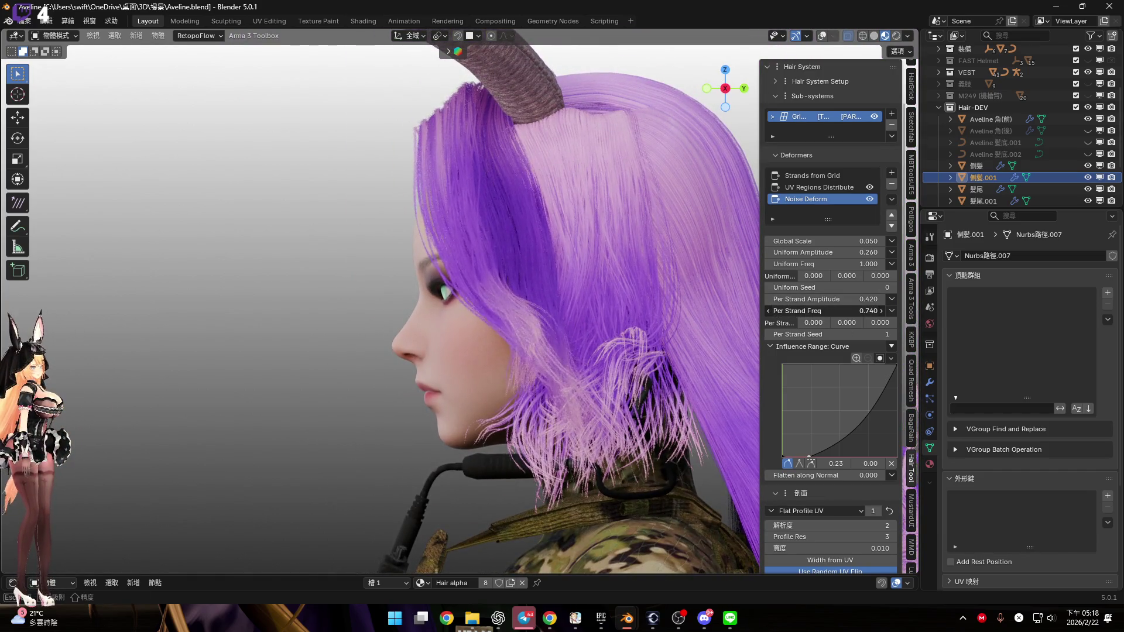
{"action": "mouse_move", "coordinate": [567, 284]}
{"action": "middle_mouse_down"}
{"action": "mouse_move", "coordinate": [535, 301]}
{"action": "mouse_move", "coordinate": [557, 306]}
{"action": "middle_mouse_up"}
{"action": "scroll", "coordinate": [535, 301], "scroll_direction": "up", "scroll_amount": 5}
{"action": "scroll", "coordinate": [556, 306], "scroll_direction": "up", "scroll_amount": 2}
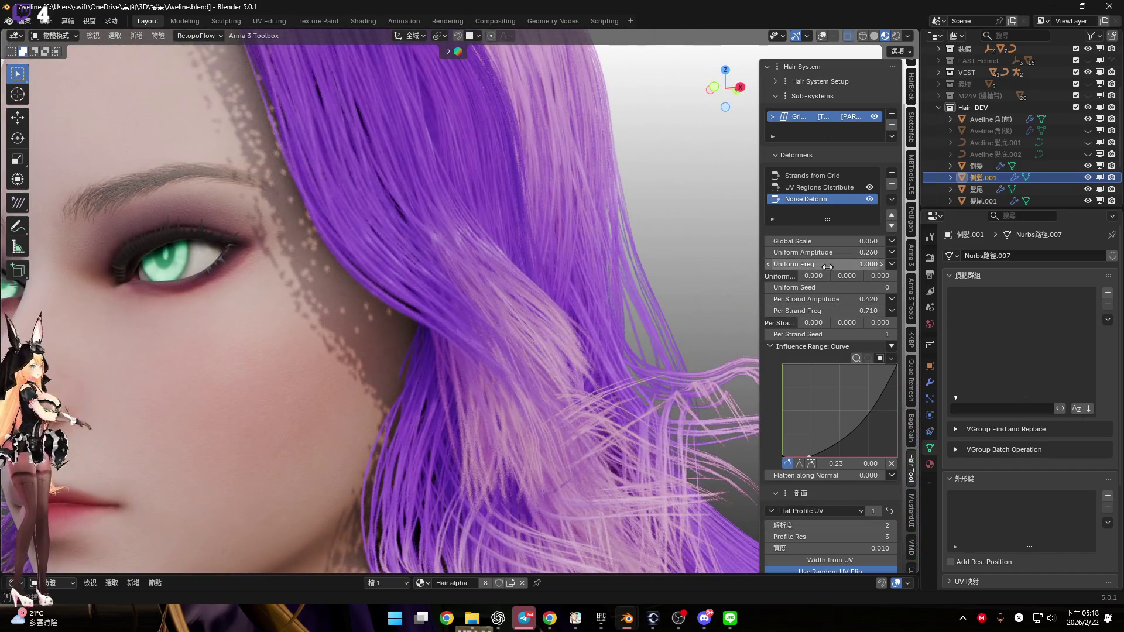
{"action": "mouse_move", "coordinate": [504, 281]}
{"action": "middle_mouse_down"}
{"action": "mouse_move", "coordinate": [520, 298]}
{"action": "mouse_move", "coordinate": [536, 275]}
{"action": "middle_mouse_up"}
{"action": "mouse_move", "coordinate": [825, 299]}
{"action": "left_mouse_down"}
{"action": "mouse_move", "coordinate": [872, 299]}
{"action": "mouse_move", "coordinate": [848, 299]}
{"action": "left_mouse_up"}
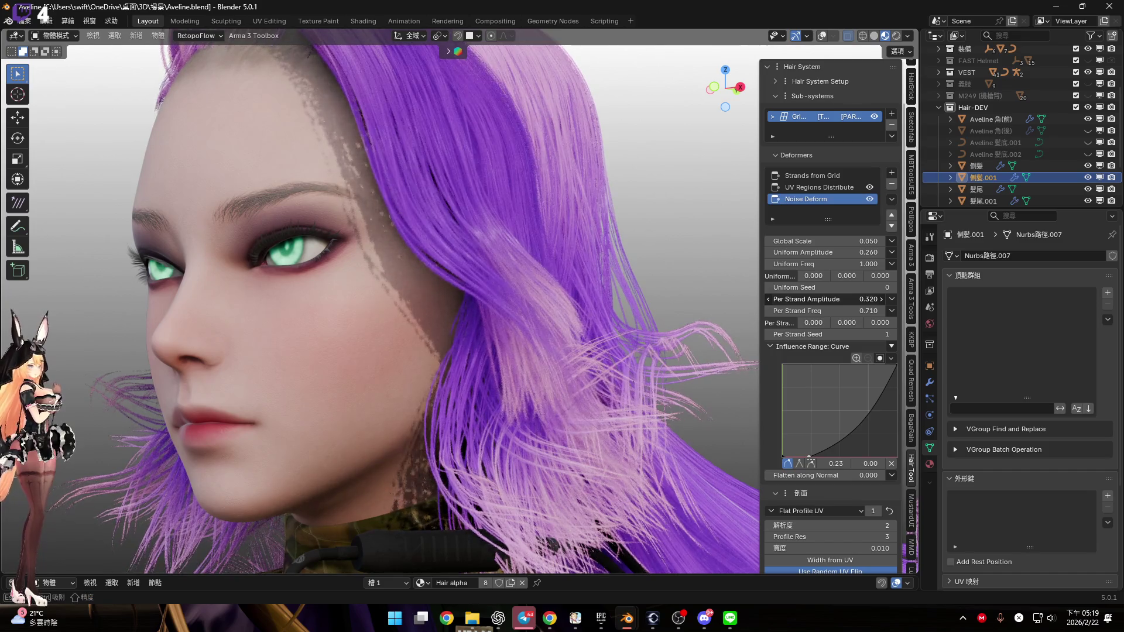
Tune Per Strand Freq, trying 0.710 before settling around 0.850
{"action": "mouse_move", "coordinate": [639, 344]}
{"action": "middle_mouse_down"}
{"action": "mouse_move", "coordinate": [594, 351]}
{"action": "mouse_move", "coordinate": [473, 316]}
{"action": "mouse_move", "coordinate": [592, 310]}
{"action": "mouse_move", "coordinate": [572, 329]}
{"action": "mouse_move", "coordinate": [602, 335]}
{"action": "middle_mouse_up"}
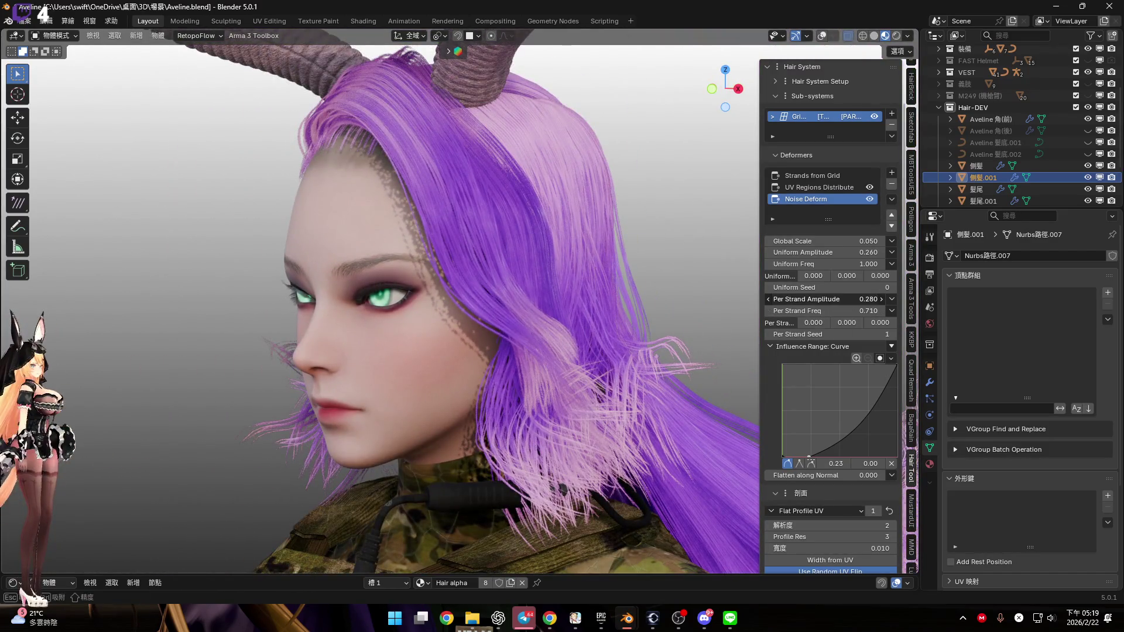
{"action": "left_click_drag", "start_coordinate": [854, 311], "coordinate": [846, 311]}
{"action": "scroll", "coordinate": [568, 325], "scroll_direction": "up", "scroll_amount": 4}
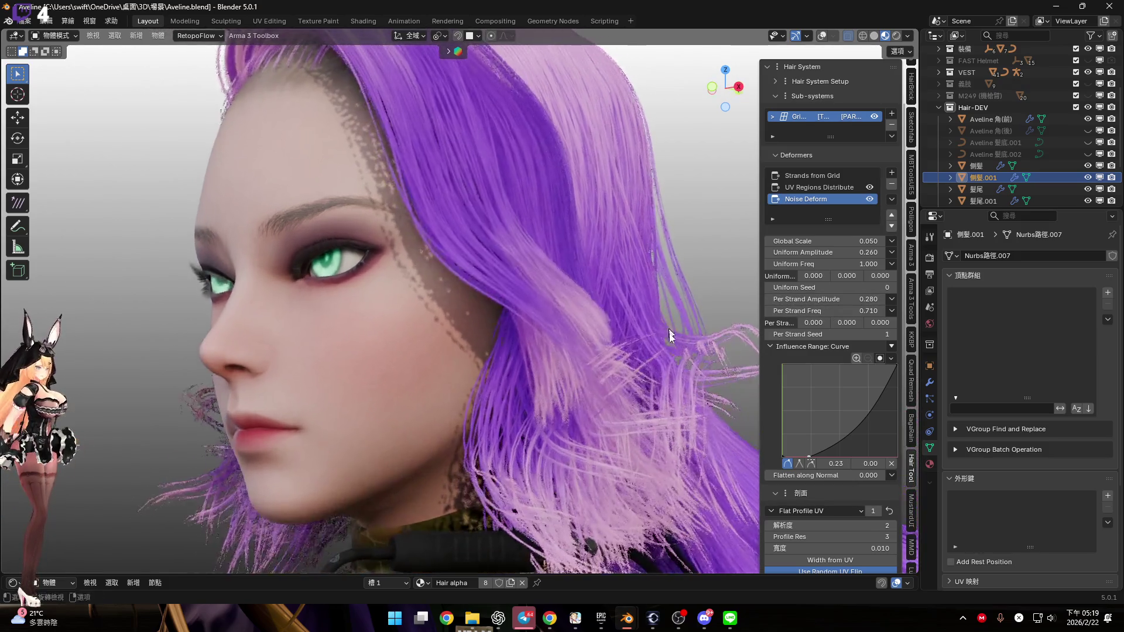
{"action": "scroll", "coordinate": [636, 342], "scroll_direction": "up", "scroll_amount": 3}
{"action": "mouse_move", "coordinate": [848, 310]}
{"action": "left_mouse_down"}
{"action": "mouse_move", "coordinate": [866, 311]}
{"action": "mouse_move", "coordinate": [807, 312]}
{"action": "left_mouse_up"}
{"action": "mouse_move", "coordinate": [588, 328]}
{"action": "middle_mouse_down"}
{"action": "mouse_move", "coordinate": [622, 322]}
{"action": "mouse_move", "coordinate": [595, 279]}
{"action": "mouse_move", "coordinate": [616, 283]}
{"action": "middle_mouse_up"}
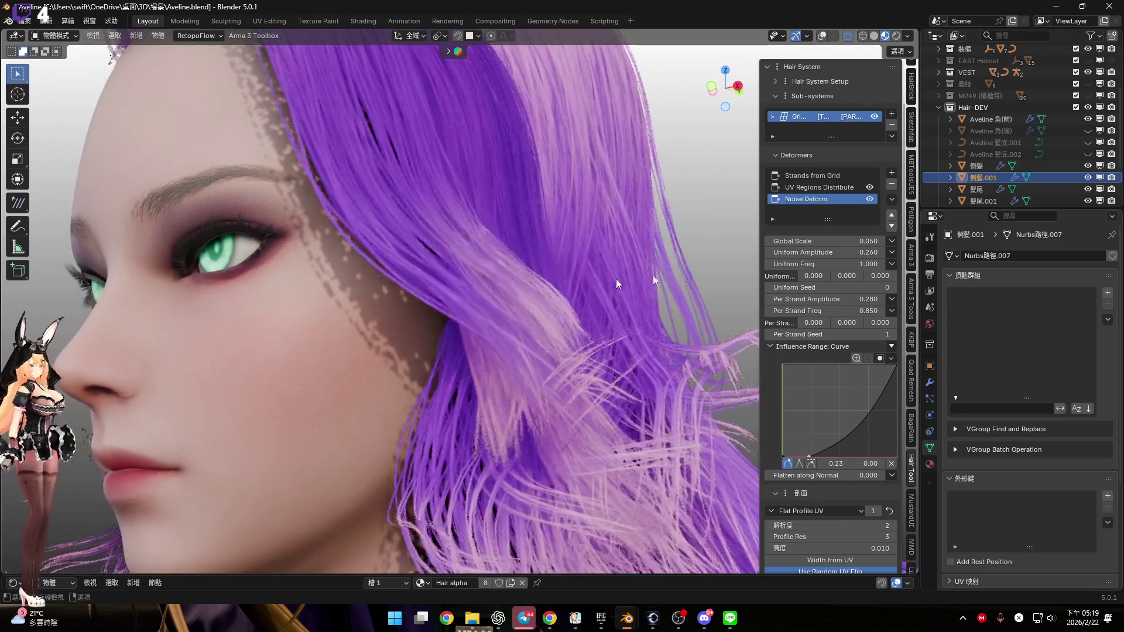
Raise the noise Global Scale to 0.150, cancelling a trial drop to near zero
{"action": "mouse_move", "coordinate": [819, 241]}
{"action": "left_mouse_down"}
{"action": "mouse_move", "coordinate": [875, 241]}
{"action": "mouse_move", "coordinate": [864, 241]}
{"action": "left_mouse_up"}
{"action": "mouse_move", "coordinate": [547, 307]}
{"action": "middle_mouse_down"}
{"action": "mouse_move", "coordinate": [536, 290]}
{"action": "mouse_move", "coordinate": [515, 309]}
{"action": "mouse_move", "coordinate": [539, 308]}
{"action": "mouse_move", "coordinate": [472, 318]}
{"action": "mouse_move", "coordinate": [538, 312]}
{"action": "middle_mouse_up"}
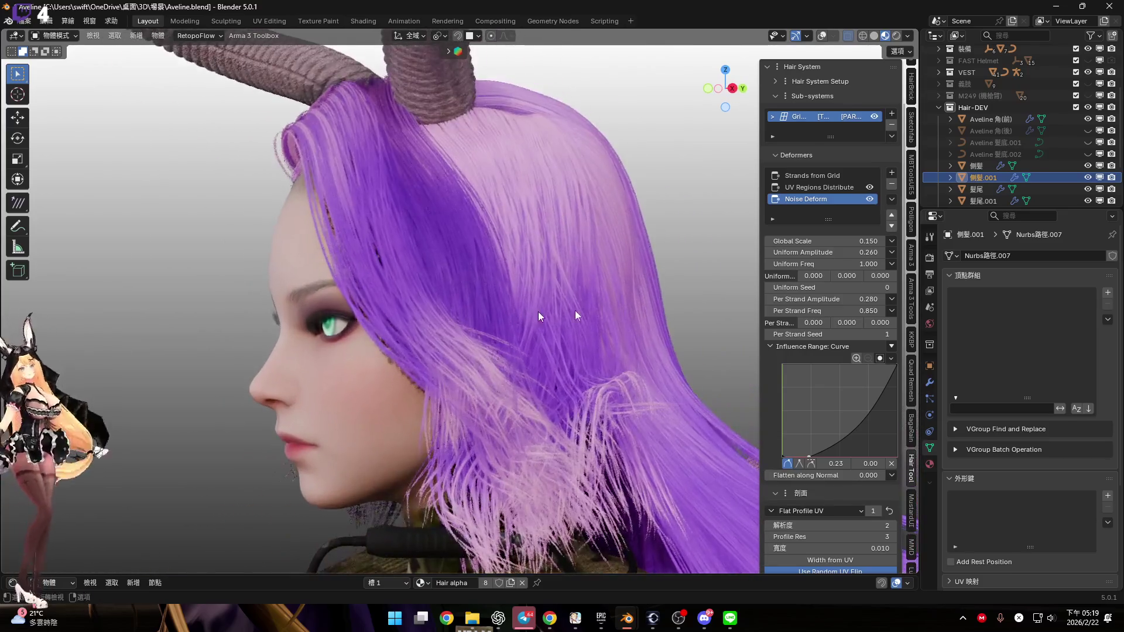
{"action": "left_click_drag", "start_coordinate": [845, 244], "coordinate": [779, 244]}
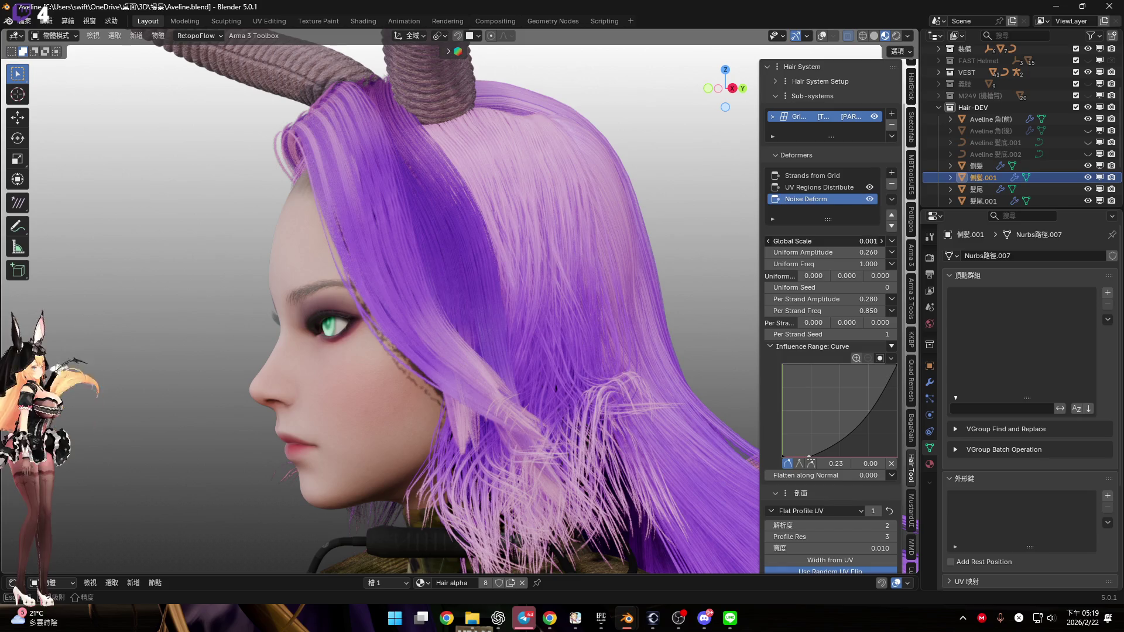
{"action": "key", "text": "Escape"}
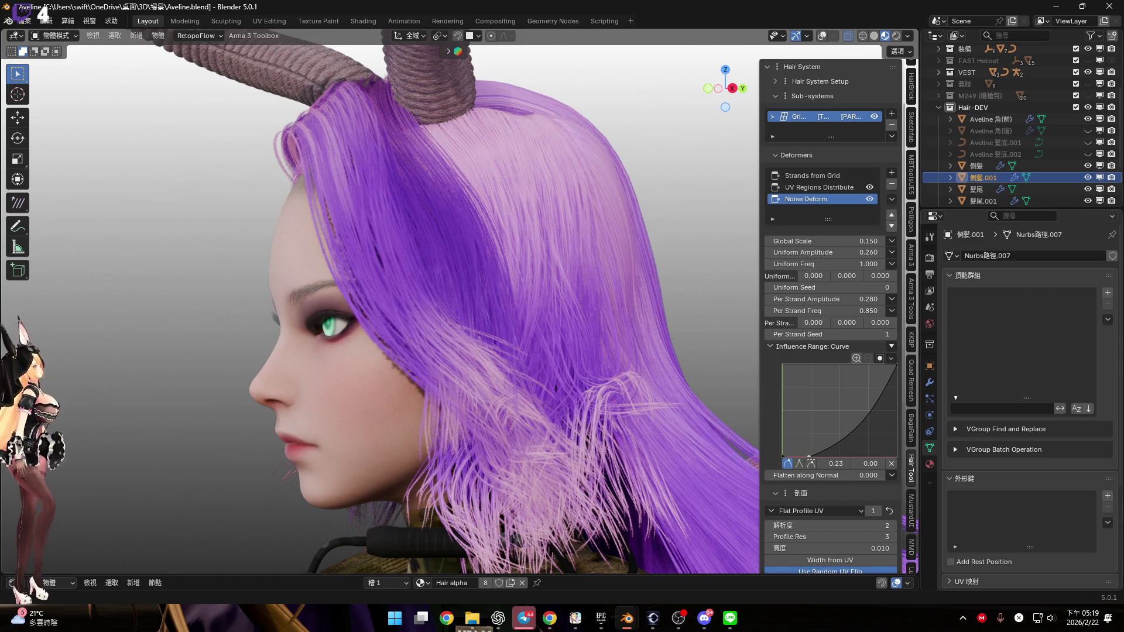
{"action": "mouse_move", "coordinate": [507, 189]}
{"action": "middle_mouse_down"}
{"action": "mouse_move", "coordinate": [490, 258]}
{"action": "mouse_move", "coordinate": [519, 253]}
{"action": "mouse_move", "coordinate": [535, 218]}
{"action": "mouse_move", "coordinate": [487, 273]}
{"action": "mouse_move", "coordinate": [406, 261]}
{"action": "mouse_move", "coordinate": [529, 261]}
{"action": "mouse_move", "coordinate": [462, 212]}
{"action": "mouse_move", "coordinate": [544, 238]}
{"action": "mouse_move", "coordinate": [537, 221]}
{"action": "mouse_move", "coordinate": [436, 237]}
{"action": "mouse_move", "coordinate": [515, 223]}
{"action": "mouse_move", "coordinate": [498, 228]}
{"action": "middle_mouse_up"}
{"action": "left_click", "coordinate": [820, 176]}
{"action": "left_click", "coordinate": [891, 172]}
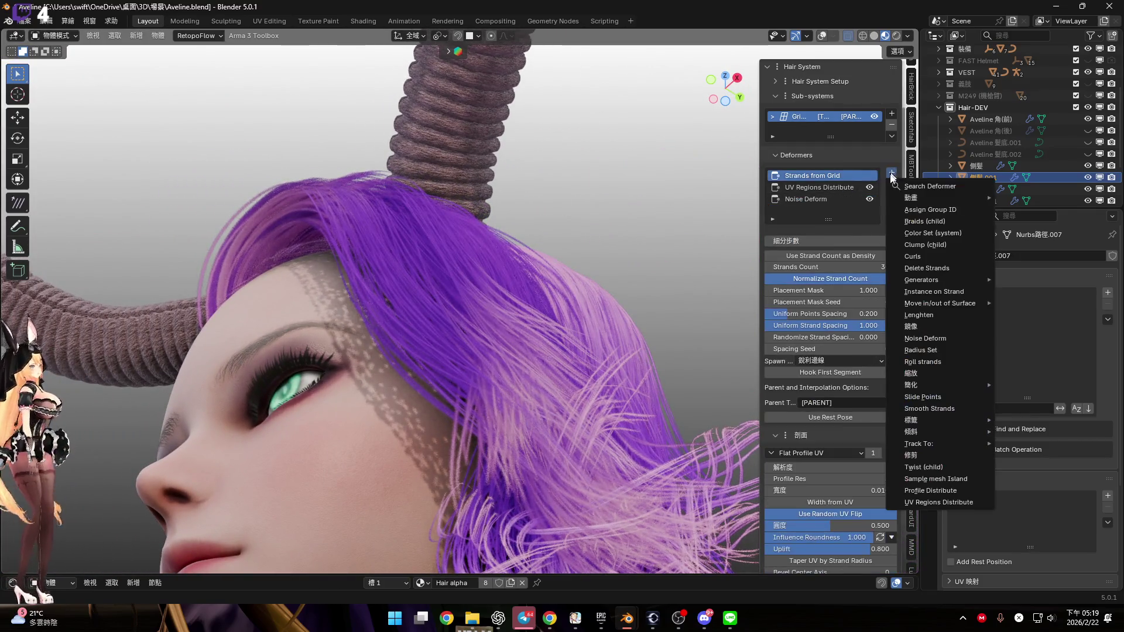
Add an Align Tilt to Source Surface deformer to the side hair
{"action": "mouse_move", "coordinate": [942, 433]}
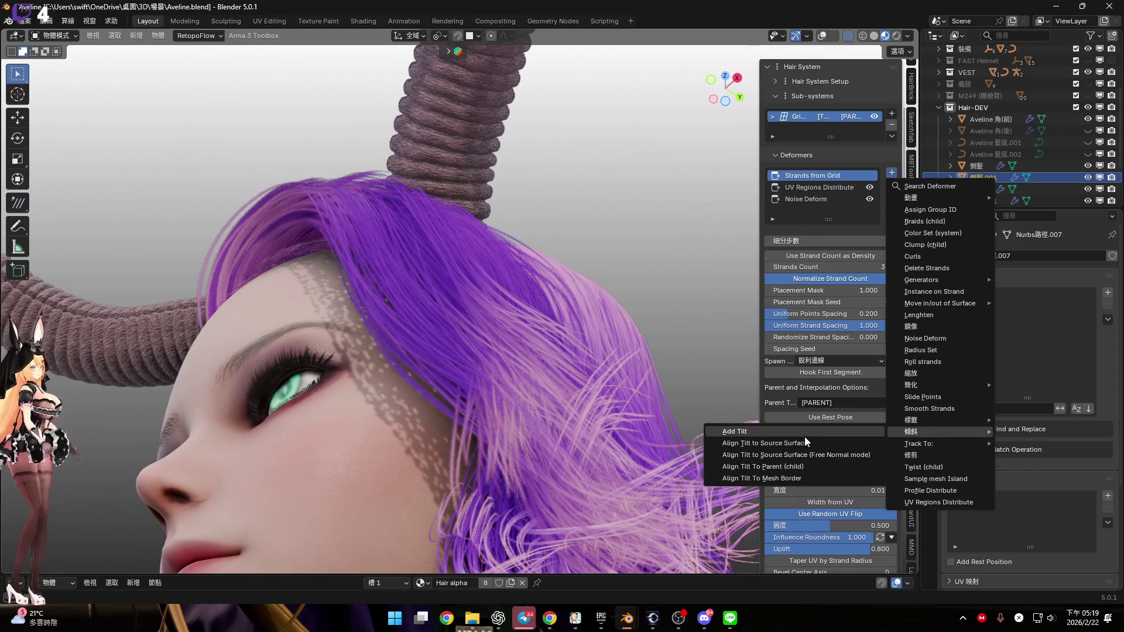
{"action": "mouse_move", "coordinate": [327, 345]}
{"action": "middle_mouse_down"}
{"action": "mouse_move", "coordinate": [480, 374]}
{"action": "mouse_move", "coordinate": [501, 332]}
{"action": "mouse_move", "coordinate": [493, 300]}
{"action": "middle_mouse_up"}
{"action": "scroll", "coordinate": [494, 300], "scroll_direction": "up", "scroll_amount": 2}
Lower the Align Tilt mask to about 0.36
{"action": "left_click_drag", "start_coordinate": [849, 241], "coordinate": [775, 240]}
{"action": "mouse_move", "coordinate": [418, 320]}
{"action": "middle_mouse_down"}
{"action": "mouse_move", "coordinate": [621, 338]}
{"action": "mouse_move", "coordinate": [588, 409]}
{"action": "mouse_move", "coordinate": [576, 398]}
{"action": "middle_mouse_up"}
{"action": "left_click_drag", "start_coordinate": [822, 245], "coordinate": [808, 247]}
{"action": "scroll", "coordinate": [628, 205], "scroll_direction": "down", "scroll_amount": 5}
{"action": "mouse_move", "coordinate": [603, 261]}
{"action": "middle_mouse_down"}
{"action": "mouse_move", "coordinate": [598, 301]}
{"action": "mouse_move", "coordinate": [551, 313]}
{"action": "mouse_move", "coordinate": [465, 302]}
{"action": "mouse_move", "coordinate": [487, 297]}
{"action": "mouse_move", "coordinate": [521, 333]}
{"action": "mouse_move", "coordinate": [482, 332]}
{"action": "mouse_move", "coordinate": [515, 337]}
{"action": "mouse_move", "coordinate": [470, 310]}
{"action": "mouse_move", "coordinate": [487, 342]}
{"action": "mouse_move", "coordinate": [408, 340]}
{"action": "mouse_move", "coordinate": [541, 416]}
{"action": "middle_mouse_up"}
{"action": "scroll", "coordinate": [408, 339], "scroll_direction": "up", "scroll_amount": 5}
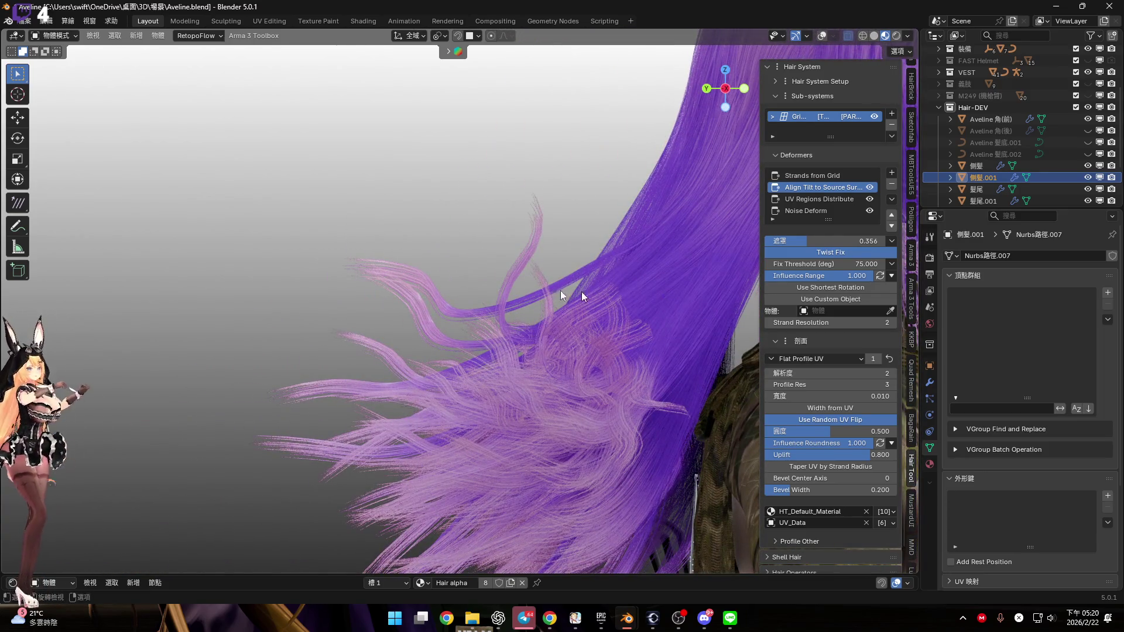
Switch to the 髮尾.001 hair object
{"action": "left_click", "coordinate": [560, 290]}
{"action": "scroll", "coordinate": [518, 297], "scroll_direction": "down", "scroll_amount": 4}
{"action": "scroll", "coordinate": [560, 343], "scroll_direction": "up", "scroll_amount": 1}
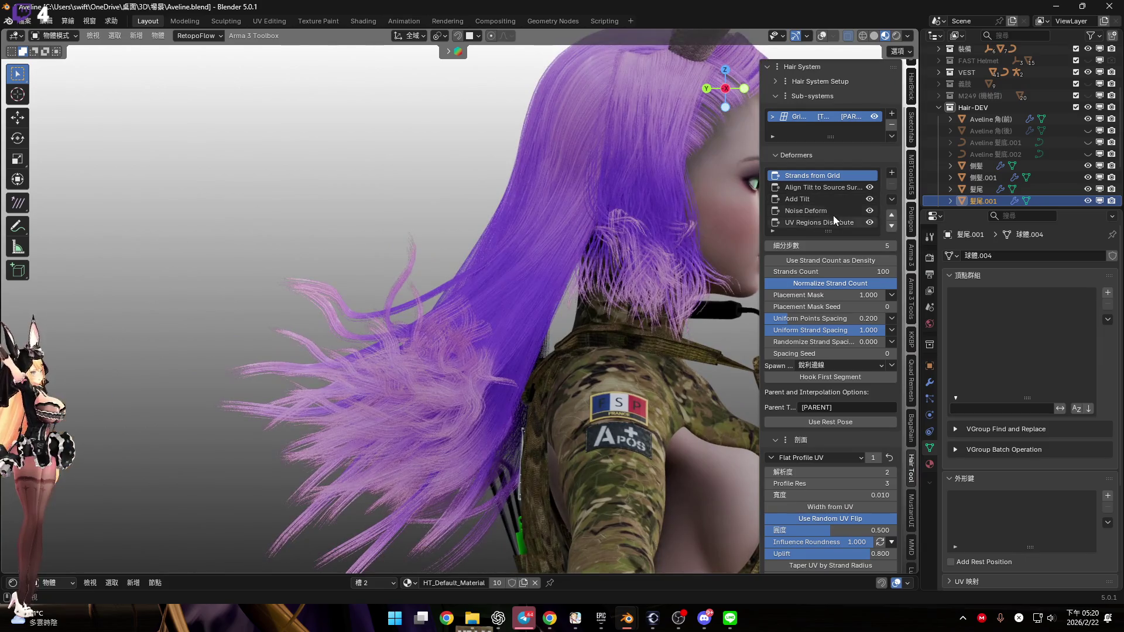
Set the 髮尾.001 Noise Deform to Global Scale 0.300 and Per Strand Freq 0.350, checking from behind
{"action": "left_click", "coordinate": [805, 210]}
{"action": "mouse_move", "coordinate": [661, 265]}
{"action": "middle_mouse_down"}
{"action": "mouse_move", "coordinate": [576, 325]}
{"action": "mouse_move", "coordinate": [496, 347]}
{"action": "mouse_move", "coordinate": [410, 342]}
{"action": "middle_mouse_up"}
{"action": "mouse_move", "coordinate": [825, 245]}
{"action": "left_mouse_down"}
{"action": "mouse_move", "coordinate": [781, 245]}
{"action": "mouse_move", "coordinate": [799, 245]}
{"action": "left_mouse_up"}
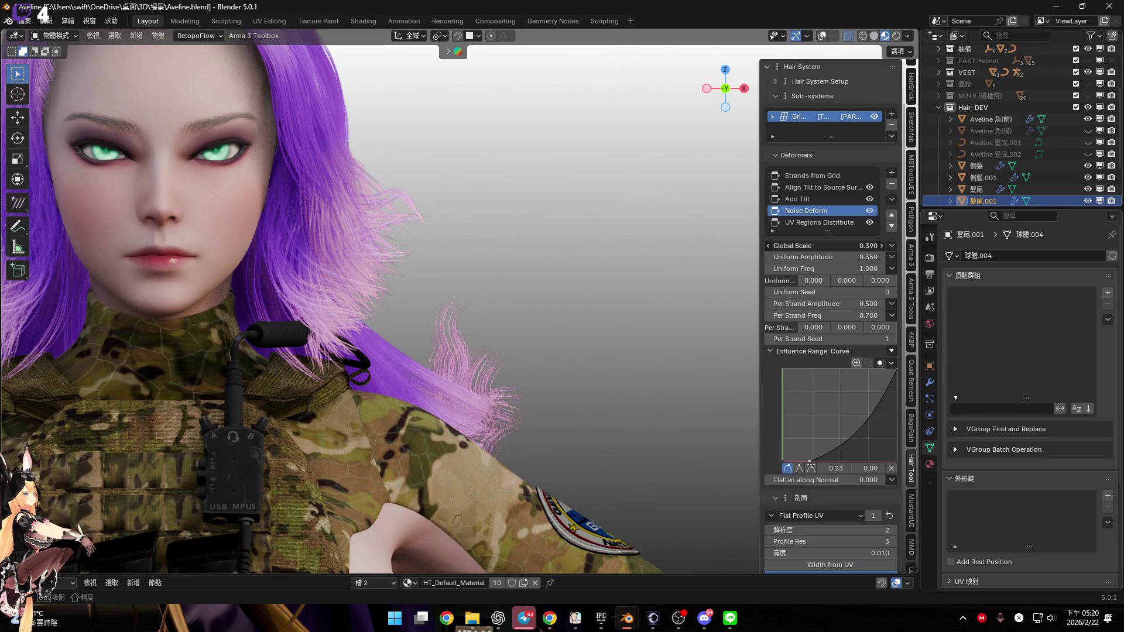
{"action": "mouse_move", "coordinate": [620, 343]}
{"action": "middle_mouse_down"}
{"action": "mouse_move", "coordinate": [623, 330]}
{"action": "mouse_move", "coordinate": [391, 324]}
{"action": "mouse_move", "coordinate": [527, 300]}
{"action": "mouse_move", "coordinate": [591, 324]}
{"action": "middle_mouse_up"}
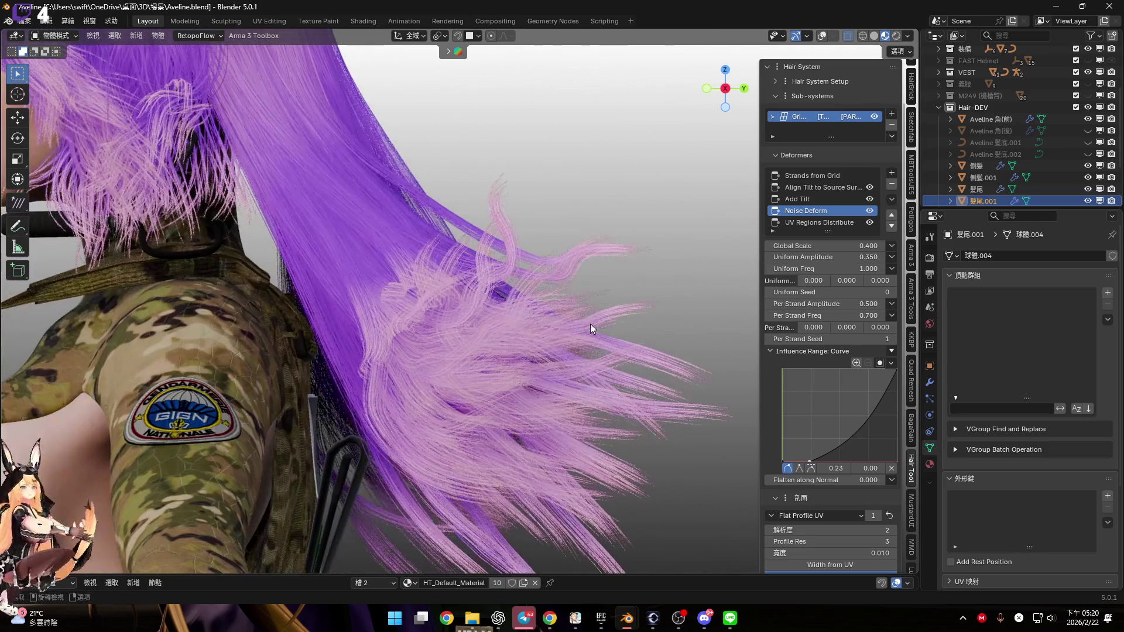
{"action": "mouse_move", "coordinate": [828, 304]}
{"action": "left_mouse_down"}
{"action": "mouse_move", "coordinate": [788, 304]}
{"action": "mouse_move", "coordinate": [828, 303]}
{"action": "mouse_move", "coordinate": [799, 315]}
{"action": "mouse_move", "coordinate": [816, 316]}
{"action": "mouse_move", "coordinate": [570, 315]}
{"action": "mouse_move", "coordinate": [624, 315]}
{"action": "left_mouse_up"}
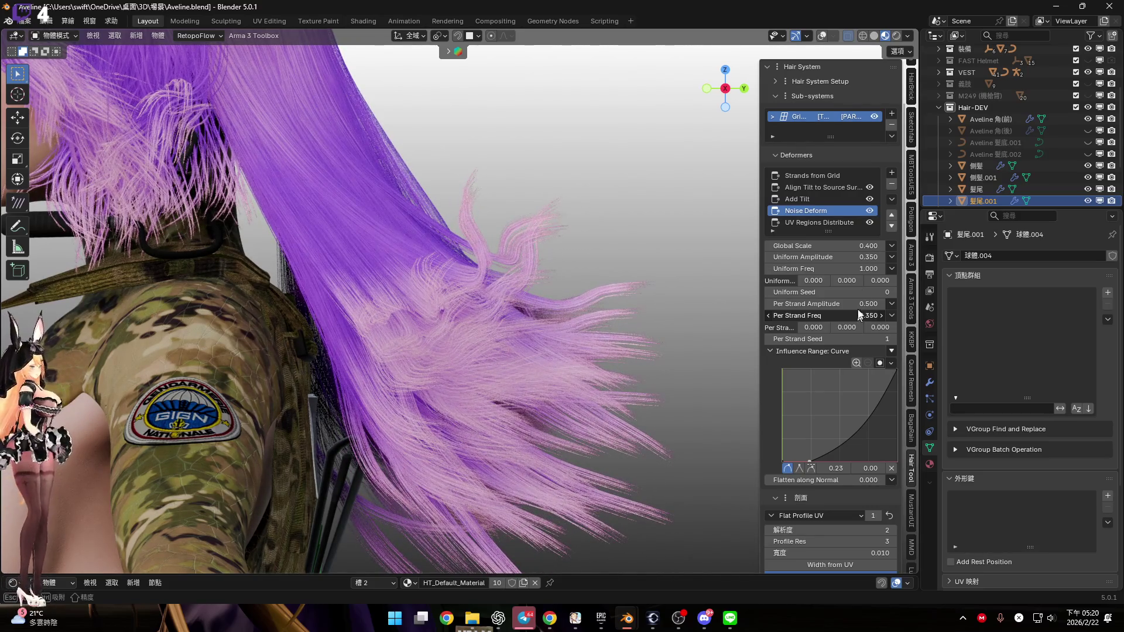
{"action": "mouse_move", "coordinate": [831, 245]}
{"action": "left_mouse_down"}
{"action": "mouse_move", "coordinate": [814, 246]}
{"action": "mouse_move", "coordinate": [843, 257]}
{"action": "mouse_move", "coordinate": [808, 246]}
{"action": "left_mouse_up"}
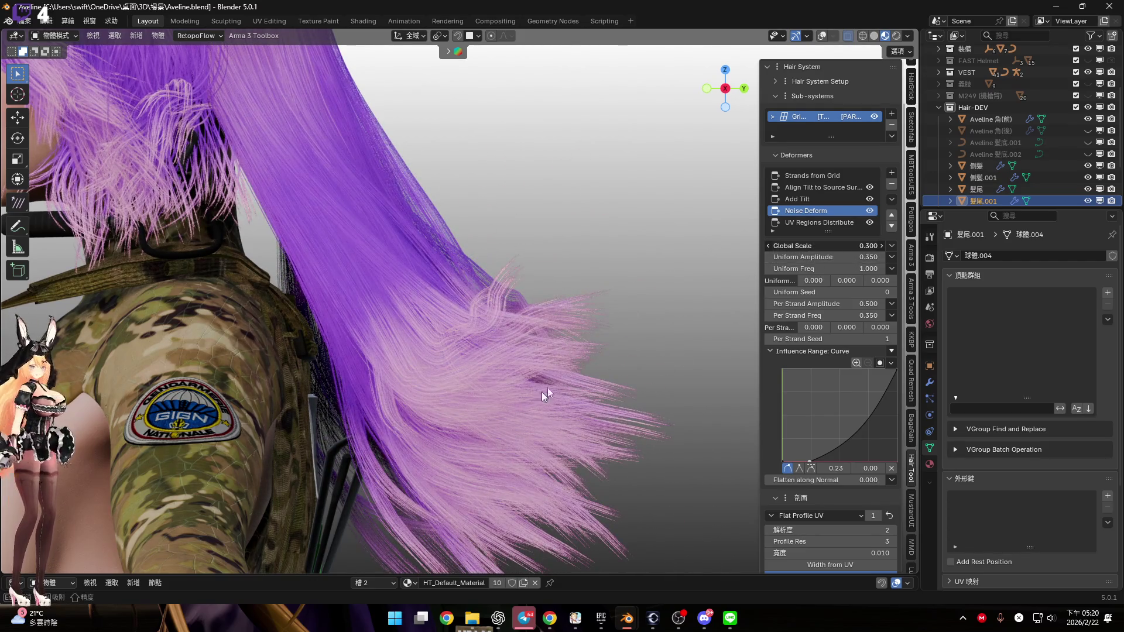
{"action": "scroll", "coordinate": [592, 313], "scroll_direction": "down", "scroll_amount": 4}
{"action": "key", "text": "ctrl+KP_1"}
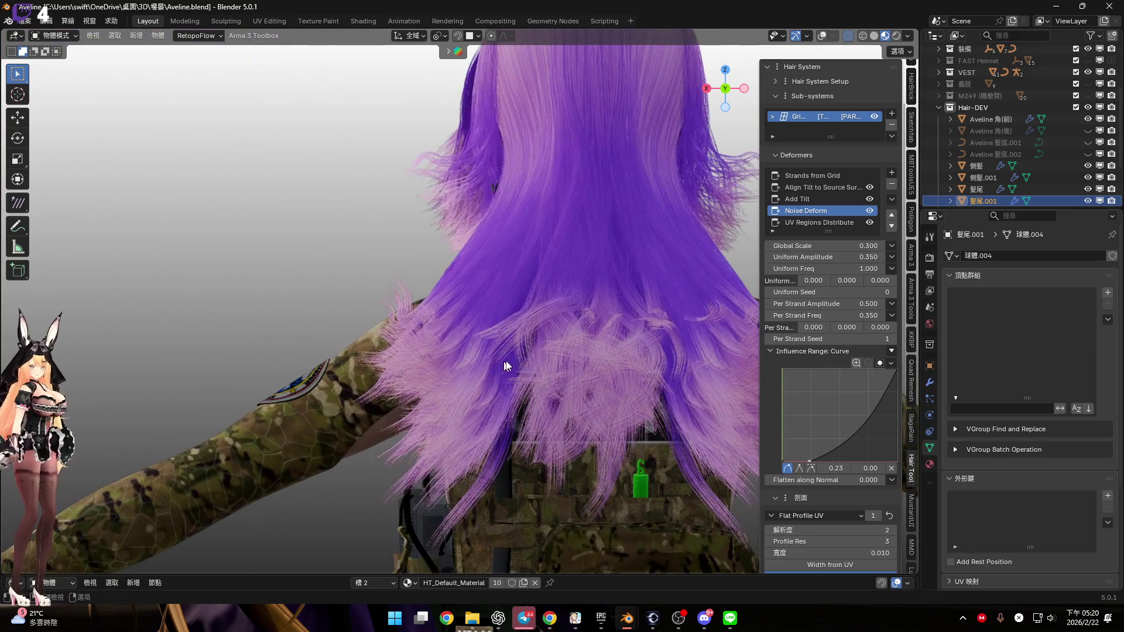
Try the hair-tip Per Strand Amplitude at 0, then set it to 0.300
{"action": "key", "text": "KP_4"}
{"action": "key", "text": "KP_4"}
{"action": "key", "text": "KP_4"}
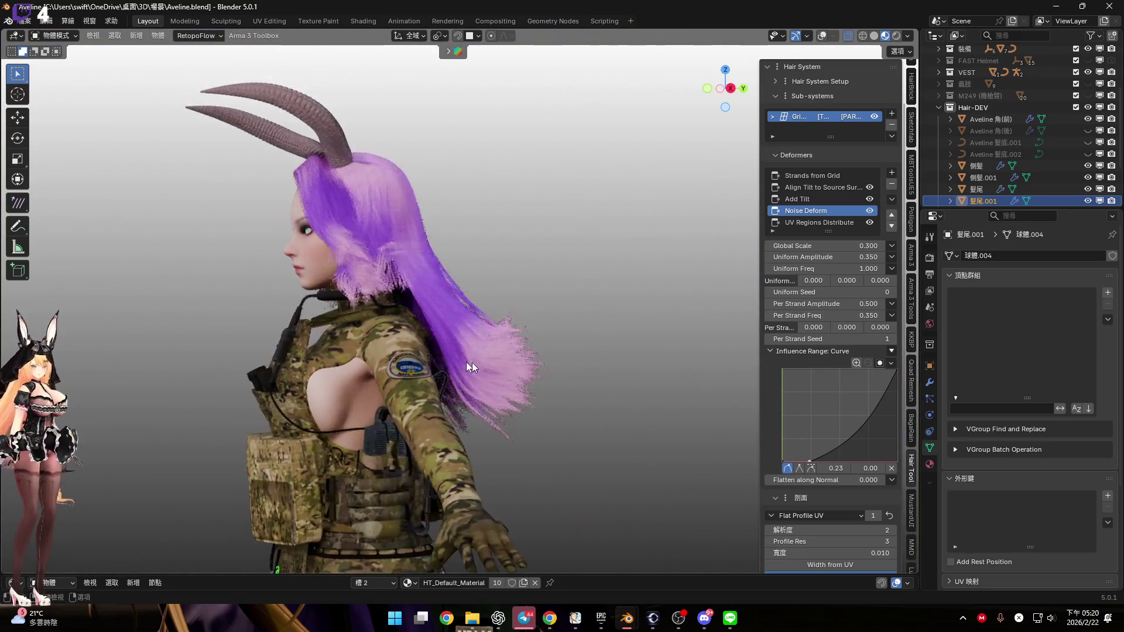
{"action": "scroll", "coordinate": [466, 363], "scroll_direction": "up", "scroll_amount": 2}
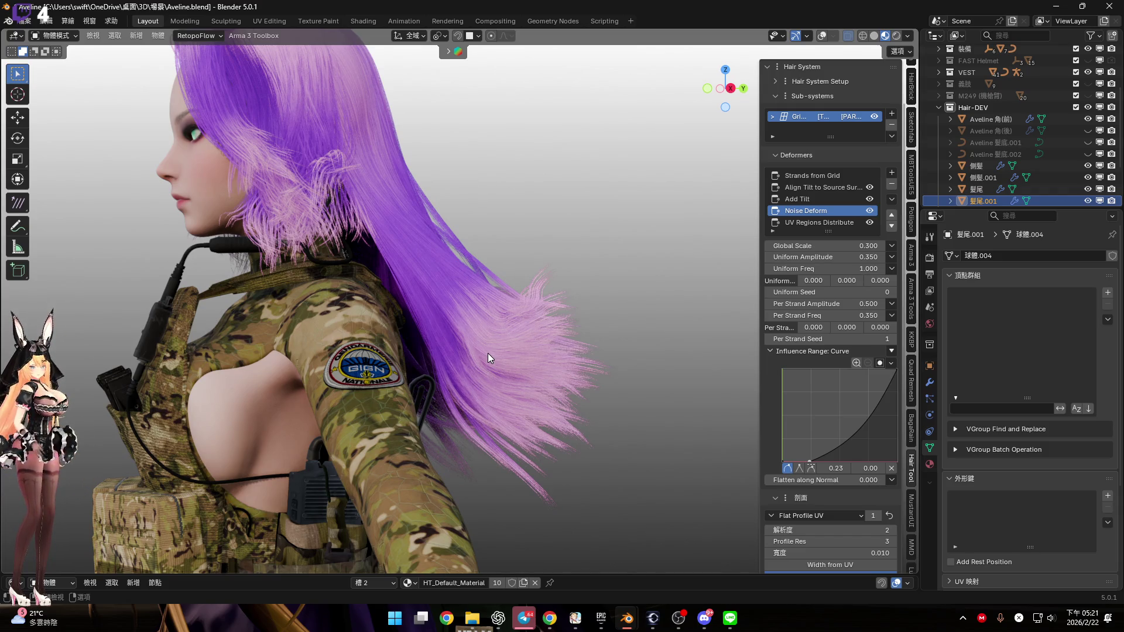
{"action": "middle_click_drag", "start_coordinate": [470, 367], "coordinate": [468, 379]}
{"action": "scroll", "coordinate": [469, 379], "scroll_direction": "up", "scroll_amount": 3}
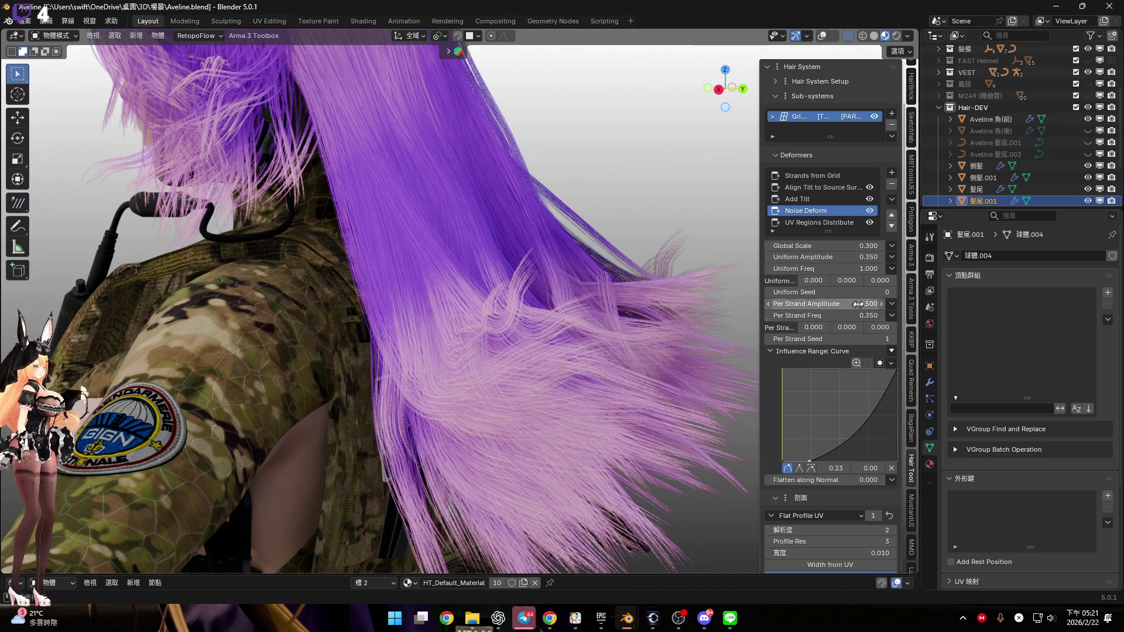
{"action": "mouse_move", "coordinate": [855, 303]}
{"action": "left_mouse_down"}
{"action": "mouse_move", "coordinate": [810, 304]}
{"action": "mouse_move", "coordinate": [837, 304]}
{"action": "left_mouse_up"}
{"action": "mouse_move", "coordinate": [853, 303]}
{"action": "left_mouse_down"}
{"action": "mouse_move", "coordinate": [863, 315]}
{"action": "mouse_move", "coordinate": [979, 316]}
{"action": "left_mouse_up"}
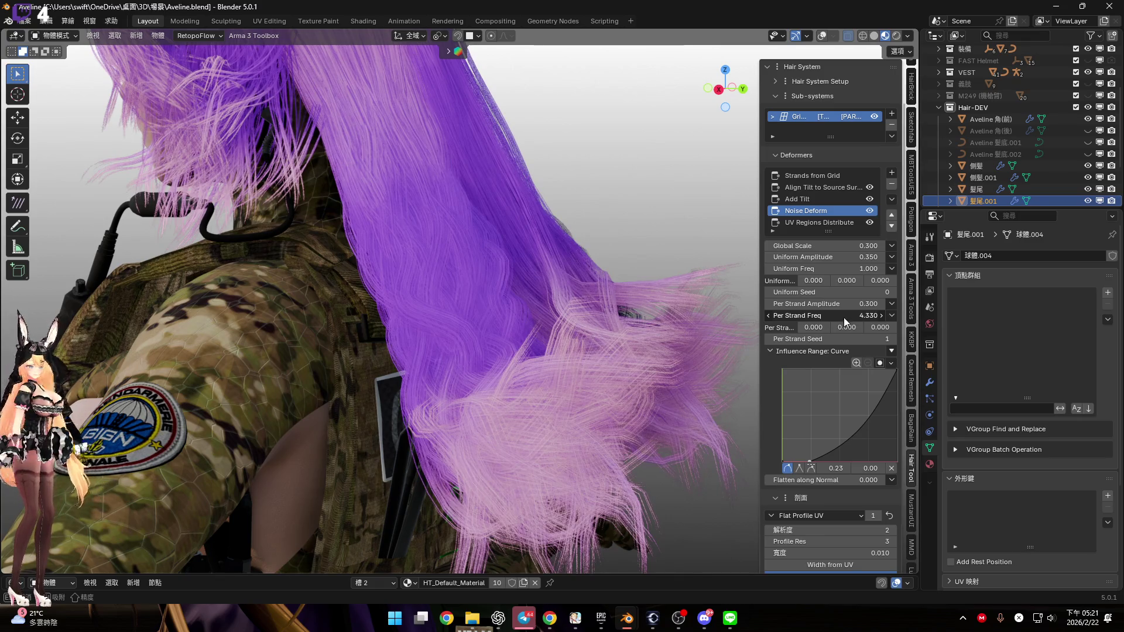
Compare noise values with undo and redo, ending at Global Scale 0.450 and Per Strand Freq 0.700
{"action": "mouse_move", "coordinate": [666, 311]}
{"action": "middle_mouse_down"}
{"action": "mouse_move", "coordinate": [510, 326]}
{"action": "mouse_move", "coordinate": [642, 337]}
{"action": "mouse_move", "coordinate": [615, 318]}
{"action": "mouse_move", "coordinate": [613, 329]}
{"action": "mouse_move", "coordinate": [676, 328]}
{"action": "middle_mouse_up"}
{"action": "key", "text": "ctrl+z"}
{"action": "key", "text": "ctrl+z"}
{"action": "middle_click_drag", "start_coordinate": [570, 307], "coordinate": [581, 320]}
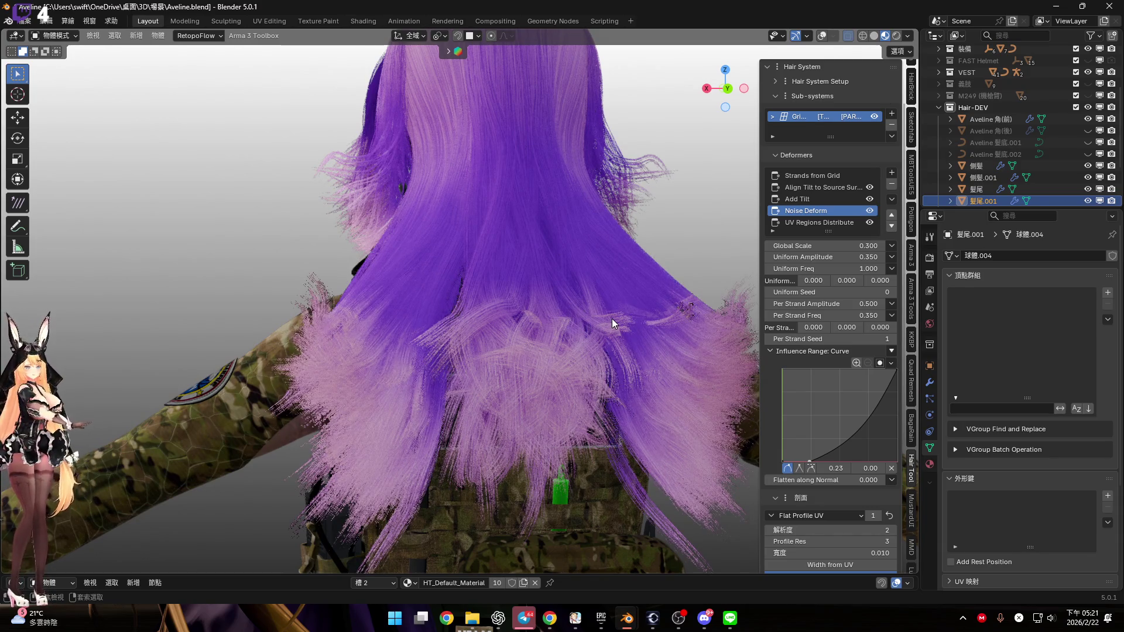
{"action": "mouse_move", "coordinate": [589, 321]}
{"action": "middle_mouse_down"}
{"action": "mouse_move", "coordinate": [604, 342]}
{"action": "mouse_move", "coordinate": [577, 343]}
{"action": "mouse_move", "coordinate": [577, 366]}
{"action": "mouse_move", "coordinate": [570, 357]}
{"action": "mouse_move", "coordinate": [606, 318]}
{"action": "mouse_move", "coordinate": [614, 328]}
{"action": "mouse_move", "coordinate": [546, 361]}
{"action": "mouse_move", "coordinate": [563, 340]}
{"action": "mouse_move", "coordinate": [603, 392]}
{"action": "mouse_move", "coordinate": [591, 349]}
{"action": "mouse_move", "coordinate": [549, 342]}
{"action": "middle_mouse_up"}
{"action": "key", "text": "ctrl+z"}
{"action": "key", "text": "ctrl+shift+z"}
{"action": "key", "text": "ctrl+shift+z"}
{"action": "key", "text": "ctrl+shift+z"}
{"action": "scroll", "coordinate": [549, 342], "scroll_direction": "down", "scroll_amount": 5}
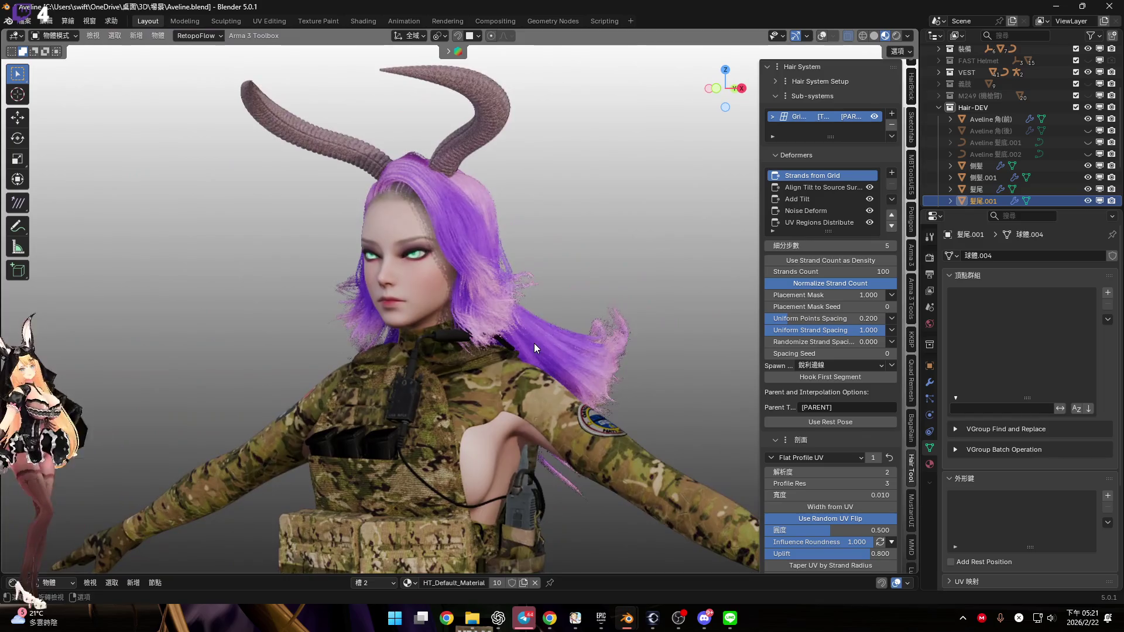
Make 側髮.001 active and inspect its strands around the face and horns in front view
{"action": "left_click", "coordinate": [504, 318]}
{"action": "scroll", "coordinate": [497, 313], "scroll_direction": "up", "scroll_amount": 4}
{"action": "mouse_move", "coordinate": [489, 308]}
{"action": "middle_mouse_down"}
{"action": "mouse_move", "coordinate": [497, 355]}
{"action": "mouse_move", "coordinate": [475, 330]}
{"action": "middle_mouse_up"}
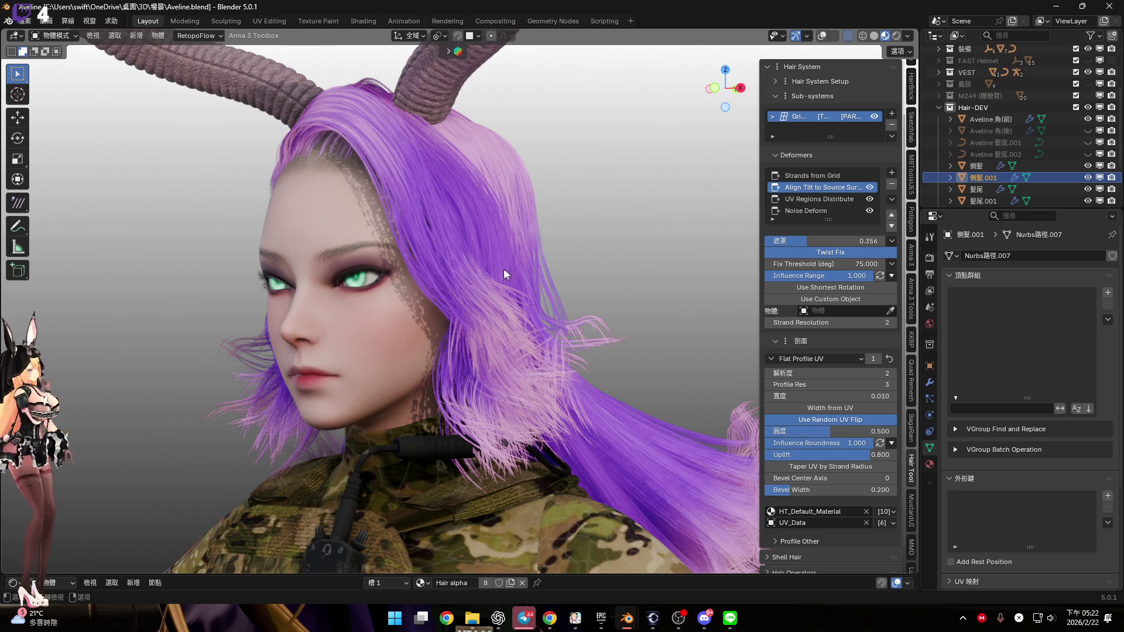
{"action": "middle_click_drag", "start_coordinate": [503, 268], "coordinate": [500, 340], "text": "shift"}
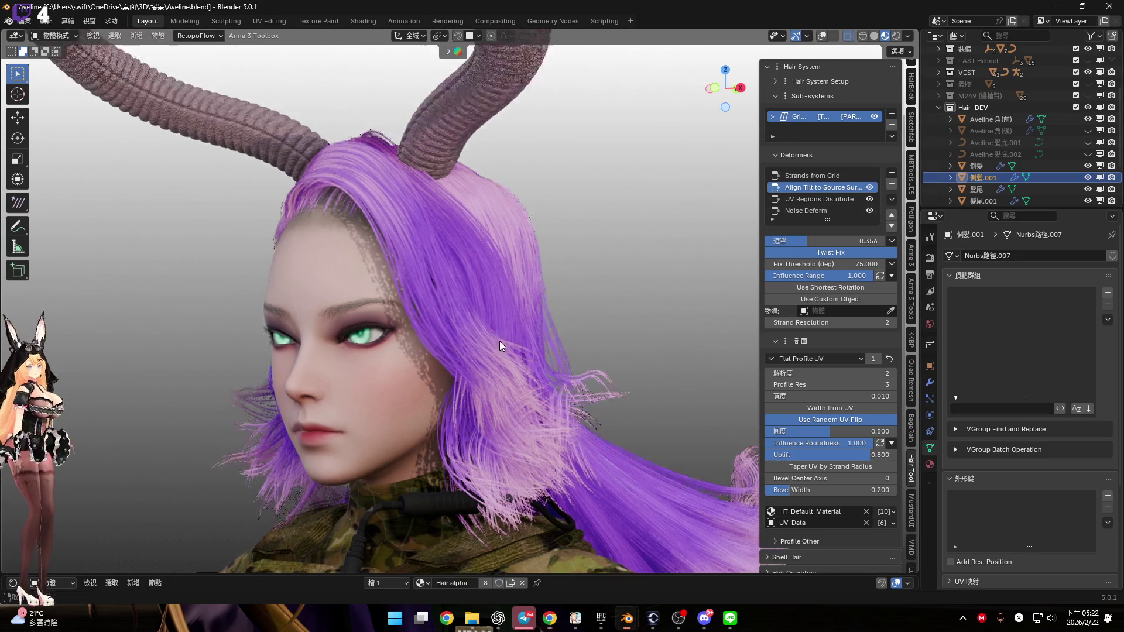
{"action": "scroll", "coordinate": [499, 341], "scroll_direction": "up", "scroll_amount": 3}
{"action": "middle_click_drag", "start_coordinate": [499, 300], "coordinate": [496, 271], "text": "shift"}
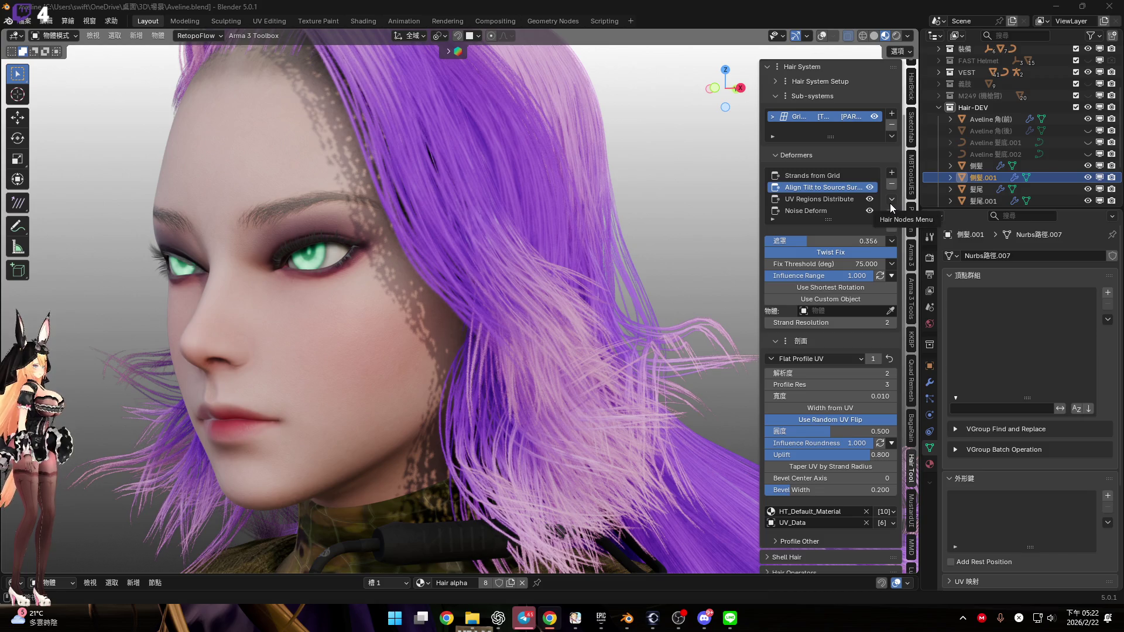
{"action": "key", "text": "KP_1"}
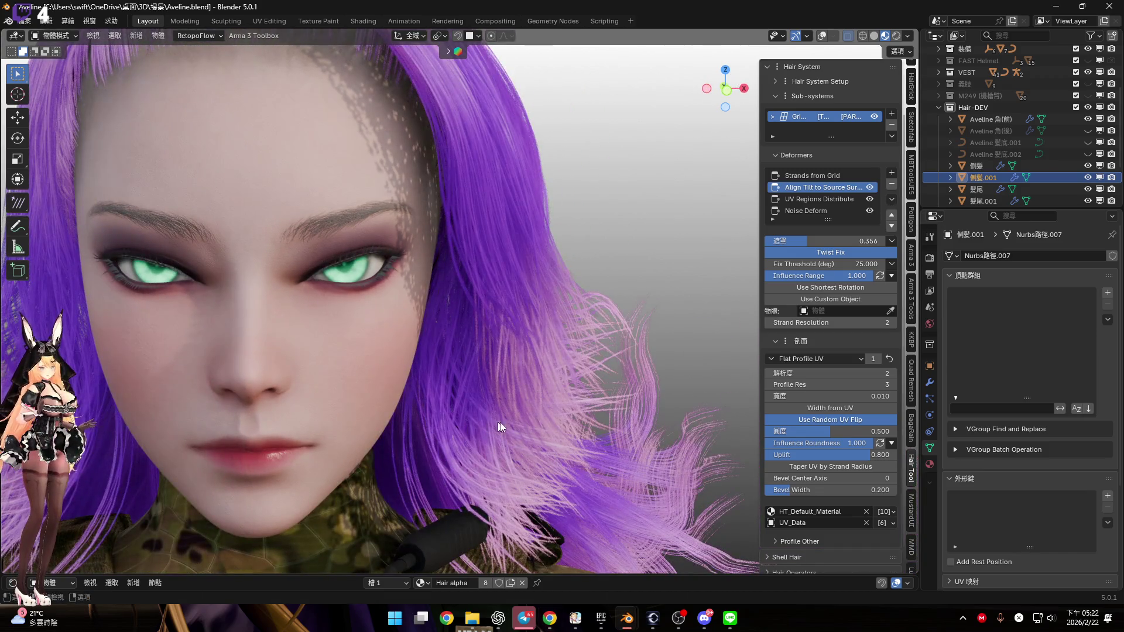
{"action": "scroll", "coordinate": [487, 412], "scroll_direction": "down", "scroll_amount": 6}
{"action": "scroll", "coordinate": [406, 328], "scroll_direction": "up", "scroll_amount": 2}
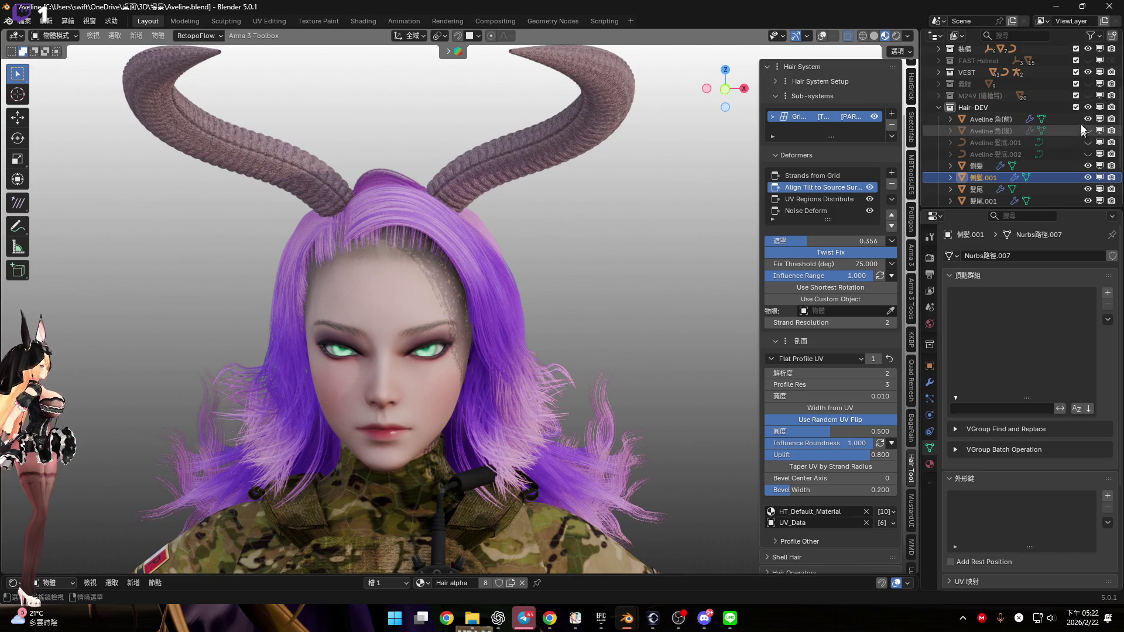
Unhide the original Hair collection and the back horns object Aveline 角(後)
{"action": "scroll", "coordinate": [1081, 130], "scroll_direction": "up", "scroll_amount": 3}
{"action": "left_click", "coordinate": [1088, 95]}
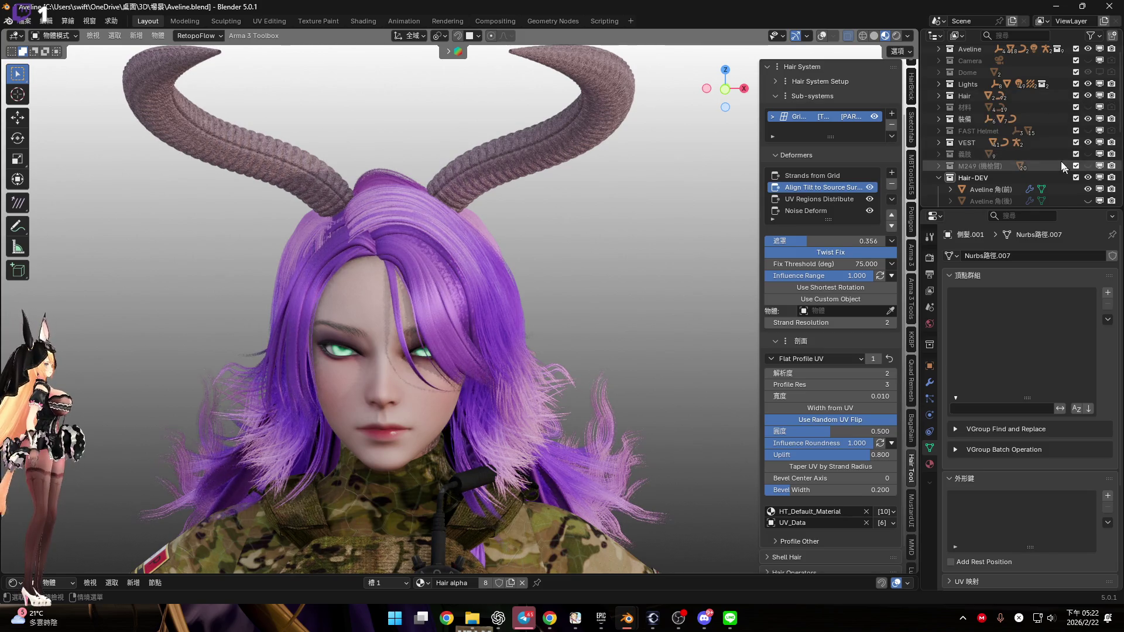
{"action": "scroll", "coordinate": [1062, 166], "scroll_direction": "down", "scroll_amount": 2}
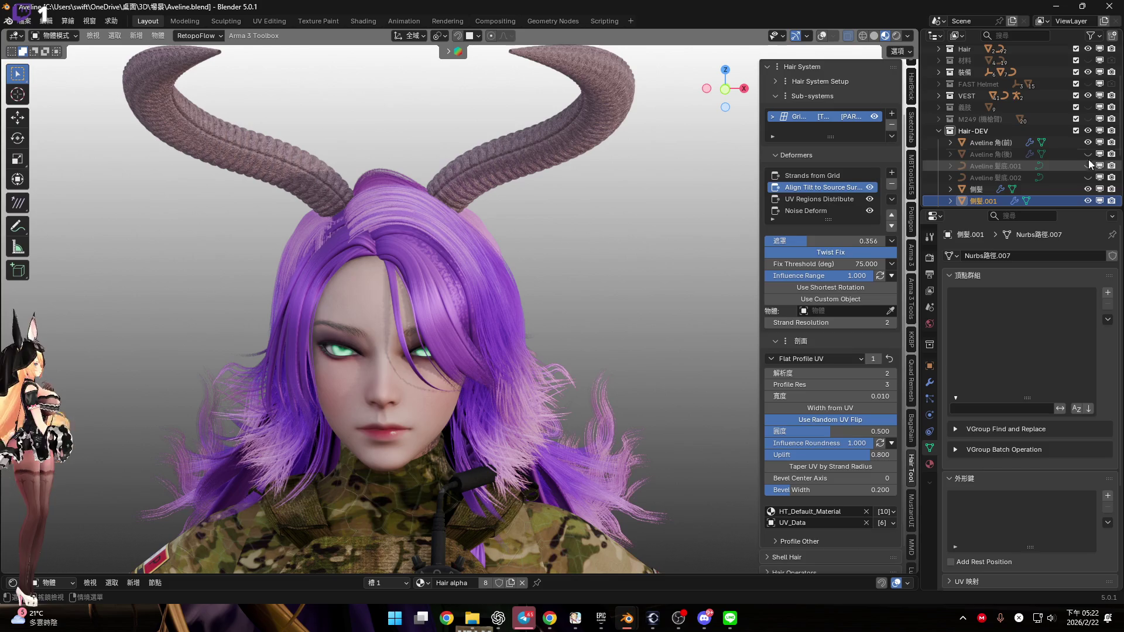
{"action": "left_click", "coordinate": [1087, 154]}
From a right-side profile of the face, select the bang curve Aveline 瀏海.010
{"action": "scroll", "coordinate": [490, 274], "scroll_direction": "up", "scroll_amount": 3}
{"action": "mouse_move", "coordinate": [542, 259]}
{"action": "middle_mouse_down"}
{"action": "mouse_move", "coordinate": [508, 271]}
{"action": "mouse_move", "coordinate": [472, 243]}
{"action": "mouse_move", "coordinate": [490, 213]}
{"action": "mouse_move", "coordinate": [445, 261]}
{"action": "mouse_move", "coordinate": [579, 268]}
{"action": "mouse_move", "coordinate": [333, 209]}
{"action": "mouse_move", "coordinate": [474, 213]}
{"action": "mouse_move", "coordinate": [381, 227]}
{"action": "mouse_move", "coordinate": [420, 240]}
{"action": "mouse_move", "coordinate": [429, 260]}
{"action": "mouse_move", "coordinate": [472, 263]}
{"action": "mouse_move", "coordinate": [401, 269]}
{"action": "mouse_move", "coordinate": [390, 259]}
{"action": "middle_mouse_up"}
{"action": "left_click", "coordinate": [439, 287]}
{"action": "middle_click_drag", "start_coordinate": [439, 287], "coordinate": [412, 277]}
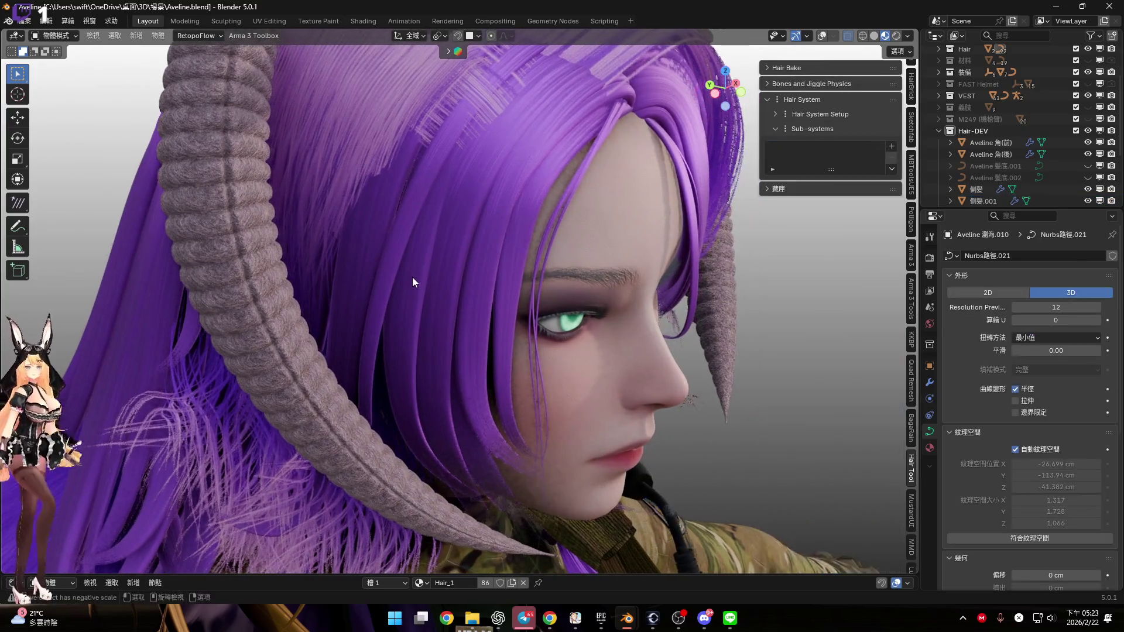
With overlays on, add bang curves 瀏海.009, 瀏海.008 and 瀏海.007 to the selection
{"action": "left_click", "coordinate": [821, 36]}
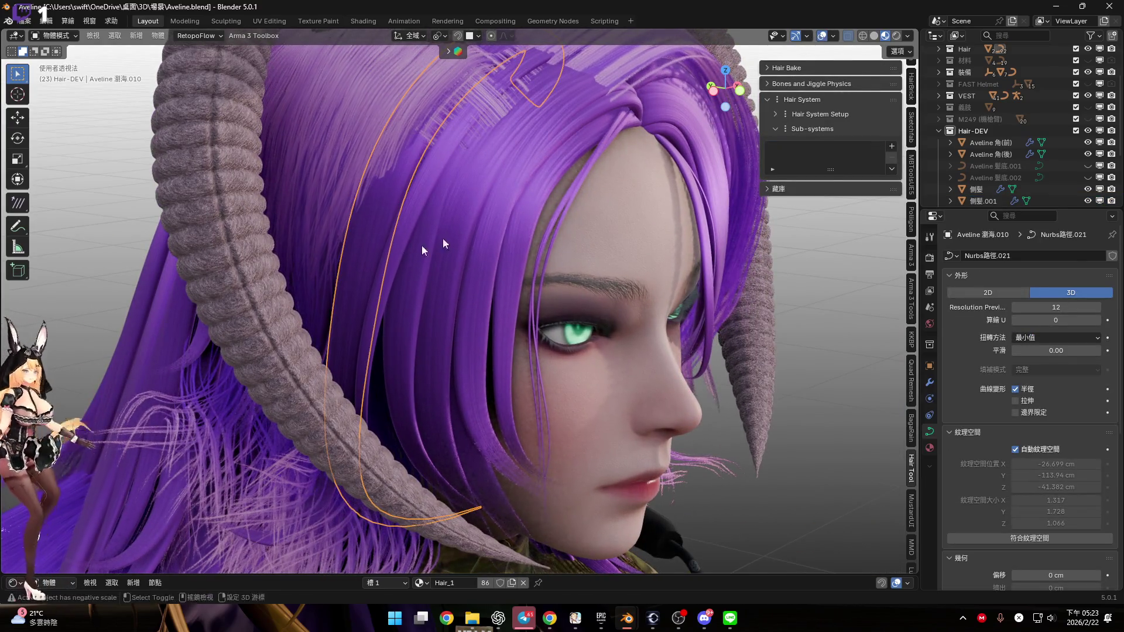
{"action": "scroll", "coordinate": [500, 268], "scroll_direction": "up", "scroll_amount": 3}
{"action": "mouse_move", "coordinate": [508, 245]}
{"action": "middle_mouse_down"}
{"action": "mouse_move", "coordinate": [484, 233]}
{"action": "mouse_move", "coordinate": [502, 261]}
{"action": "mouse_move", "coordinate": [466, 230]}
{"action": "mouse_move", "coordinate": [541, 251]}
{"action": "mouse_move", "coordinate": [514, 293]}
{"action": "mouse_move", "coordinate": [484, 261]}
{"action": "mouse_move", "coordinate": [494, 281]}
{"action": "mouse_move", "coordinate": [550, 292]}
{"action": "middle_mouse_up"}
{"action": "left_click", "coordinate": [466, 230], "text": "shift"}
{"action": "scroll", "coordinate": [560, 329], "scroll_direction": "down", "scroll_amount": 3}
{"action": "left_click", "coordinate": [483, 262], "text": "shift"}
{"action": "left_click", "coordinate": [494, 281], "text": "shift"}
Move the selected bang curves into Hair-DEV and hide the original Hair collection
{"action": "scroll", "coordinate": [552, 153], "scroll_direction": "down", "scroll_amount": 3}
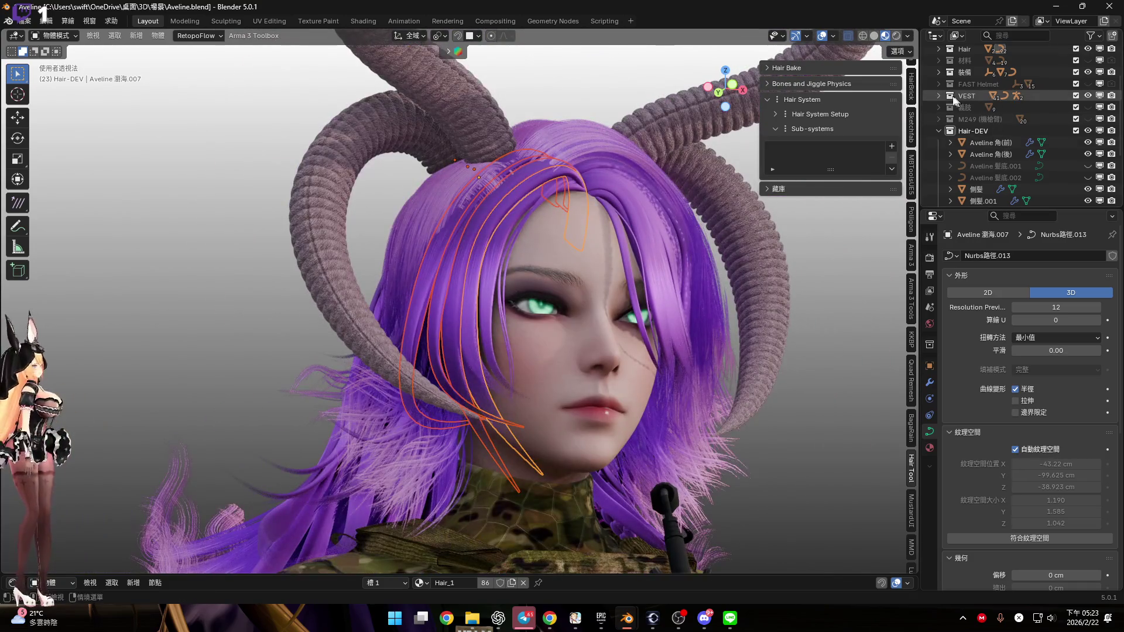
{"action": "scroll", "coordinate": [944, 98], "scroll_direction": "down", "scroll_amount": 8}
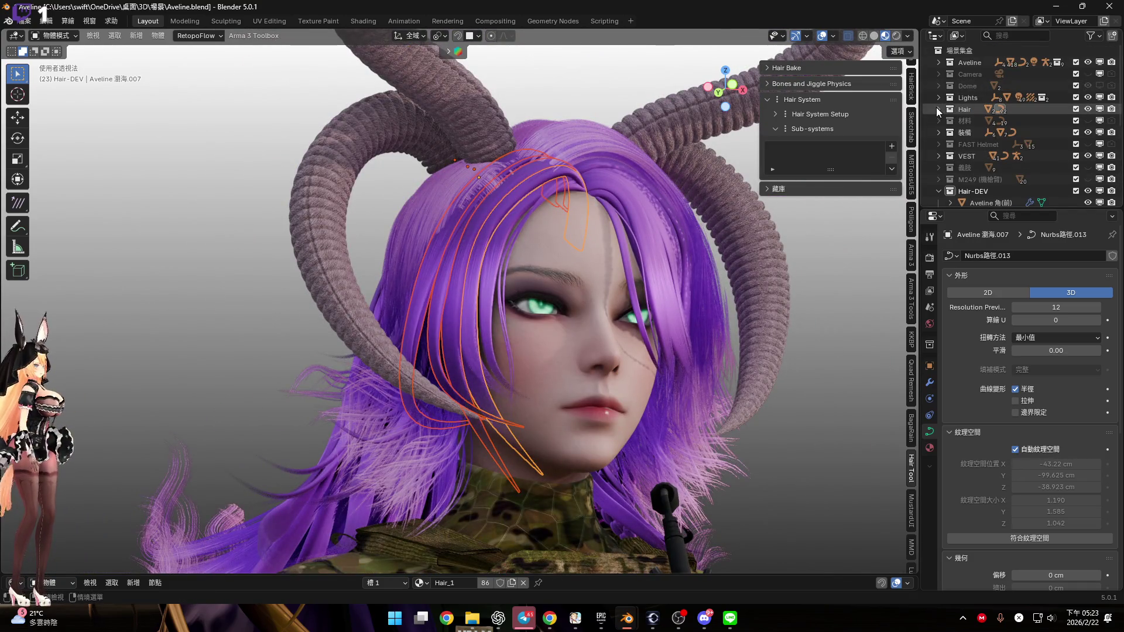
{"action": "mouse_move", "coordinate": [1008, 168]}
{"action": "left_mouse_down"}
{"action": "mouse_move", "coordinate": [1008, 179]}
{"action": "mouse_move", "coordinate": [1015, 164]}
{"action": "mouse_move", "coordinate": [1018, 176]}
{"action": "left_mouse_up"}
{"action": "scroll", "coordinate": [1006, 169], "scroll_direction": "down", "scroll_amount": 5}
{"action": "scroll", "coordinate": [1006, 169], "scroll_direction": "up", "scroll_amount": 5}
{"action": "scroll", "coordinate": [1018, 175], "scroll_direction": "down", "scroll_amount": 5}
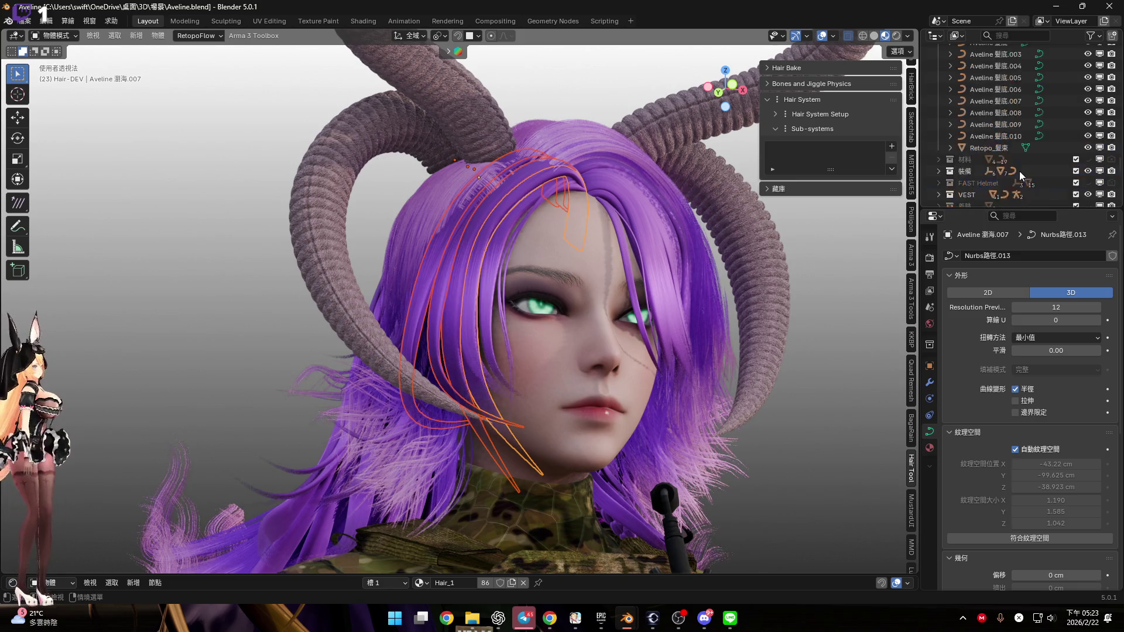
{"action": "scroll", "coordinate": [1005, 161], "scroll_direction": "up", "scroll_amount": 10}
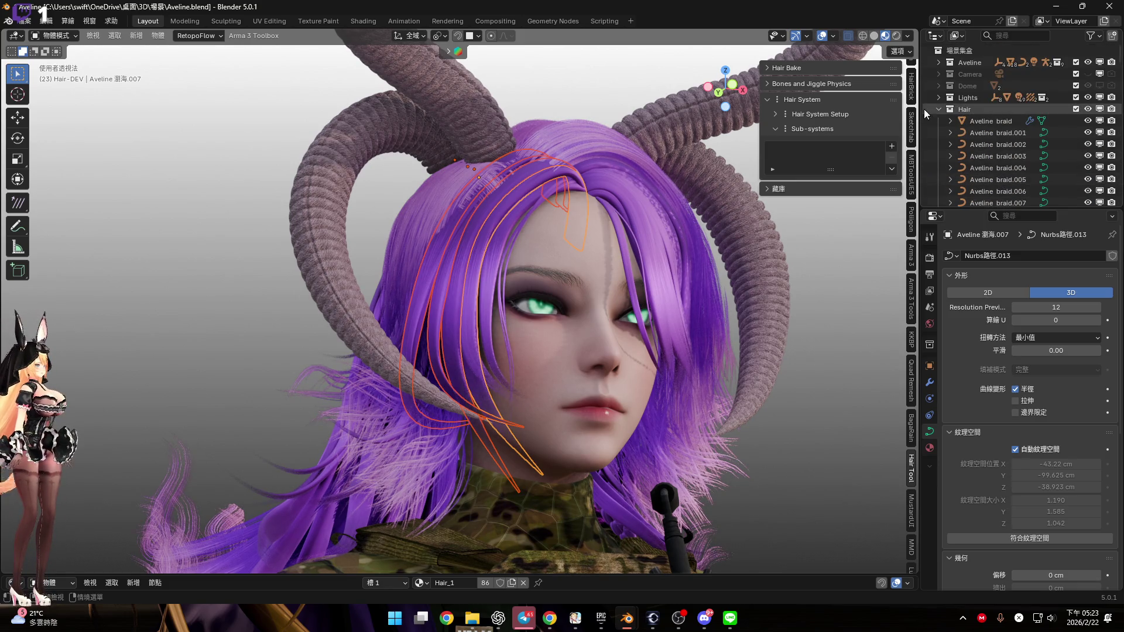
{"action": "left_click", "coordinate": [1087, 110]}
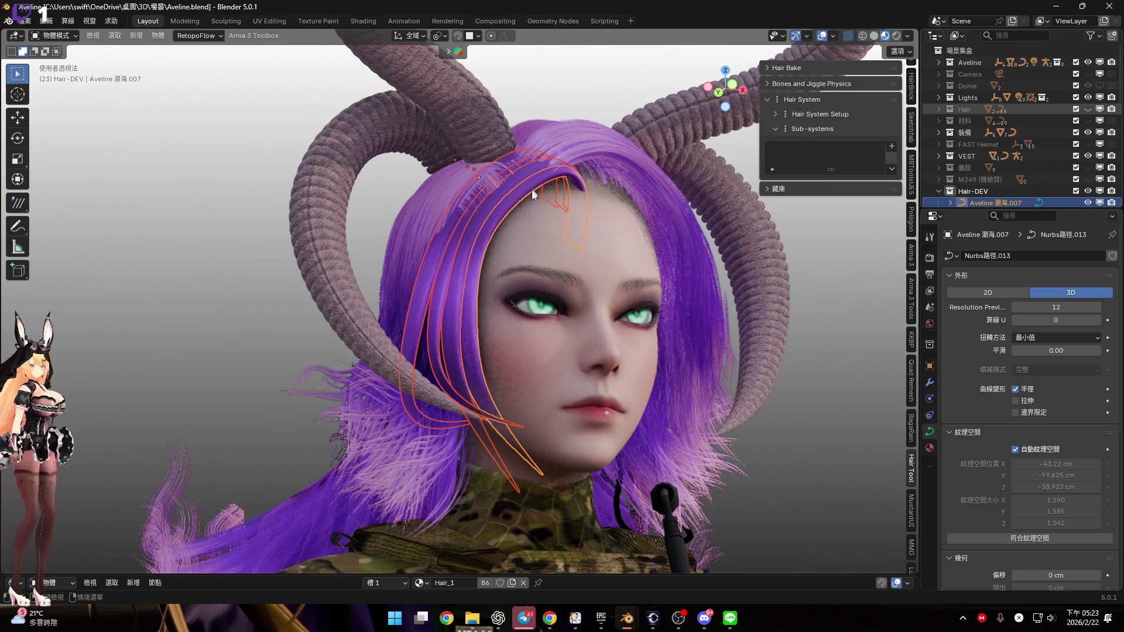
Set the bang curves' Resolution Preview to 5 and give them a Round bevel
{"action": "scroll", "coordinate": [531, 189], "scroll_direction": "up", "scroll_amount": 4}
{"action": "scroll", "coordinate": [521, 280], "scroll_direction": "up", "scroll_amount": 2}
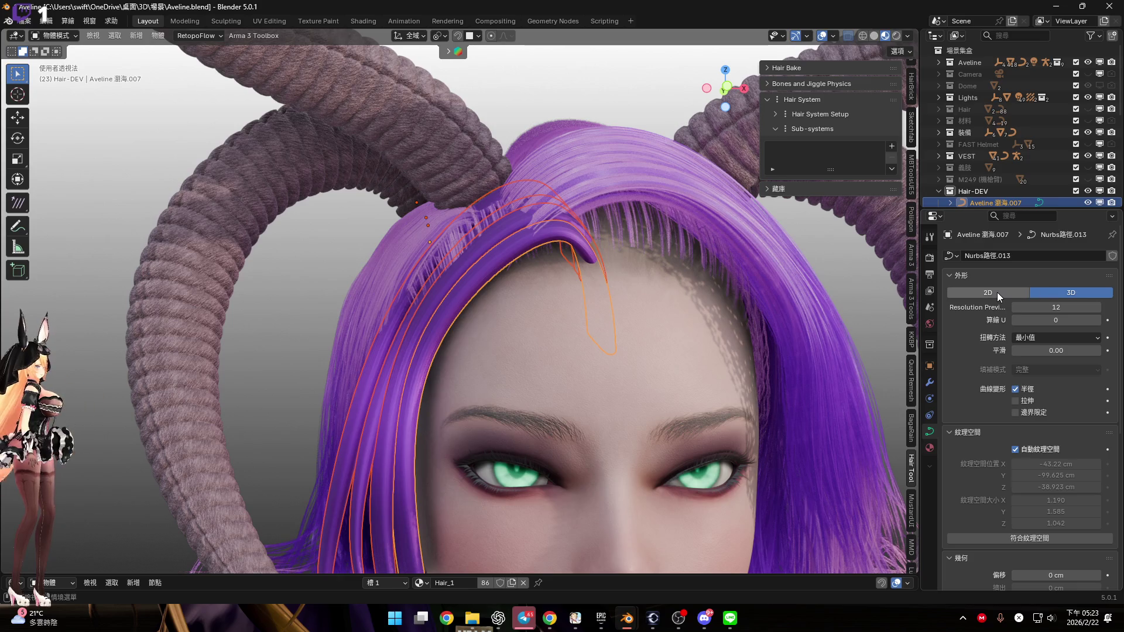
{"action": "left_click_drag", "start_coordinate": [1057, 309], "coordinate": [1071, 308]}
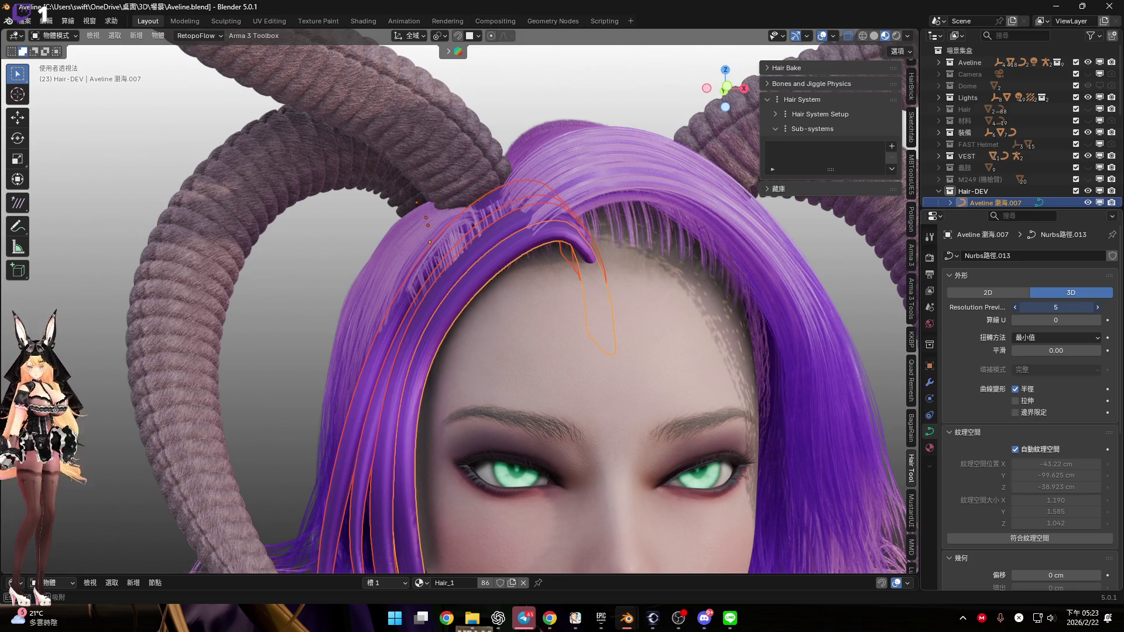
{"action": "scroll", "coordinate": [1012, 403], "scroll_direction": "down", "scroll_amount": 5}
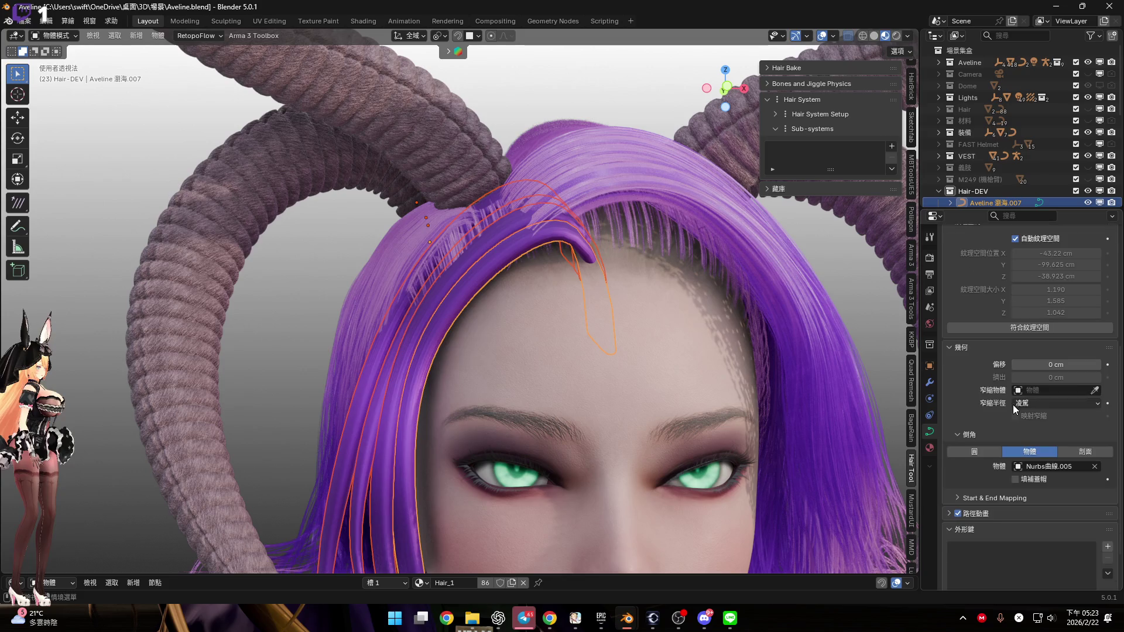
{"action": "left_click", "coordinate": [993, 455]}
Extrude the bang curves to 30 cm and enter Edit Mode on them
{"action": "mouse_move", "coordinate": [799, 344]}
{"action": "middle_mouse_down"}
{"action": "mouse_move", "coordinate": [677, 318]}
{"action": "mouse_move", "coordinate": [710, 389]}
{"action": "middle_mouse_up"}
{"action": "scroll", "coordinate": [780, 351], "scroll_direction": "up", "scroll_amount": 3}
{"action": "scroll", "coordinate": [779, 352], "scroll_direction": "down", "scroll_amount": 3}
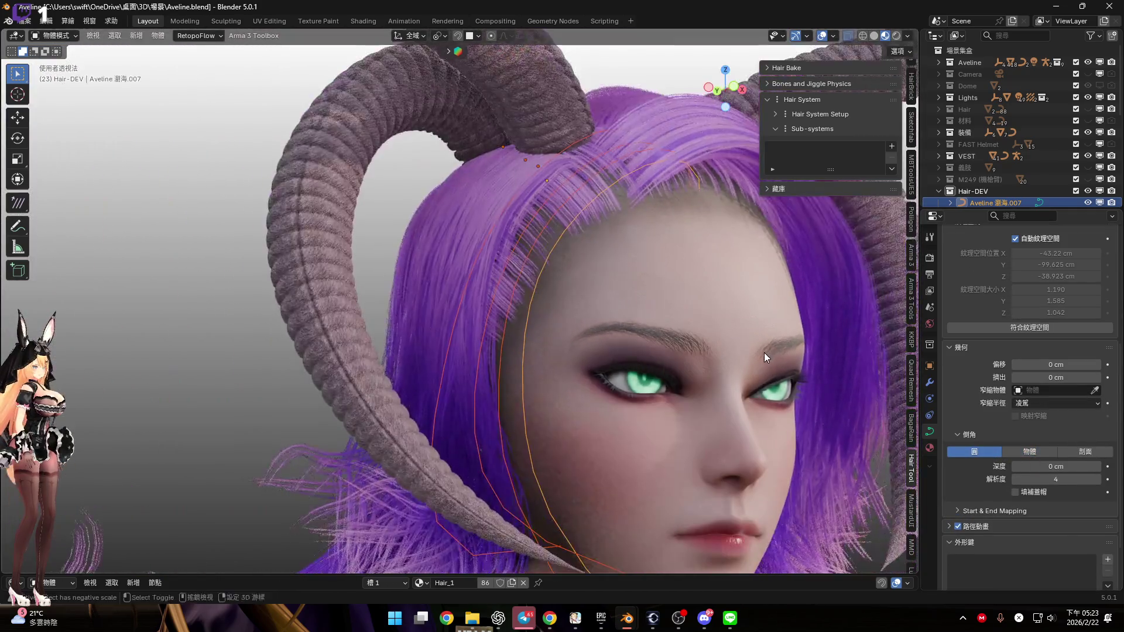
{"action": "middle_click_drag", "start_coordinate": [760, 356], "coordinate": [773, 376]}
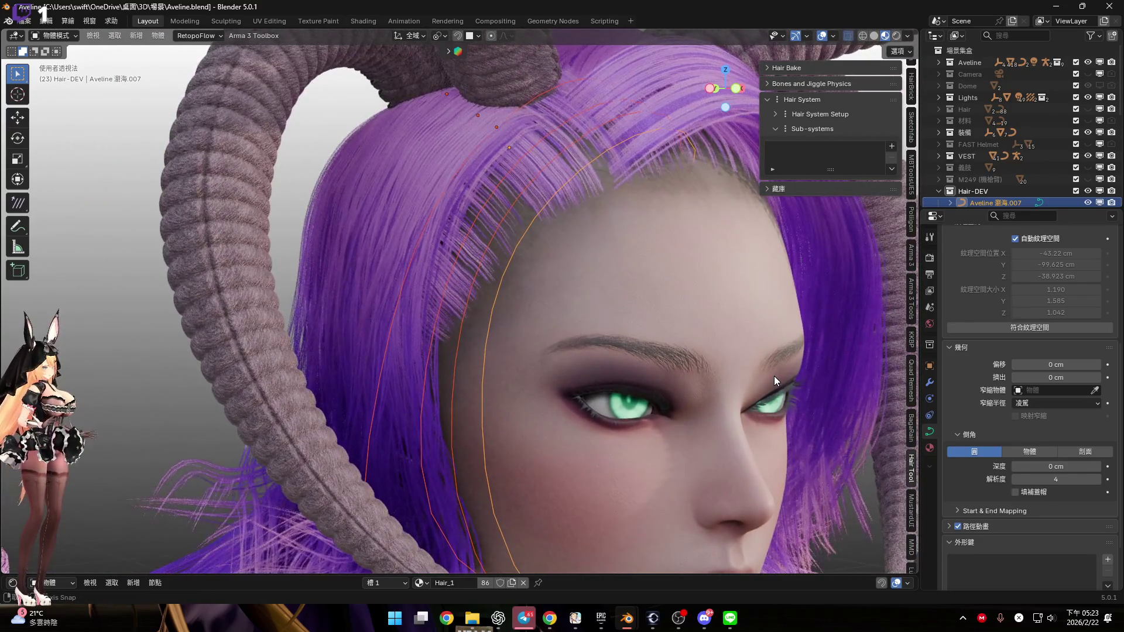
{"action": "left_click_drag", "start_coordinate": [1062, 379], "coordinate": [1108, 380]}
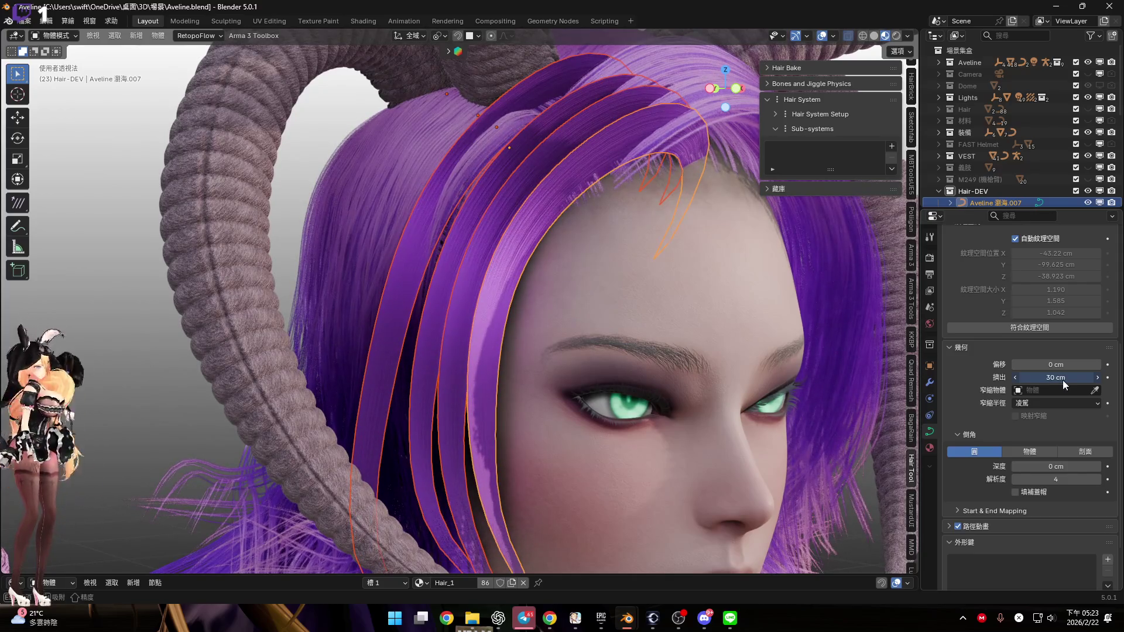
{"action": "middle_click_drag", "start_coordinate": [729, 349], "coordinate": [660, 340]}
{"action": "scroll", "coordinate": [659, 339], "scroll_direction": "up", "scroll_amount": 4}
{"action": "key", "text": "Tab"}
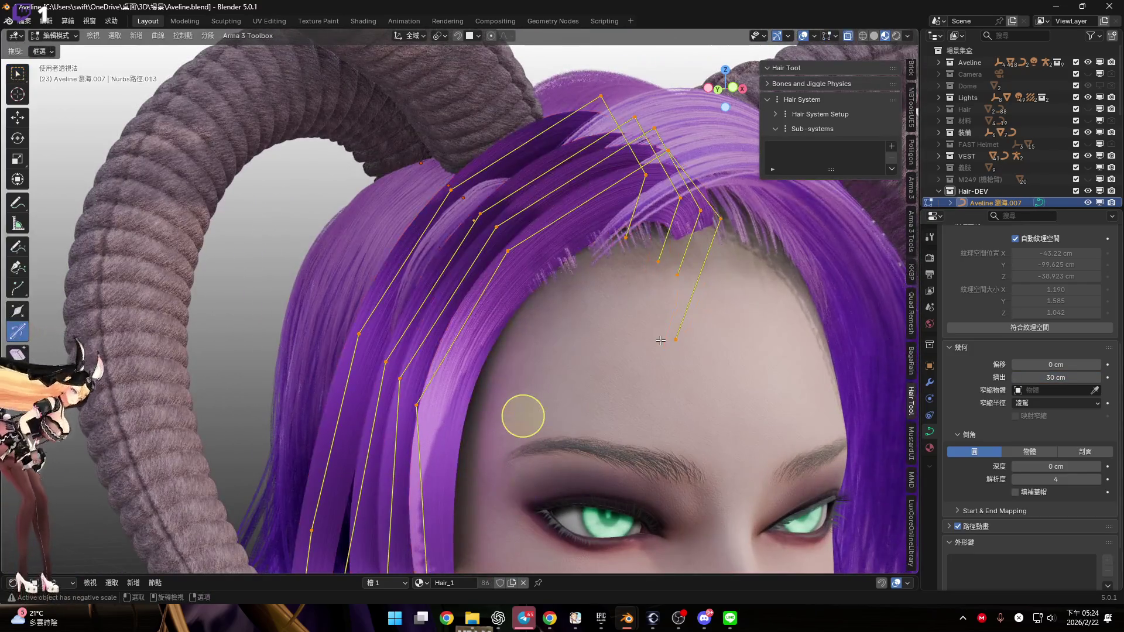
Clear the tilt on the selected bang curve points
{"action": "right_click", "coordinate": [661, 340]}
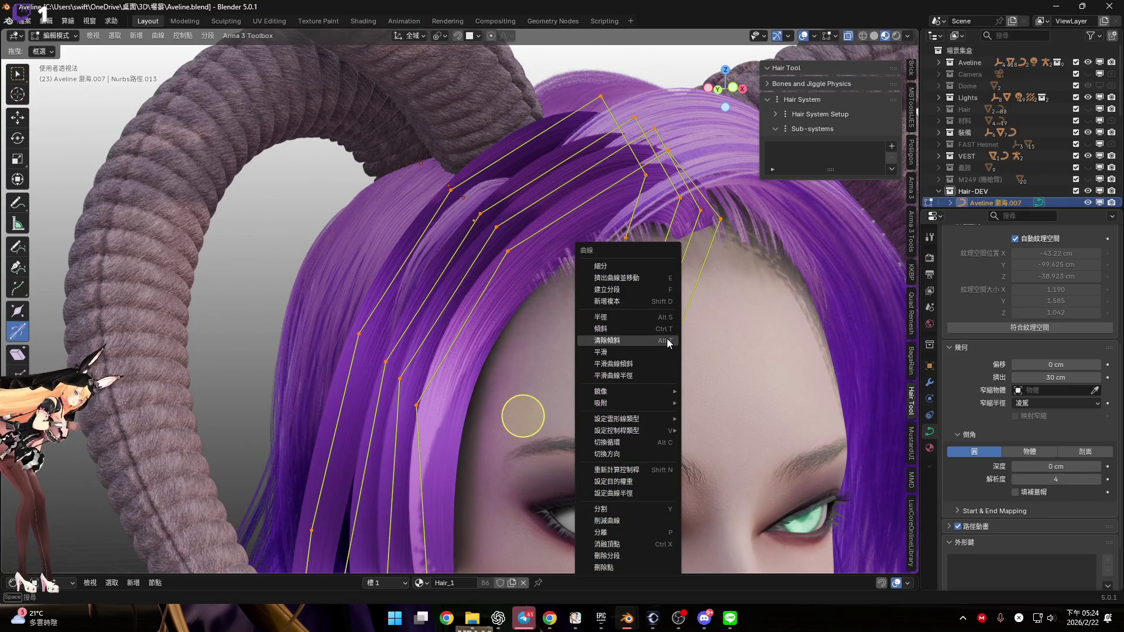
{"action": "left_click", "coordinate": [667, 343]}
{"action": "mouse_move", "coordinate": [667, 343]}
{"action": "middle_mouse_down"}
{"action": "mouse_move", "coordinate": [580, 319]}
{"action": "mouse_move", "coordinate": [535, 364]}
{"action": "middle_mouse_up"}
{"action": "scroll", "coordinate": [586, 325], "scroll_direction": "down", "scroll_amount": 1}
{"action": "scroll", "coordinate": [520, 347], "scroll_direction": "up", "scroll_amount": 3}
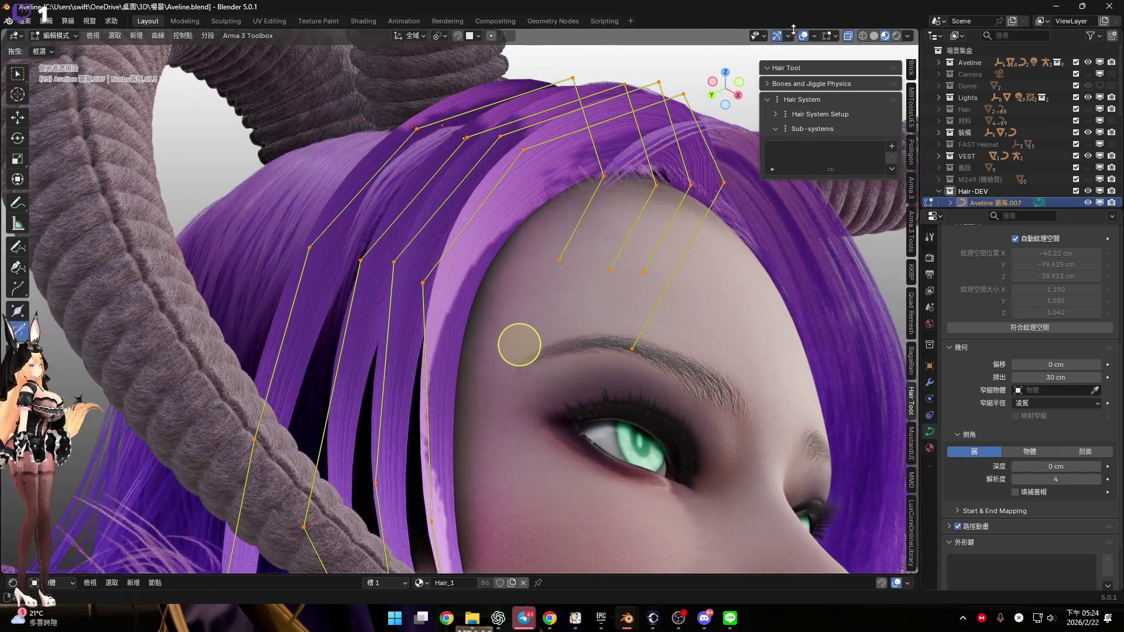
Turn on the Face Orientation viewport overlay
{"action": "left_click", "coordinate": [789, 36]}
{"action": "mouse_move", "coordinate": [815, 36]}
{"action": "left_click", "coordinate": [737, 301]}
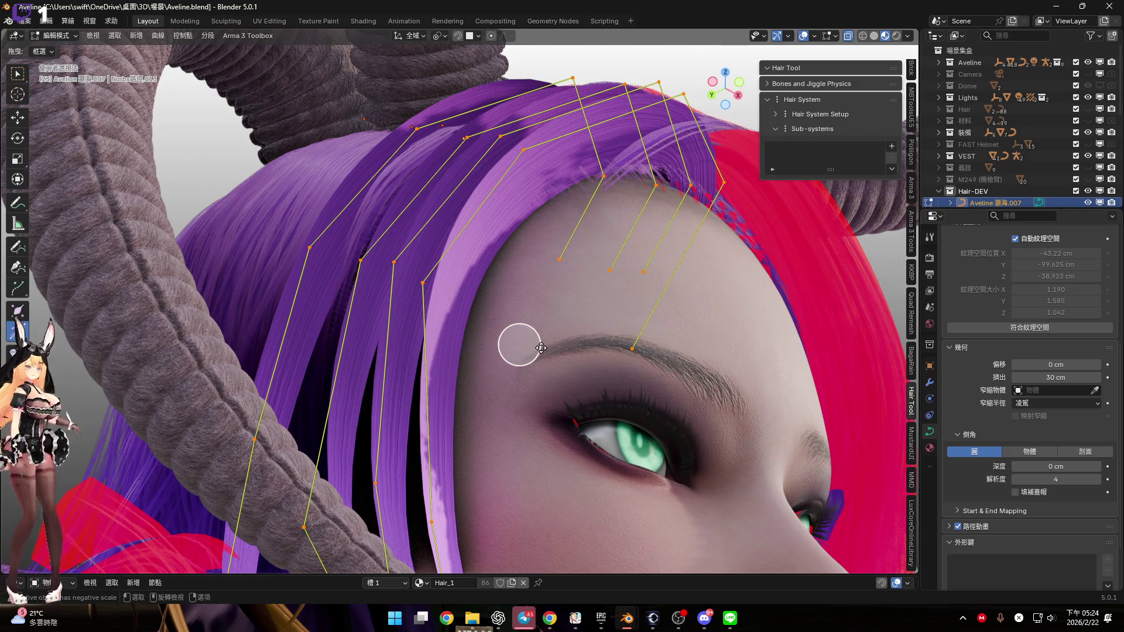
Twist the selected forehead bang points with Ctrl+T
{"action": "key", "text": "ctrl+t"}
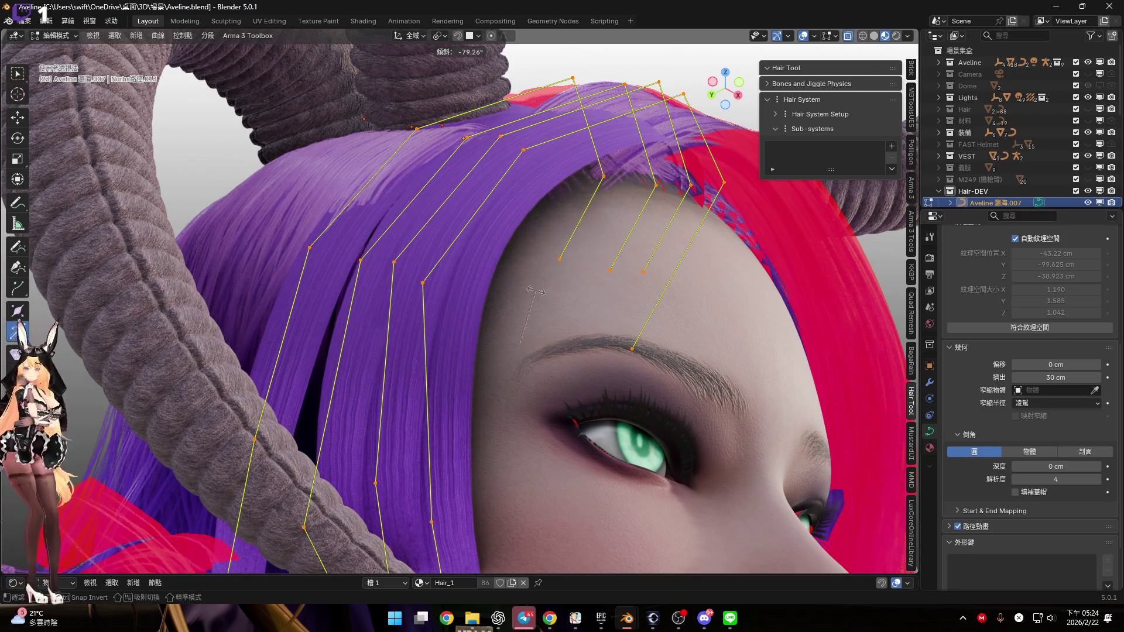
{"action": "left_click", "coordinate": [534, 291]}
{"action": "mouse_move", "coordinate": [516, 346]}
{"action": "middle_mouse_down"}
{"action": "mouse_move", "coordinate": [534, 366]}
{"action": "mouse_move", "coordinate": [546, 323]}
{"action": "mouse_move", "coordinate": [518, 402]}
{"action": "mouse_move", "coordinate": [527, 294]}
{"action": "mouse_move", "coordinate": [496, 305]}
{"action": "mouse_move", "coordinate": [558, 343]}
{"action": "mouse_move", "coordinate": [504, 346]}
{"action": "mouse_move", "coordinate": [506, 376]}
{"action": "mouse_move", "coordinate": [515, 193]}
{"action": "mouse_move", "coordinate": [519, 360]}
{"action": "mouse_move", "coordinate": [524, 275]}
{"action": "mouse_move", "coordinate": [502, 250]}
{"action": "mouse_move", "coordinate": [532, 241]}
{"action": "mouse_move", "coordinate": [504, 303]}
{"action": "mouse_move", "coordinate": [495, 277]}
{"action": "mouse_move", "coordinate": [509, 326]}
{"action": "mouse_move", "coordinate": [490, 360]}
{"action": "mouse_move", "coordinate": [512, 351]}
{"action": "mouse_move", "coordinate": [514, 376]}
{"action": "mouse_move", "coordinate": [505, 321]}
{"action": "mouse_move", "coordinate": [494, 318]}
{"action": "middle_mouse_up"}
Nudge a bang point sideways along the X axis near the horn
{"action": "key", "text": "g"}
{"action": "key", "text": "x"}
{"action": "left_click", "coordinate": [484, 324]}
{"action": "key", "text": "g"}
{"action": "key", "text": "x"}
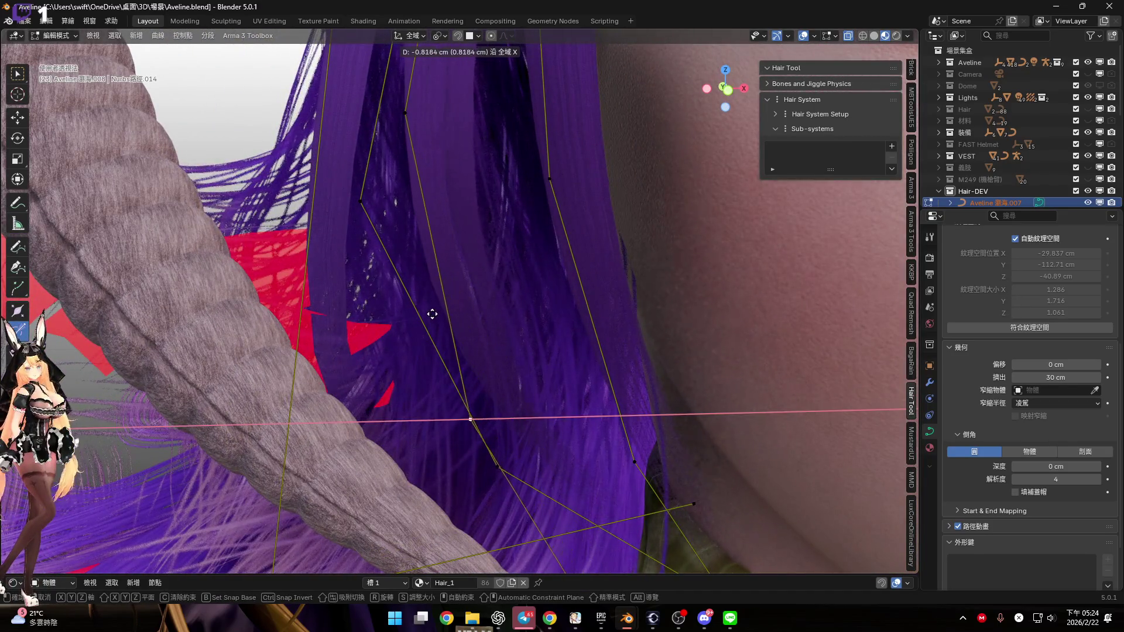
Move the selected bang curve point along the X axis
{"action": "middle_click_drag", "start_coordinate": [417, 310], "coordinate": [529, 338]}
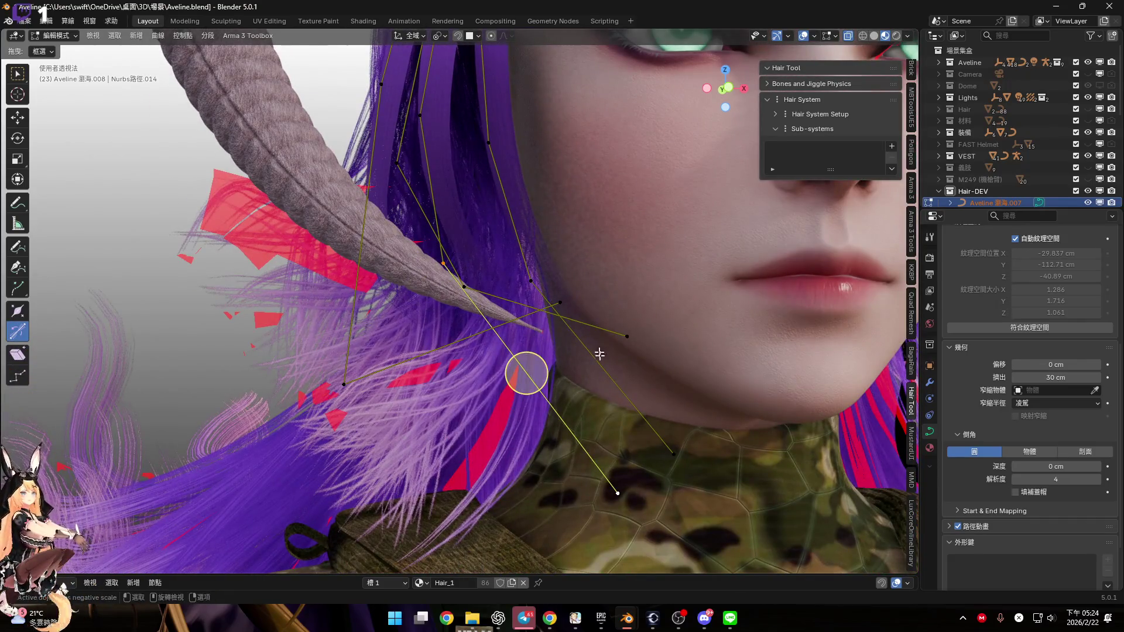
{"action": "middle_click_drag", "start_coordinate": [599, 354], "coordinate": [621, 369]}
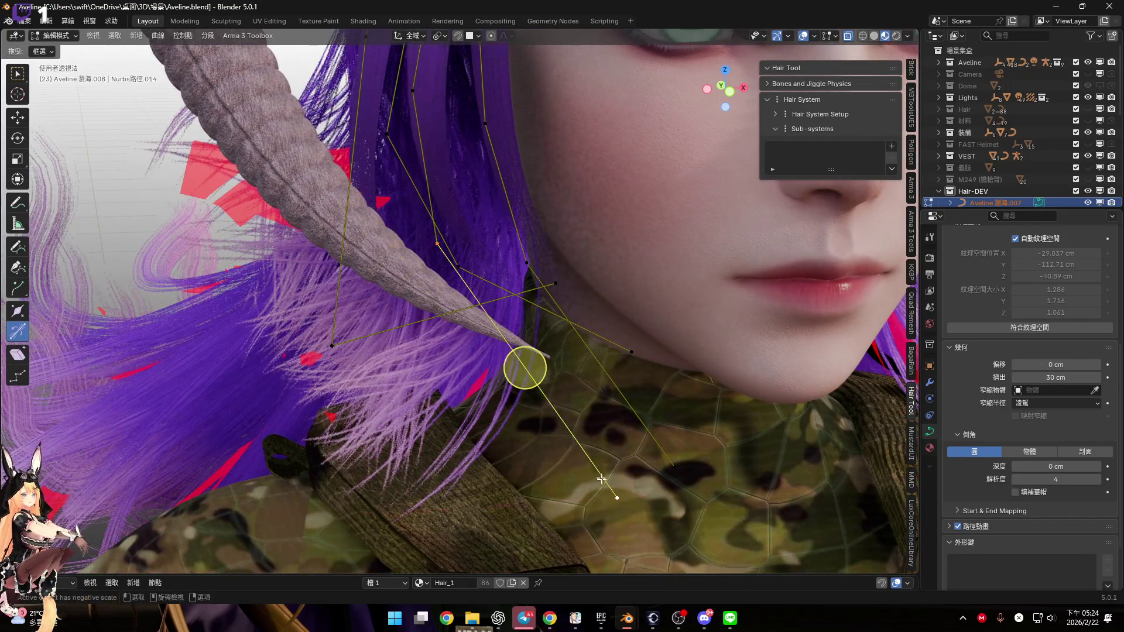
{"action": "key", "text": "g"}
{"action": "key", "text": "x"}
{"action": "left_click", "coordinate": [611, 375]}
{"action": "mouse_move", "coordinate": [611, 375]}
{"action": "middle_mouse_down"}
{"action": "mouse_move", "coordinate": [552, 547]}
{"action": "mouse_move", "coordinate": [672, 469]}
{"action": "mouse_move", "coordinate": [672, 431]}
{"action": "mouse_move", "coordinate": [617, 354]}
{"action": "mouse_move", "coordinate": [552, 389]}
{"action": "mouse_move", "coordinate": [622, 480]}
{"action": "mouse_move", "coordinate": [556, 421]}
{"action": "mouse_move", "coordinate": [481, 415]}
{"action": "mouse_move", "coordinate": [476, 527]}
{"action": "mouse_move", "coordinate": [527, 479]}
{"action": "middle_mouse_up"}
Reposition the bang control points along the hairline so the 瀏海.008 ribbon arches over the forehead
{"action": "mouse_move", "coordinate": [483, 294]}
{"action": "middle_mouse_down"}
{"action": "mouse_move", "coordinate": [532, 263]}
{"action": "mouse_move", "coordinate": [509, 334]}
{"action": "mouse_move", "coordinate": [464, 293]}
{"action": "mouse_move", "coordinate": [415, 307]}
{"action": "mouse_move", "coordinate": [535, 303]}
{"action": "middle_mouse_up"}
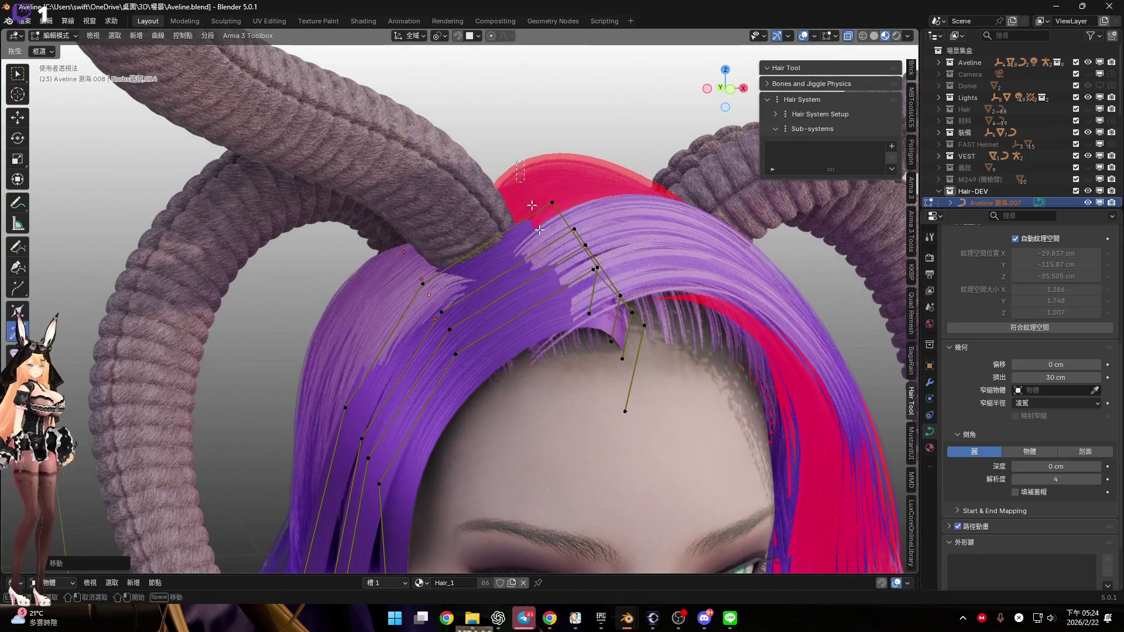
{"action": "mouse_move", "coordinate": [602, 242]}
{"action": "middle_mouse_down"}
{"action": "mouse_move", "coordinate": [602, 208]}
{"action": "mouse_move", "coordinate": [584, 220]}
{"action": "mouse_move", "coordinate": [597, 228]}
{"action": "mouse_move", "coordinate": [391, 174]}
{"action": "middle_mouse_up"}
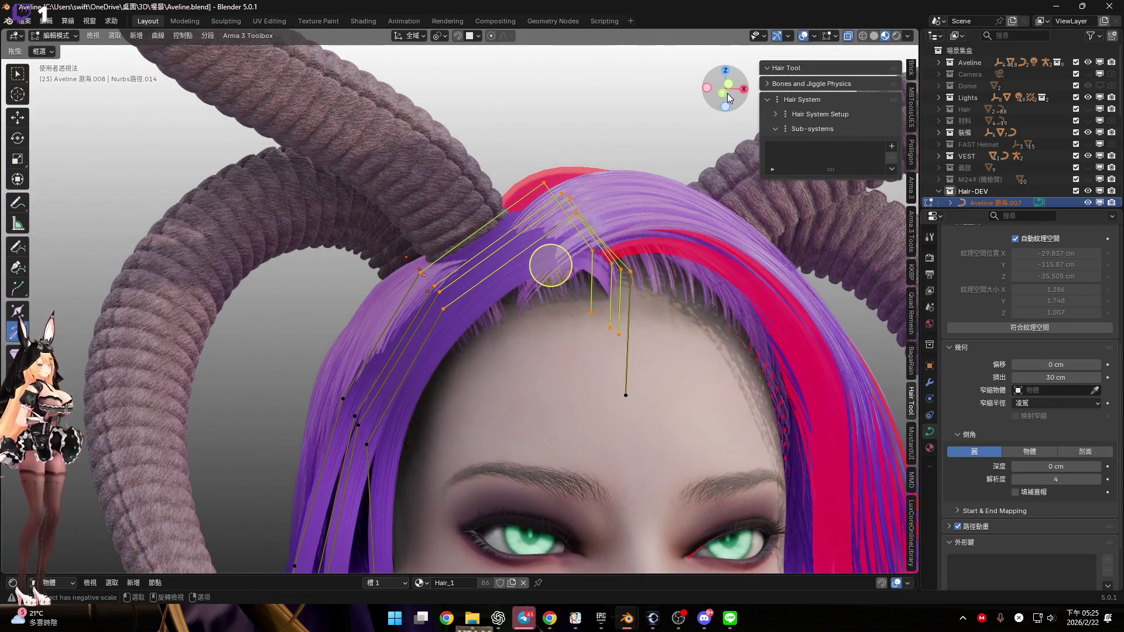
{"action": "scroll", "coordinate": [556, 281], "scroll_direction": "up", "scroll_amount": 5}
{"action": "key", "text": "g"}
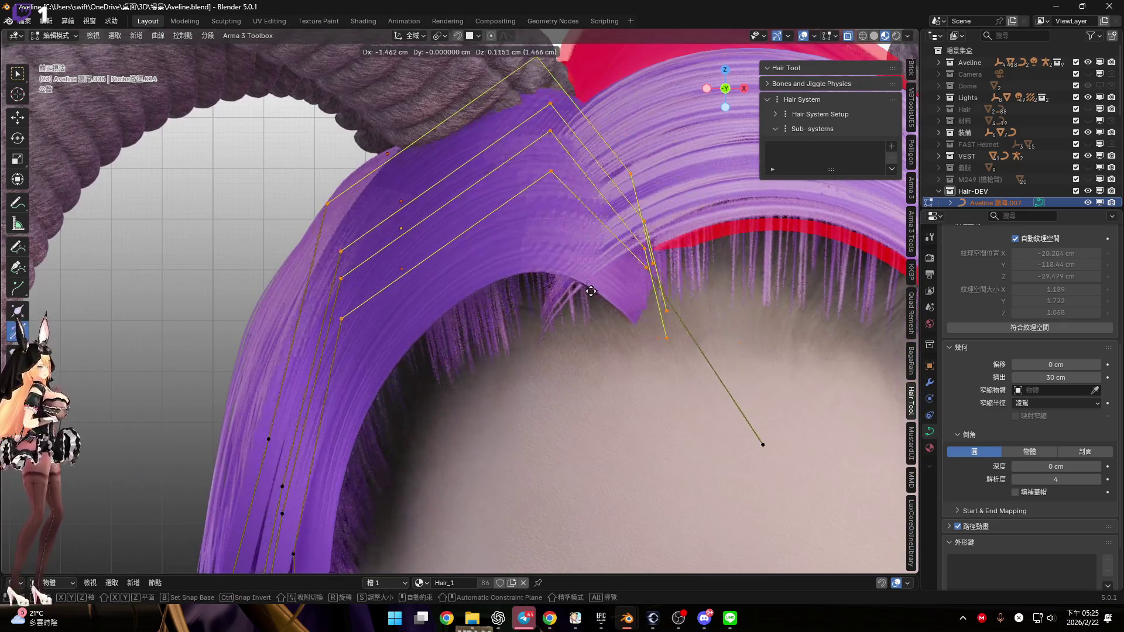
{"action": "middle_click_drag", "start_coordinate": [609, 226], "coordinate": [648, 256], "text": "shift"}
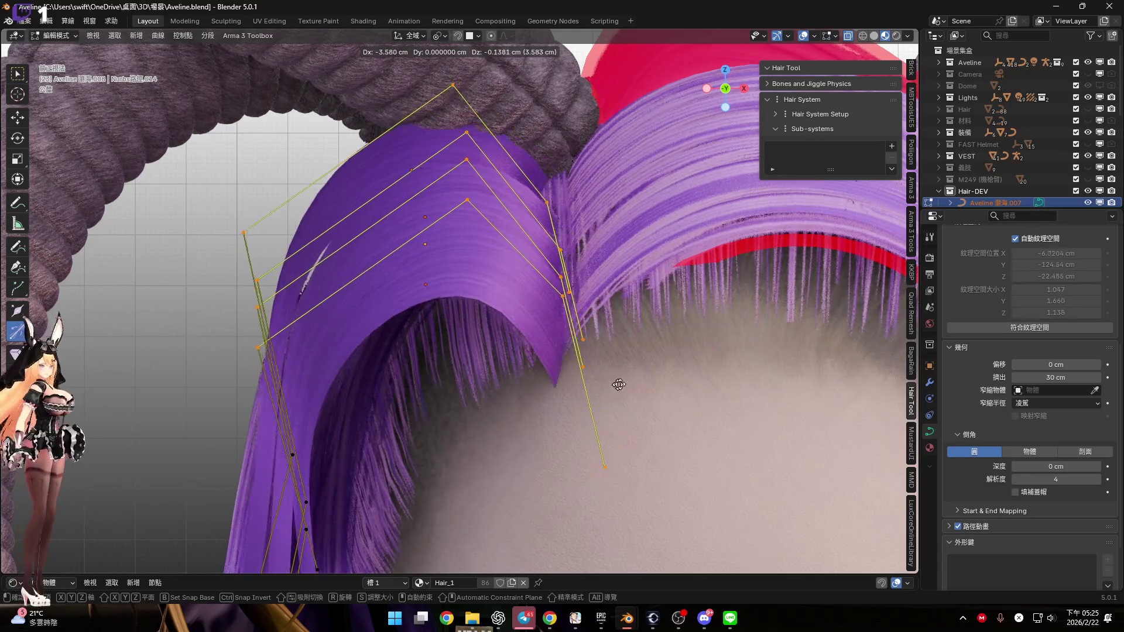
{"action": "left_click", "coordinate": [500, 183]}
{"action": "mouse_move", "coordinate": [640, 389]}
{"action": "middle_mouse_down"}
{"action": "mouse_move", "coordinate": [631, 387]}
{"action": "mouse_move", "coordinate": [708, 407]}
{"action": "middle_mouse_up"}
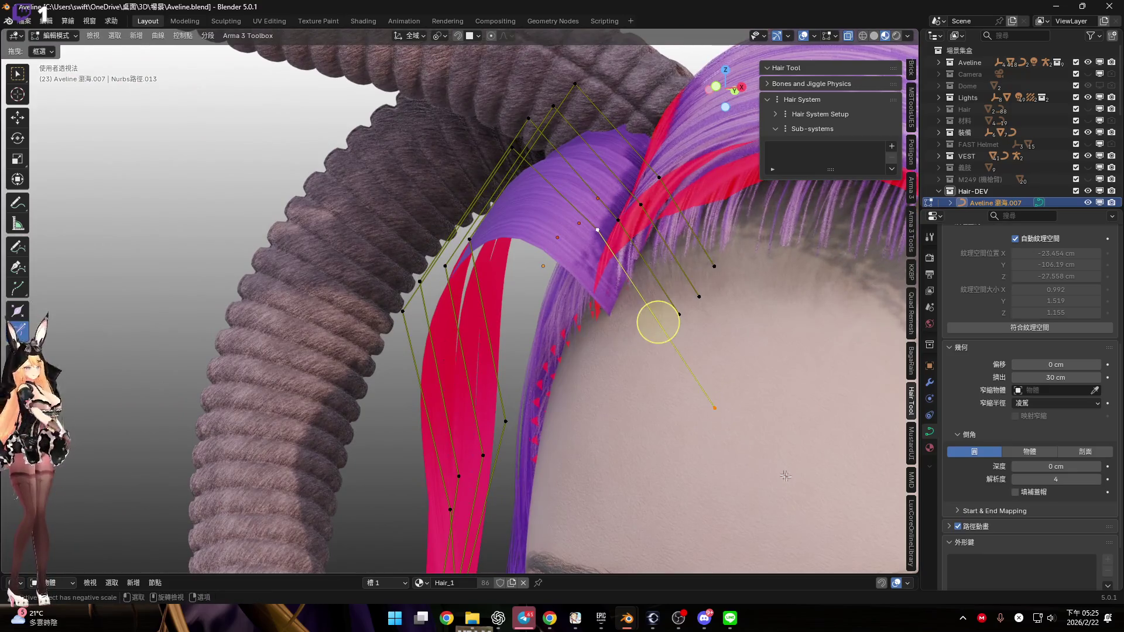
Scale down the selected bang strand points to shorten them
{"action": "key", "text": "s"}
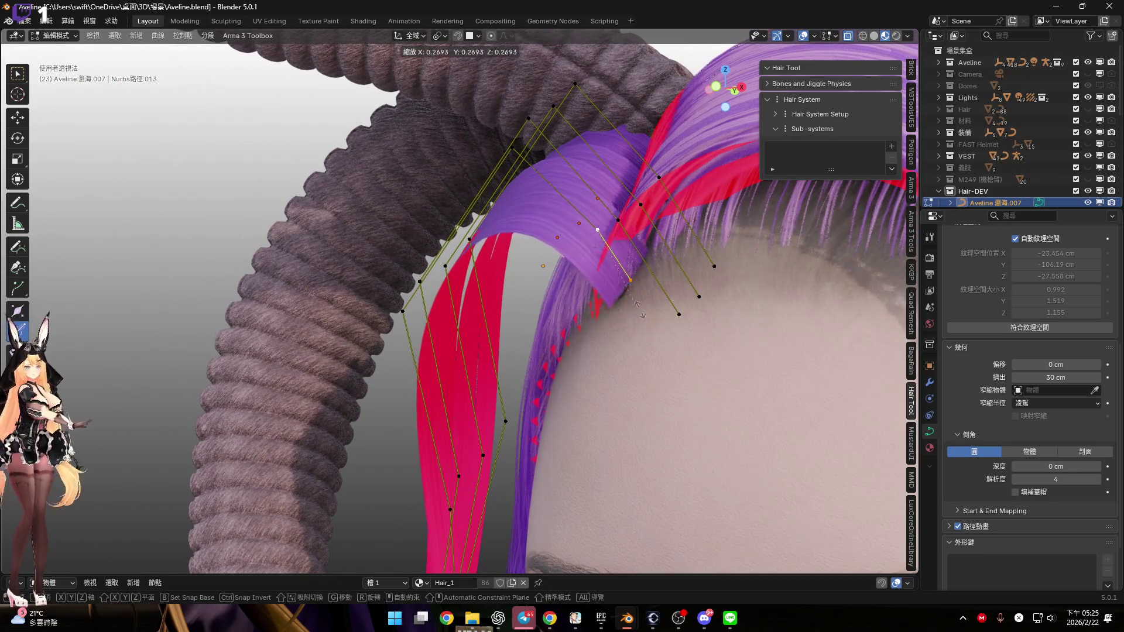
{"action": "left_click", "coordinate": [670, 357]}
{"action": "mouse_move", "coordinate": [627, 272]}
{"action": "middle_mouse_down"}
{"action": "mouse_move", "coordinate": [632, 334]}
{"action": "mouse_move", "coordinate": [609, 334]}
{"action": "middle_mouse_up"}
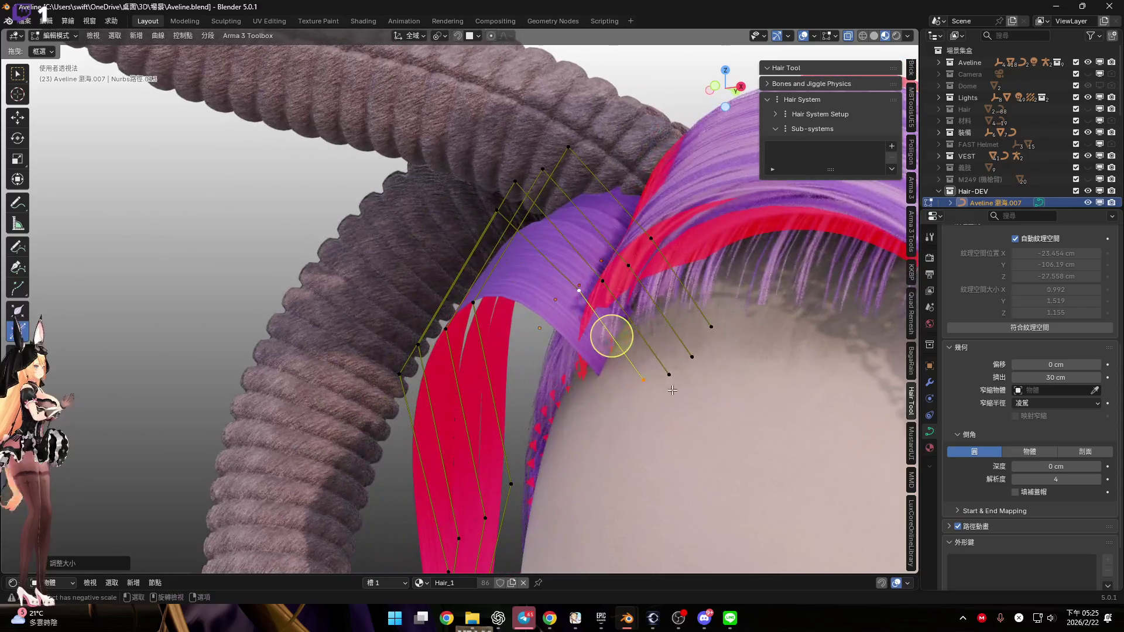
{"action": "middle_click_drag", "start_coordinate": [619, 291], "coordinate": [642, 318]}
{"action": "key", "text": "s"}
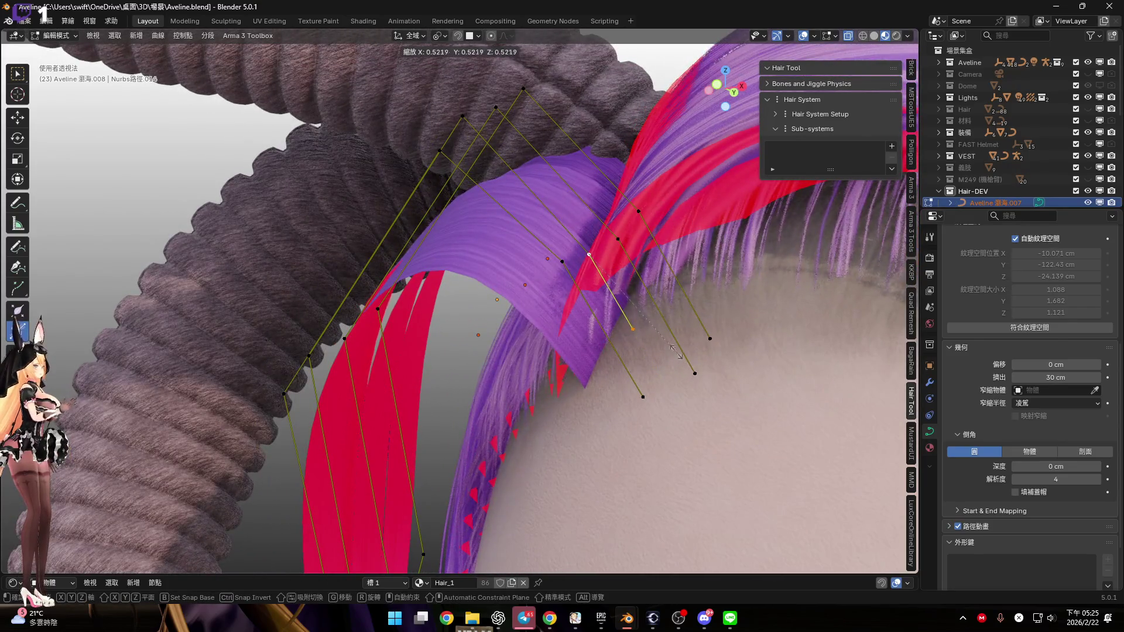
{"action": "left_click", "coordinate": [710, 404]}
{"action": "mouse_move", "coordinate": [620, 314]}
{"action": "middle_mouse_down"}
{"action": "mouse_move", "coordinate": [579, 319]}
{"action": "mouse_move", "coordinate": [670, 312]}
{"action": "mouse_move", "coordinate": [799, 353]}
{"action": "mouse_move", "coordinate": [732, 421]}
{"action": "middle_mouse_up"}
Shorten the endpoints of two more bang curves by scaling them inward
{"action": "left_click", "coordinate": [802, 347]}
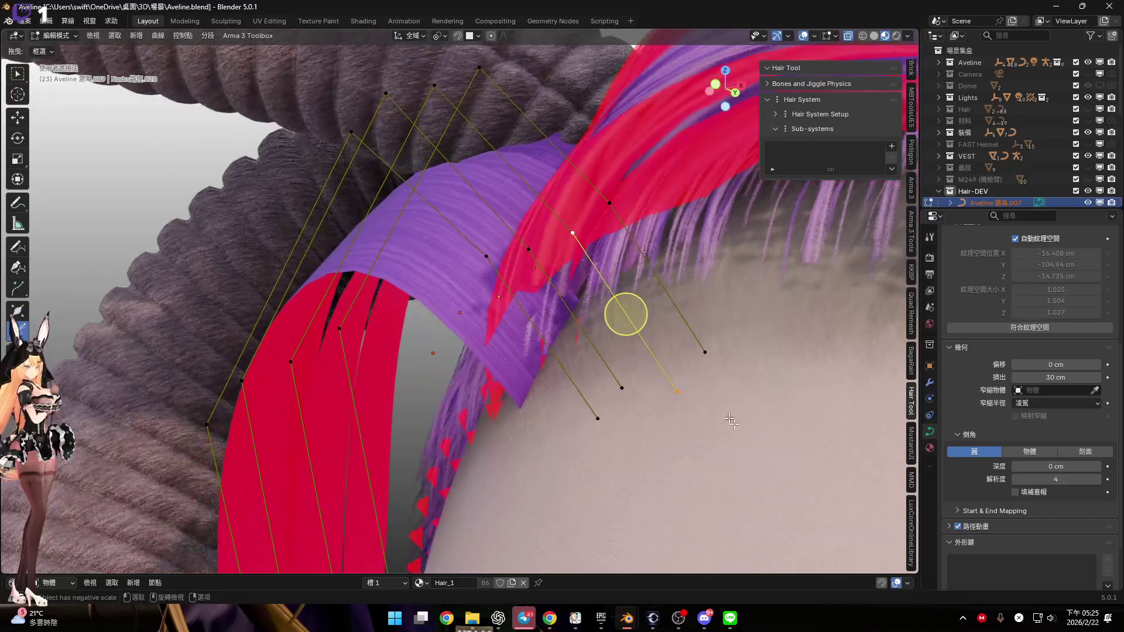
{"action": "key", "text": "s"}
{"action": "left_click", "coordinate": [593, 258]}
{"action": "left_click", "coordinate": [704, 352]}
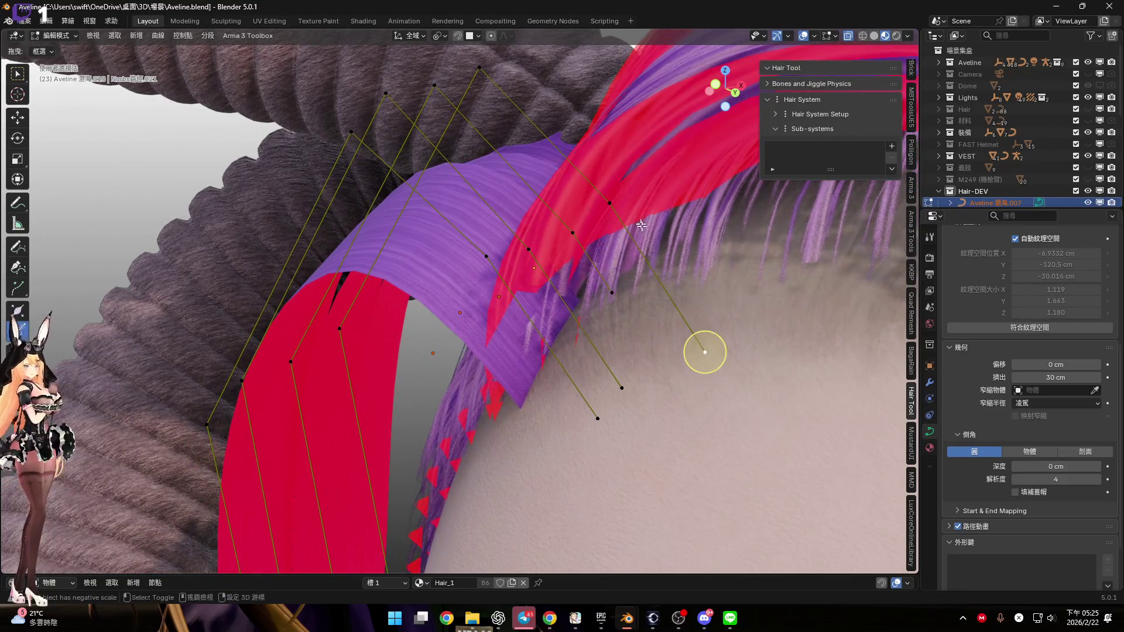
{"action": "key", "text": "s"}
{"action": "left_click", "coordinate": [668, 300]}
{"action": "middle_click_drag", "start_coordinate": [667, 300], "coordinate": [699, 267]}
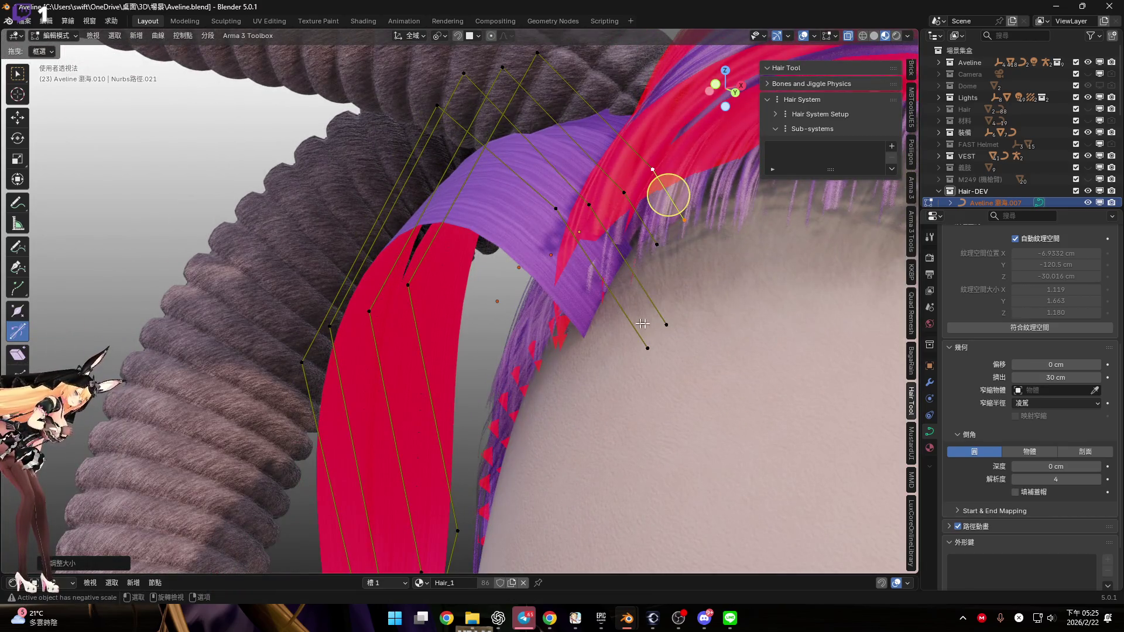
{"action": "key", "text": "s"}
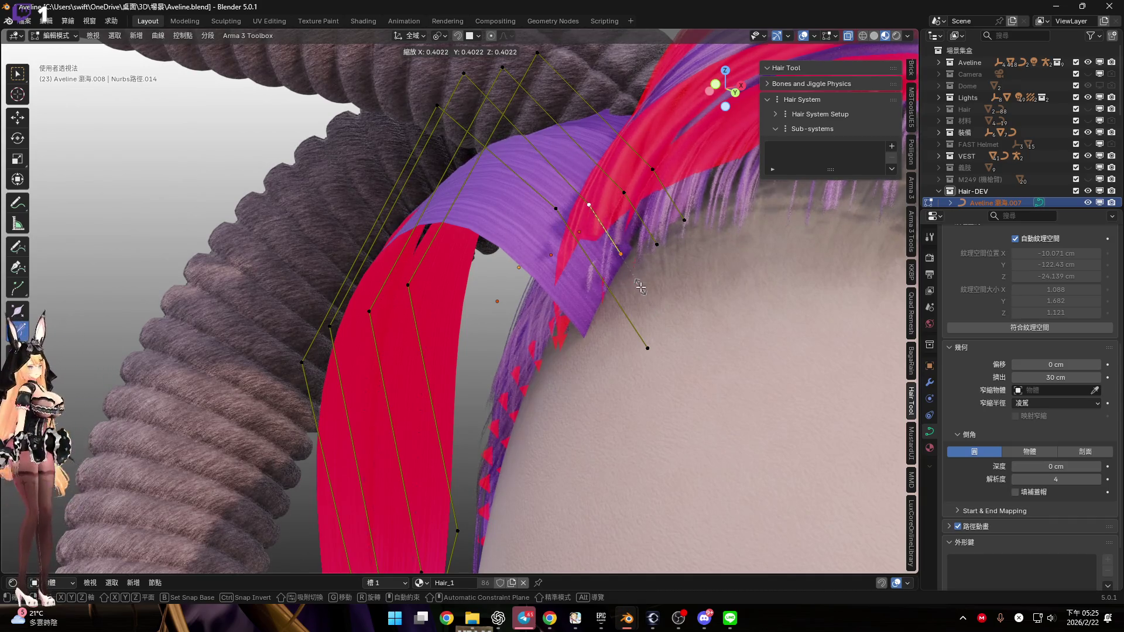
{"action": "left_click", "coordinate": [641, 286]}
Shorten one more hair strand toward its root
{"action": "scroll", "coordinate": [640, 287], "scroll_direction": "up", "scroll_amount": 8}
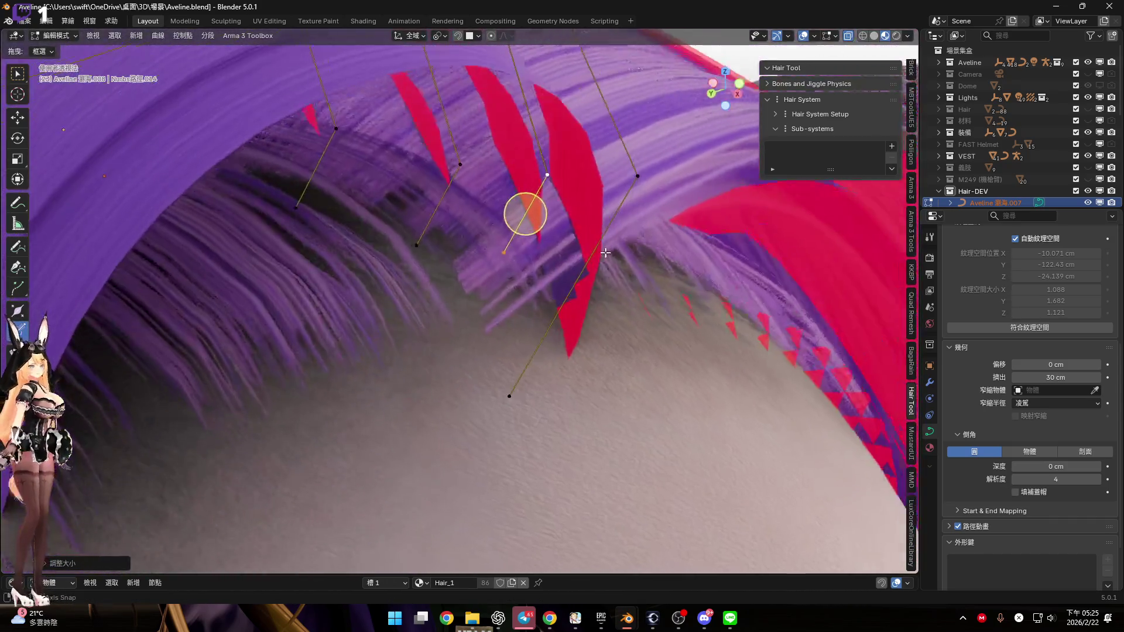
{"action": "mouse_move", "coordinate": [605, 253]}
{"action": "middle_mouse_down"}
{"action": "mouse_move", "coordinate": [586, 228]}
{"action": "mouse_move", "coordinate": [636, 240]}
{"action": "mouse_move", "coordinate": [587, 313]}
{"action": "mouse_move", "coordinate": [616, 293]}
{"action": "middle_mouse_up"}
{"action": "mouse_move", "coordinate": [863, 208]}
{"action": "middle_mouse_down"}
{"action": "mouse_move", "coordinate": [617, 279]}
{"action": "mouse_move", "coordinate": [591, 375]}
{"action": "middle_mouse_up"}
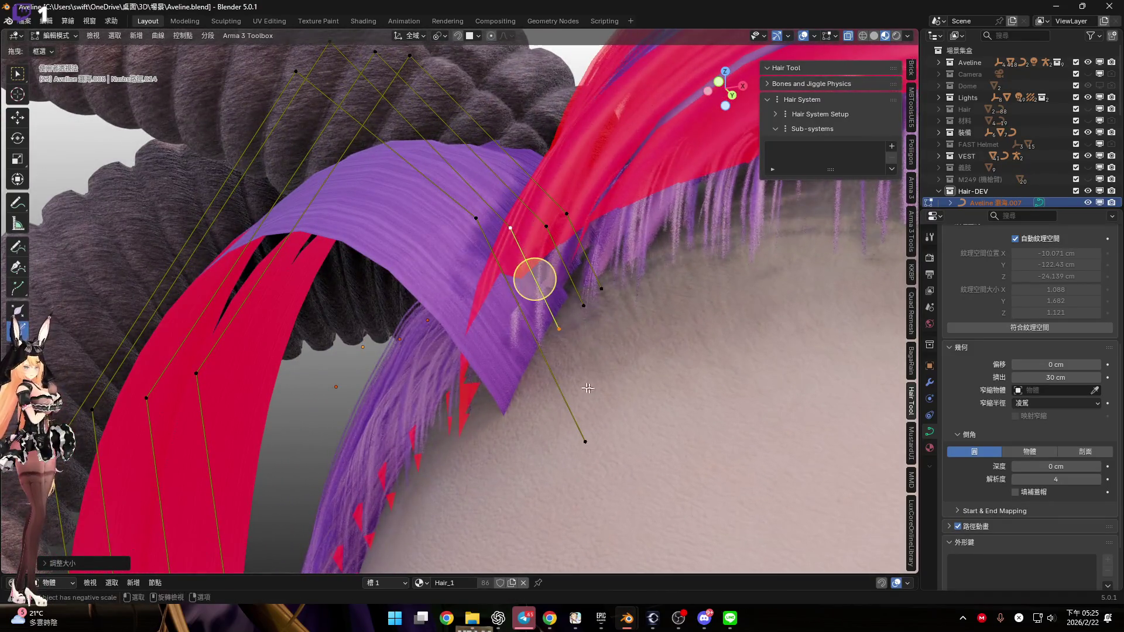
{"action": "left_click", "coordinate": [586, 442]}
{"action": "key", "text": "s"}
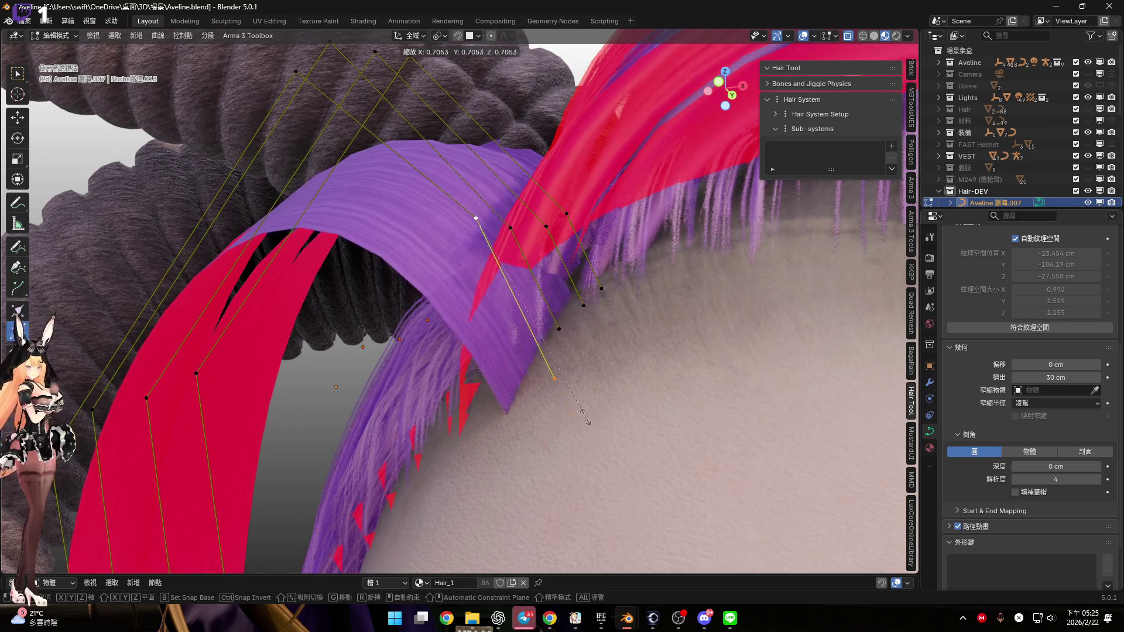
{"action": "left_click", "coordinate": [572, 417]}
{"action": "mouse_move", "coordinate": [529, 335]}
{"action": "middle_mouse_down"}
{"action": "mouse_move", "coordinate": [514, 396]}
{"action": "mouse_move", "coordinate": [549, 386]}
{"action": "mouse_move", "coordinate": [555, 433]}
{"action": "mouse_move", "coordinate": [411, 187]}
{"action": "middle_mouse_up"}
{"action": "scroll", "coordinate": [546, 377], "scroll_direction": "up", "scroll_amount": 2}
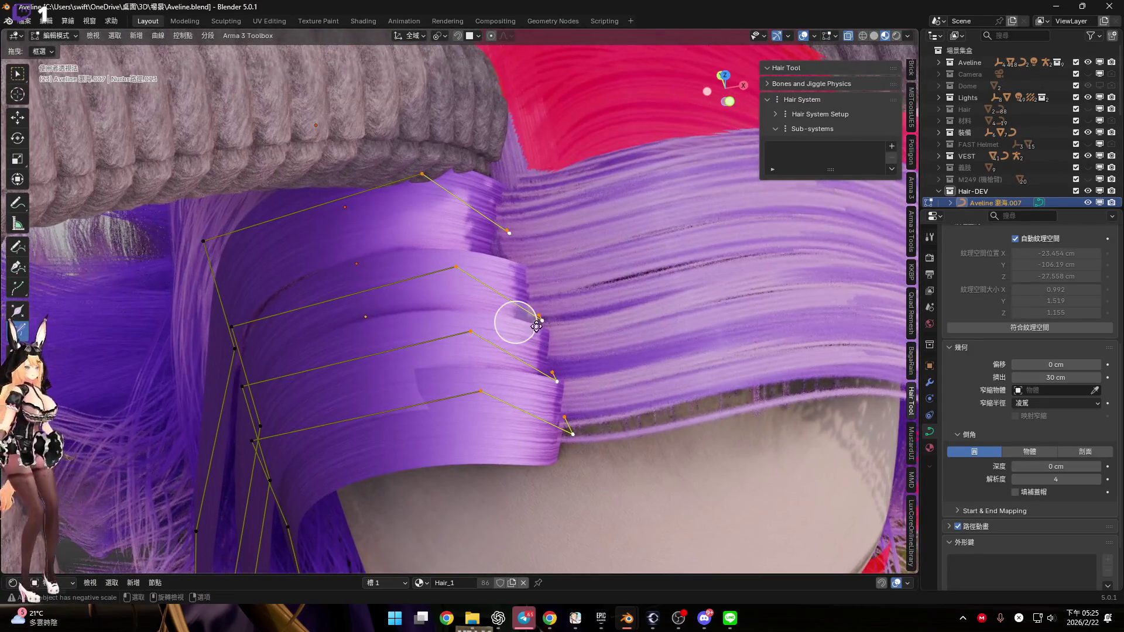
Set the pivot to Median Point and twist the 瀏海.007 ribbon ends about -27° to curl down
{"action": "key", "text": "ctrl+t"}
{"action": "left_click", "coordinate": [516, 324]}
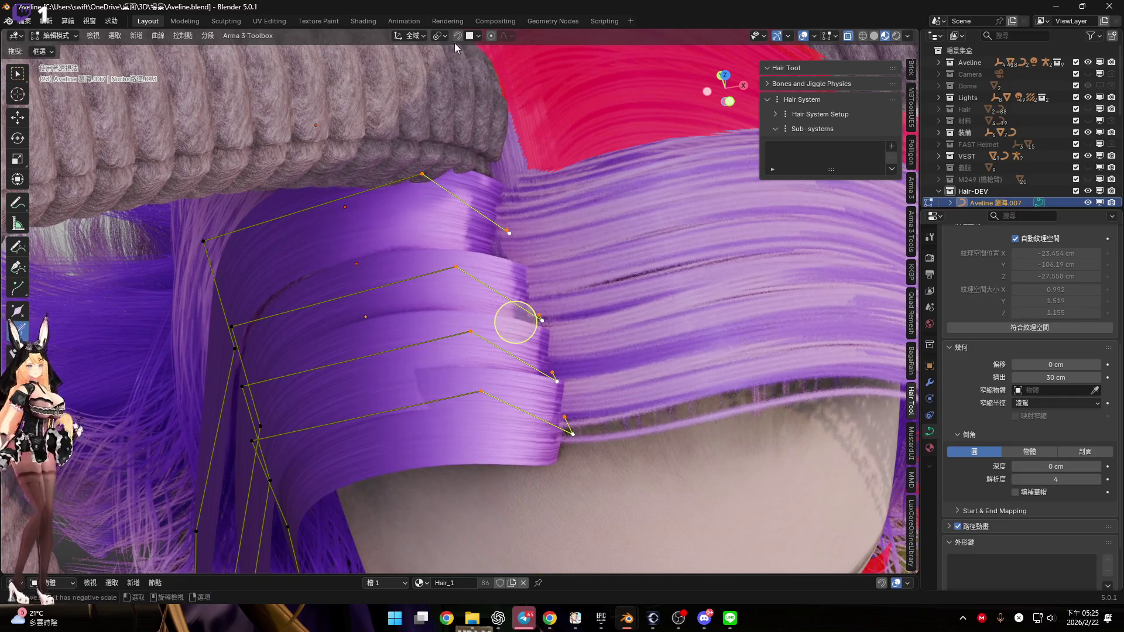
{"action": "left_click", "coordinate": [439, 35]}
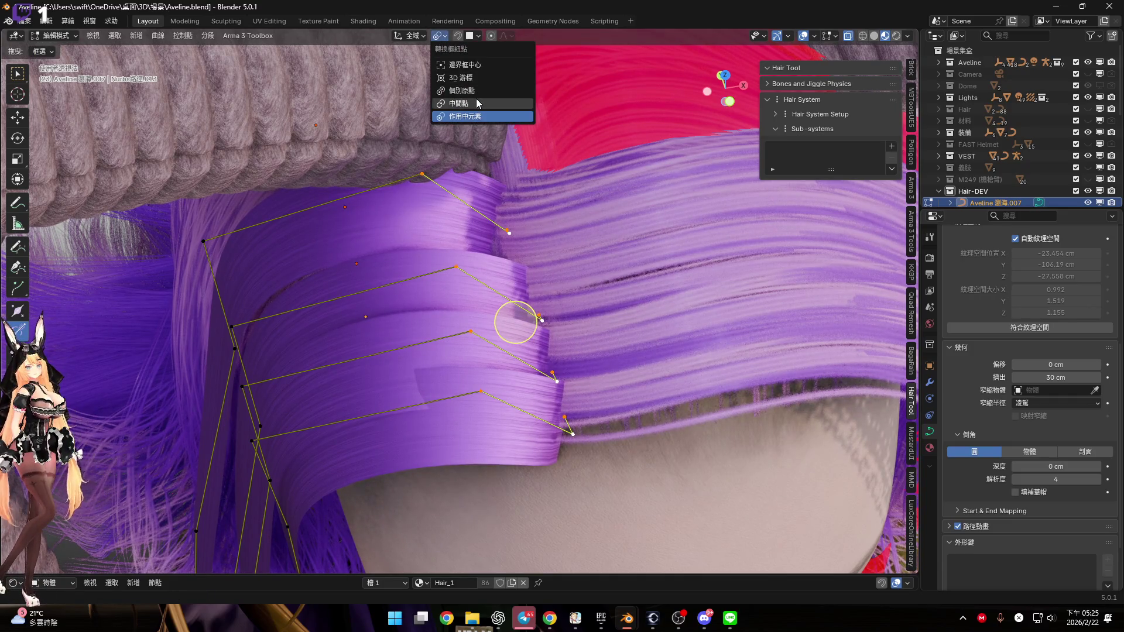
{"action": "left_click", "coordinate": [481, 103]}
{"action": "key", "text": "ctrl+t"}
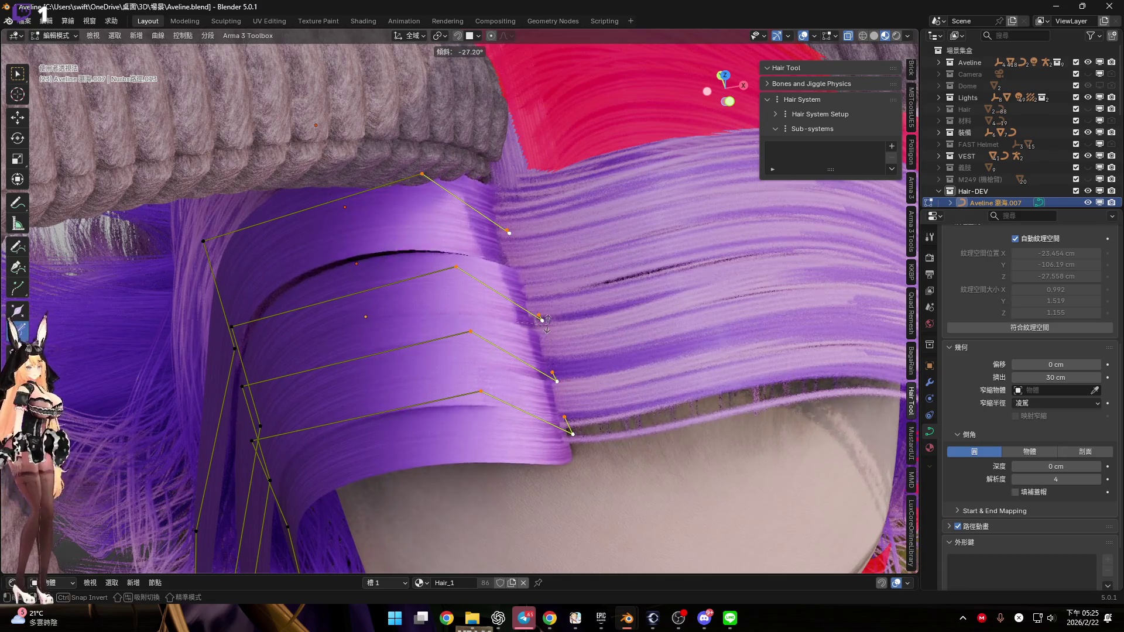
{"action": "left_click", "coordinate": [546, 319]}
{"action": "mouse_move", "coordinate": [547, 319]}
{"action": "middle_mouse_down"}
{"action": "mouse_move", "coordinate": [546, 251]}
{"action": "mouse_move", "coordinate": [564, 264]}
{"action": "mouse_move", "coordinate": [559, 462]}
{"action": "mouse_move", "coordinate": [509, 278]}
{"action": "mouse_move", "coordinate": [471, 360]}
{"action": "mouse_move", "coordinate": [479, 298]}
{"action": "mouse_move", "coordinate": [454, 311]}
{"action": "mouse_move", "coordinate": [542, 289]}
{"action": "mouse_move", "coordinate": [364, 289]}
{"action": "mouse_move", "coordinate": [394, 234]}
{"action": "mouse_move", "coordinate": [524, 334]}
{"action": "mouse_move", "coordinate": [557, 281]}
{"action": "mouse_move", "coordinate": [565, 288]}
{"action": "middle_mouse_up"}
Reposition two control points of the bang curve beside the horn
{"action": "key", "text": "g"}
{"action": "left_click", "coordinate": [473, 364]}
{"action": "key", "text": "g"}
{"action": "left_click", "coordinate": [502, 361]}
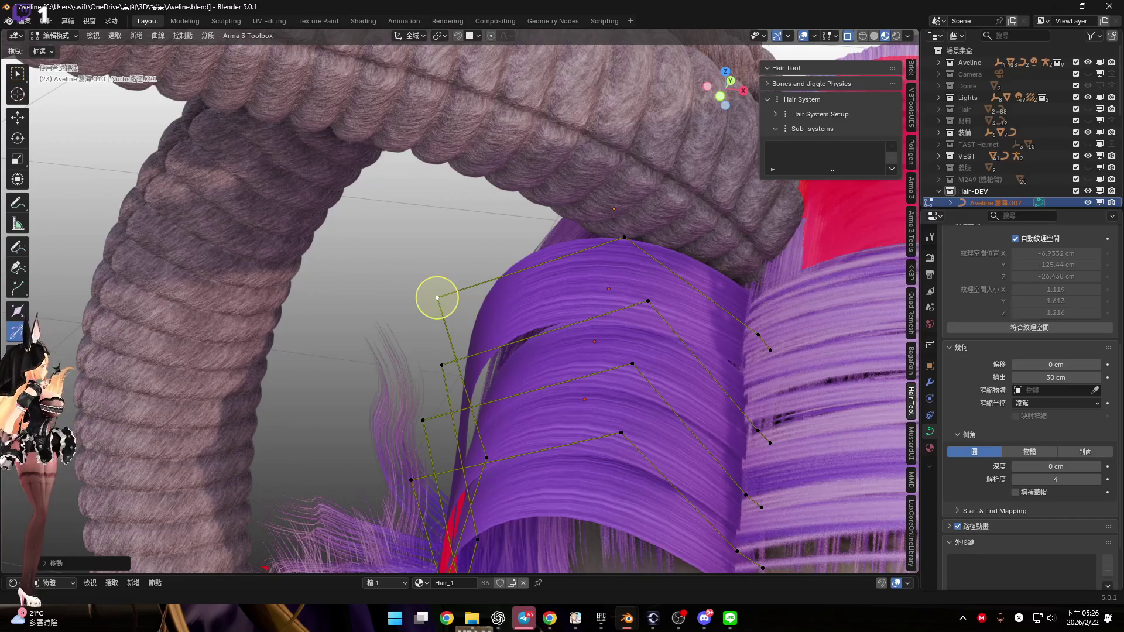